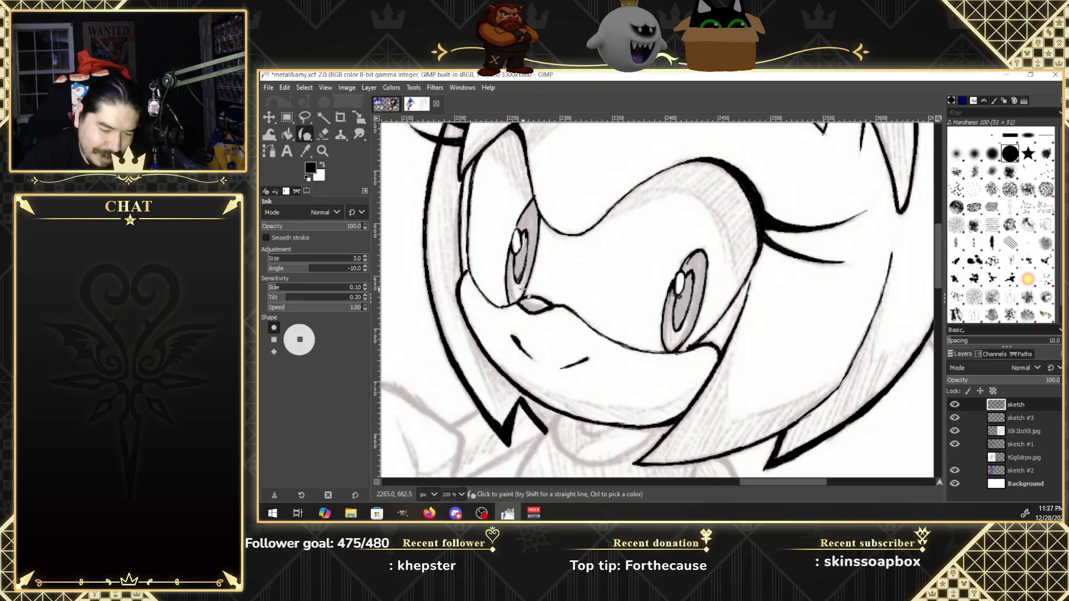
# Erase a stray bit of ink beside the eye and add a small ink touch-up there.
pyautogui.hotkey('shift', 'e')
pyautogui.moveTo(505, 301); pyautogui.dragTo(515, 287)
pyautogui.press('k')
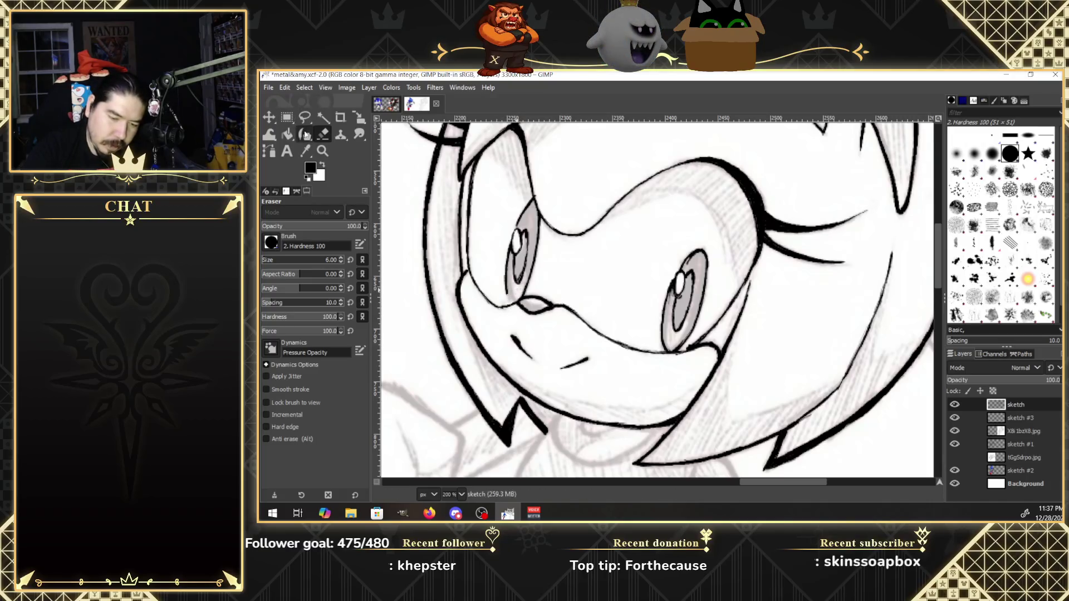
pyautogui.click(515, 301)
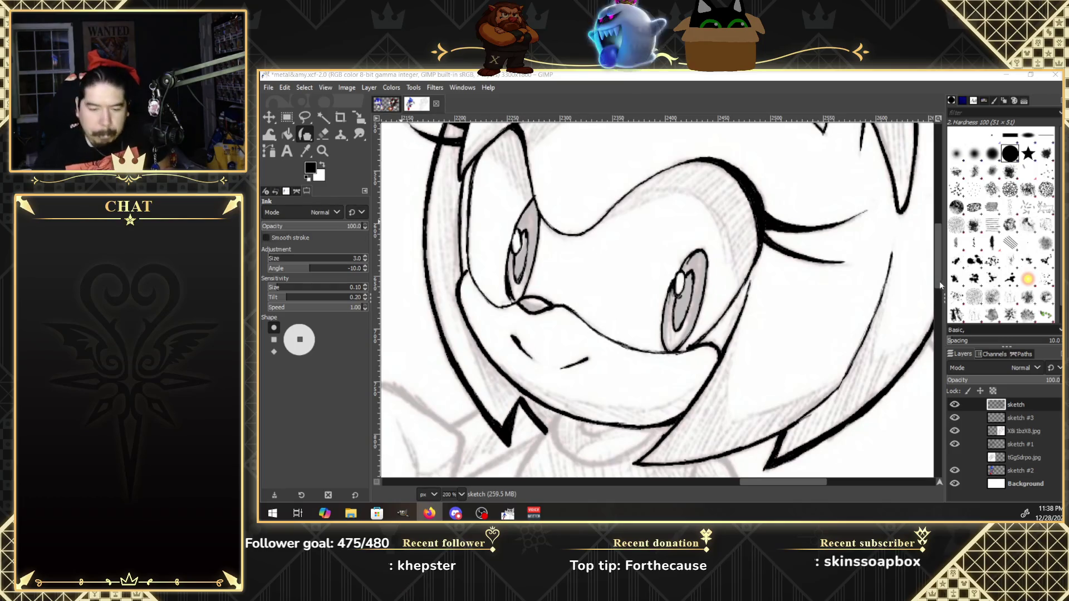
# Extend the jaw ink line downward and retrace the chin line to thicken it.
pyautogui.scroll(-3, 938, 279)
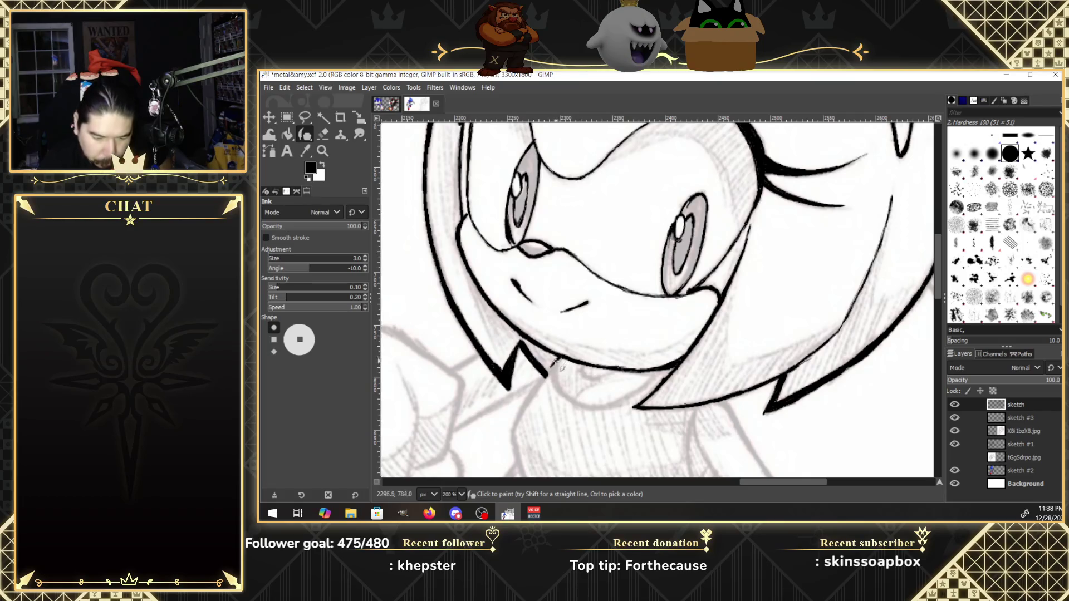
pyautogui.moveTo(520, 414); pyautogui.dragTo(512, 434)
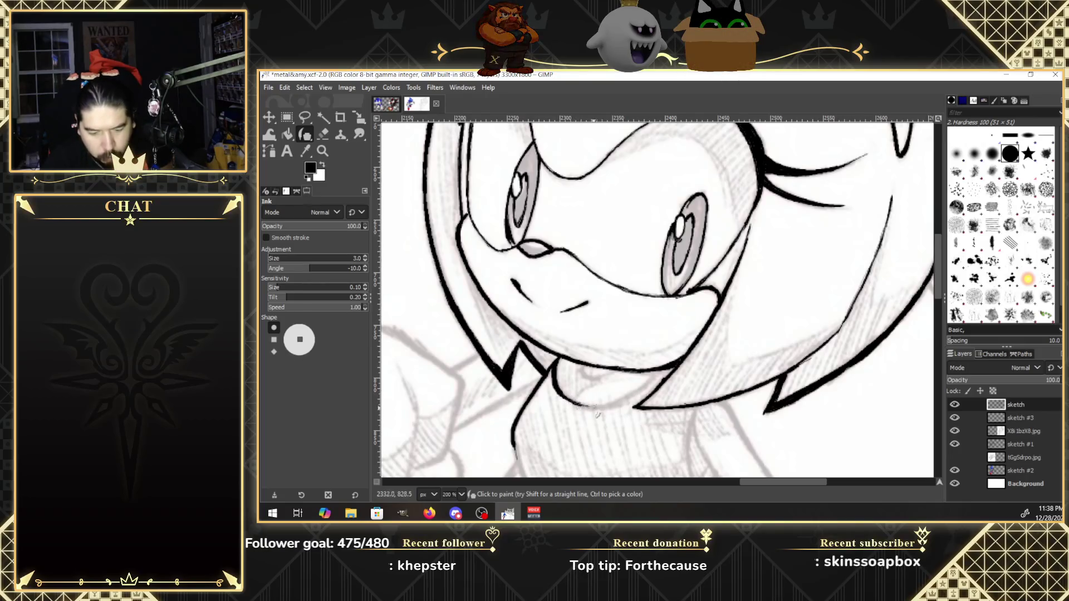
pyautogui.moveTo(598, 407); pyautogui.dragTo(623, 408)
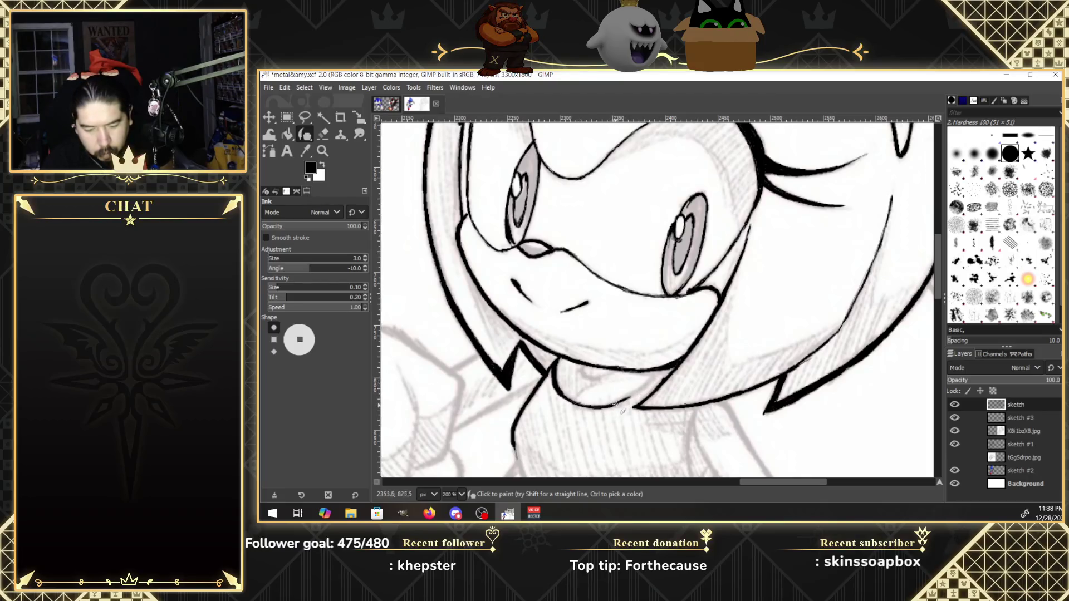
pyautogui.moveTo(625, 397); pyautogui.dragTo(649, 383)
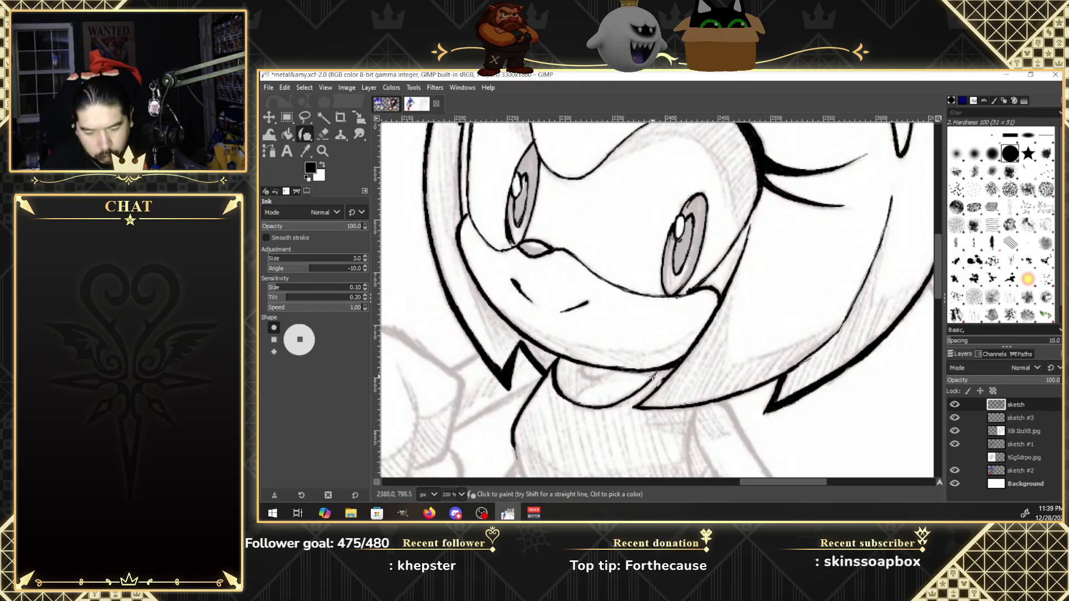
pyautogui.moveTo(652, 377); pyautogui.dragTo(611, 407)
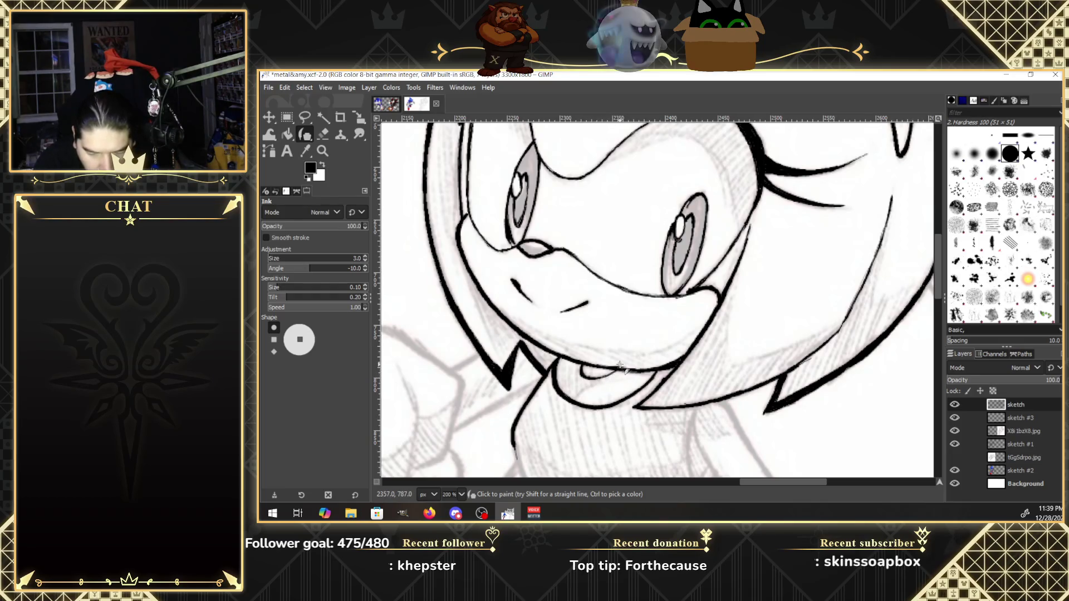
pyautogui.moveTo(935, 285); pyautogui.dragTo(940, 310)
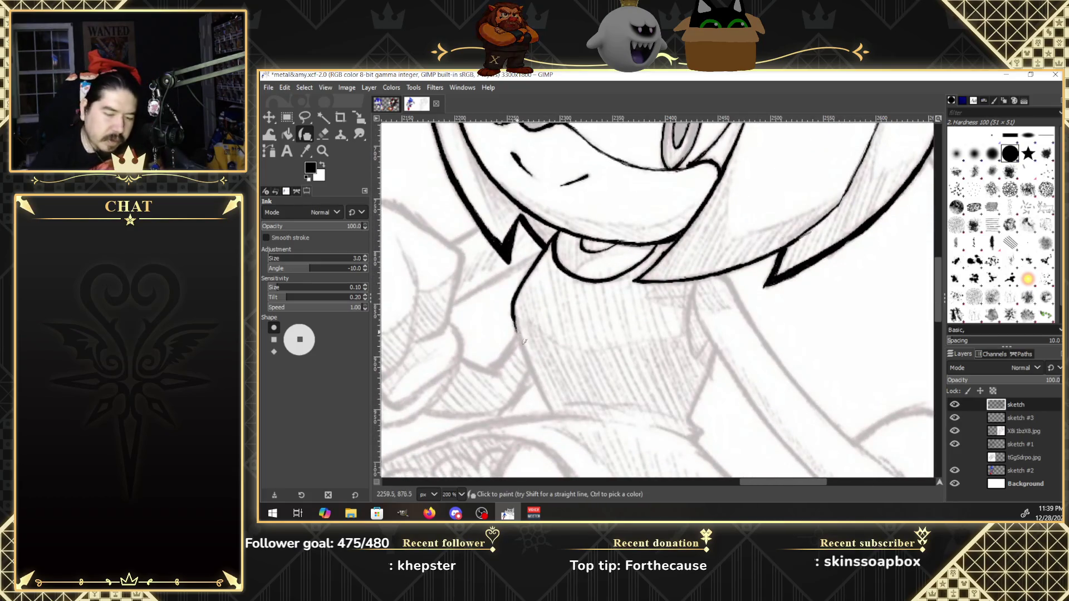
# Ink the neck lines below the chin, joining them to the jaw and thickening them.
pyautogui.moveTo(515, 321); pyautogui.dragTo(516, 334)
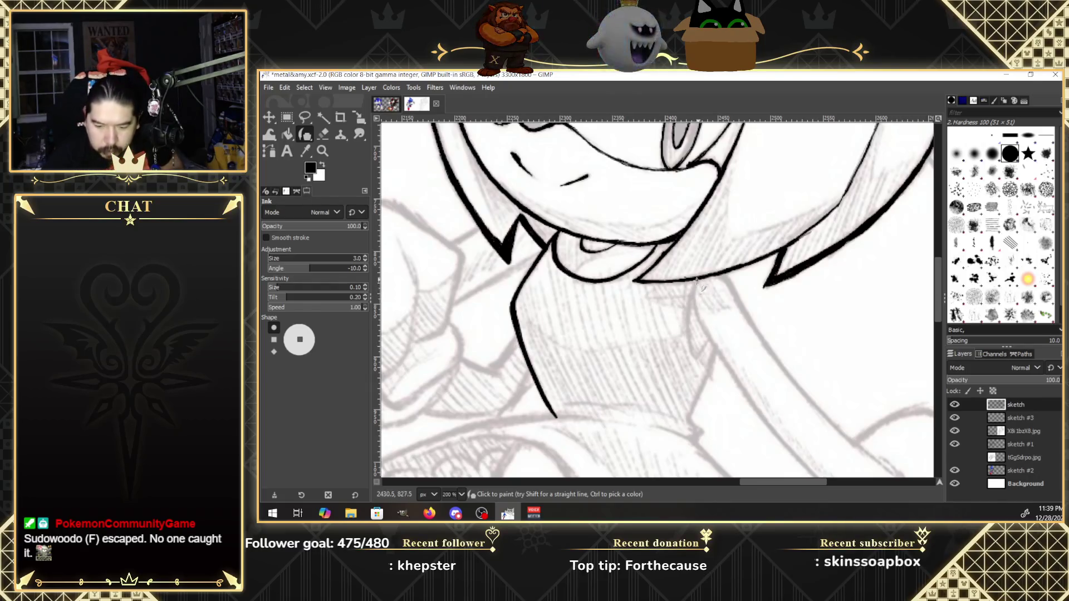
pyautogui.moveTo(688, 308)
pyautogui.mouseDown()
pyautogui.moveTo(698, 356)
pyautogui.moveTo(689, 326)
pyautogui.mouseUp()
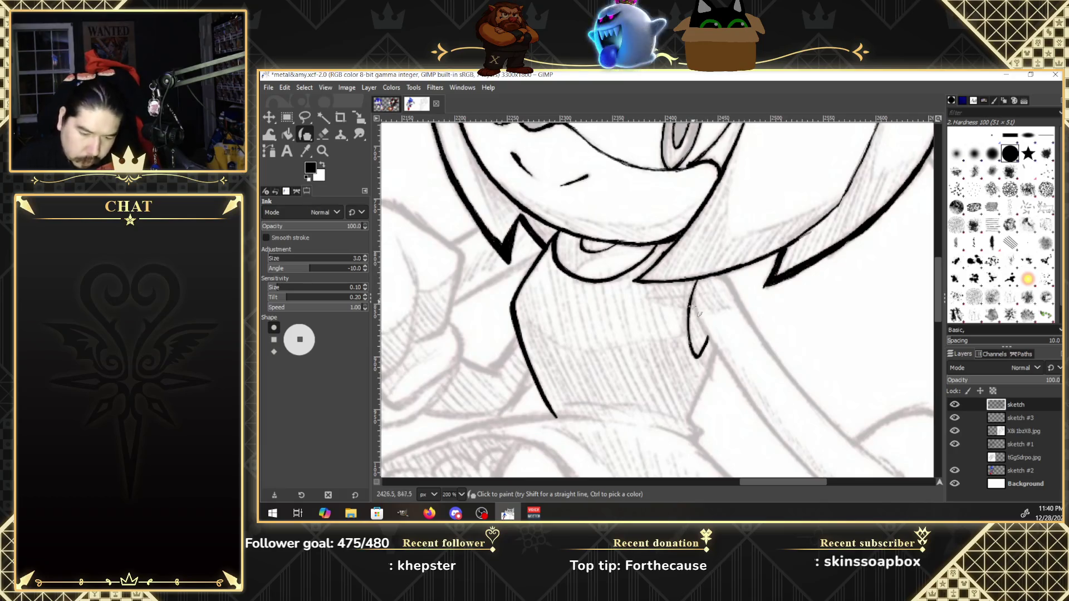
pyautogui.moveTo(696, 282); pyautogui.dragTo(689, 303)
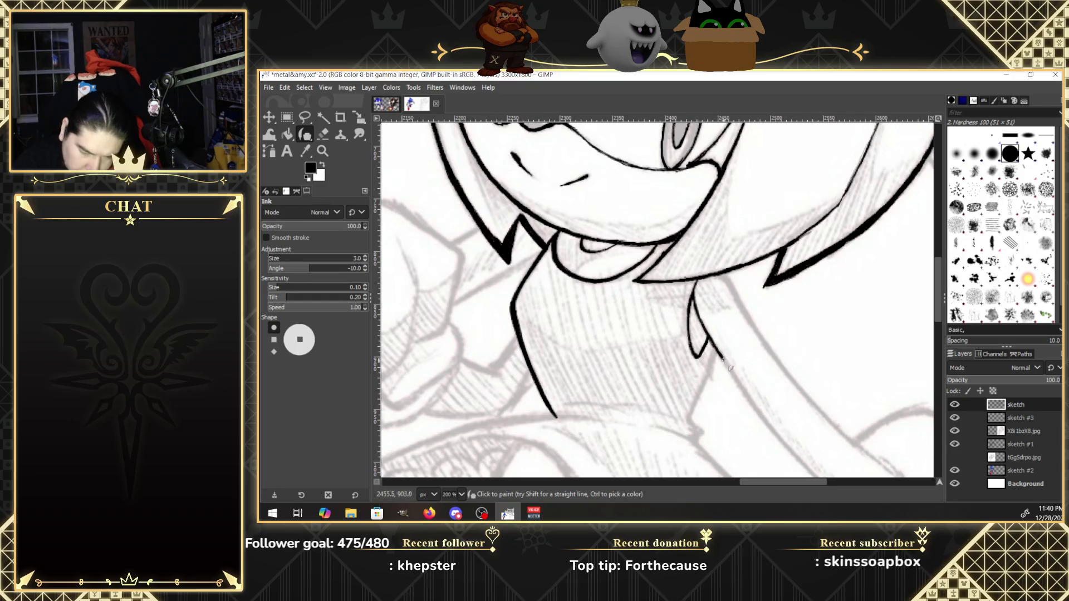
pyautogui.moveTo(729, 369); pyautogui.dragTo(746, 395)
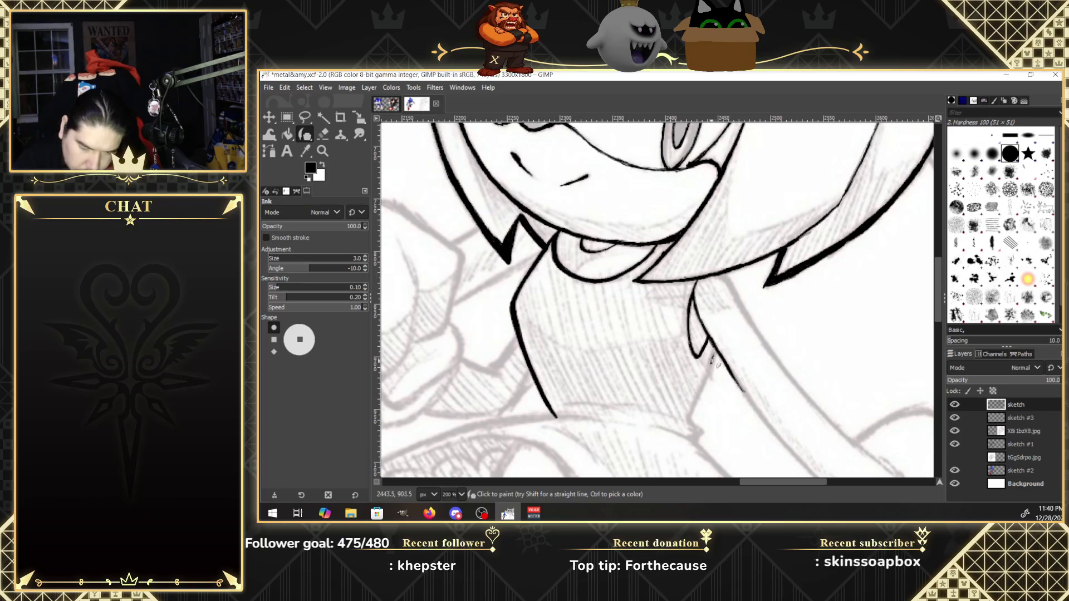
pyautogui.moveTo(714, 352)
pyautogui.mouseDown()
pyautogui.moveTo(694, 410)
pyautogui.moveTo(709, 374)
pyautogui.mouseUp()
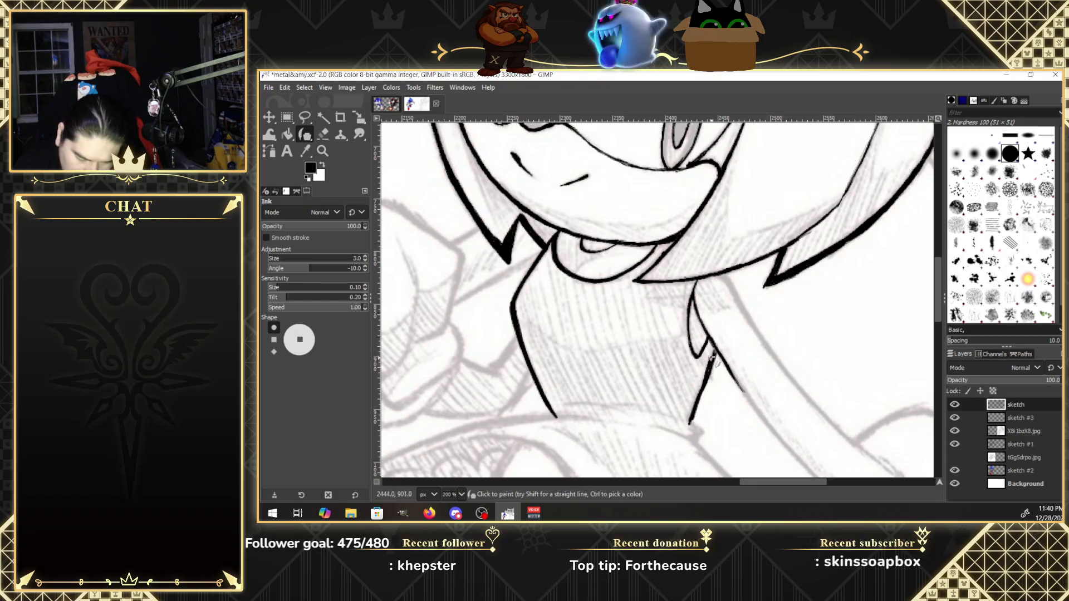
pyautogui.moveTo(716, 350); pyautogui.dragTo(690, 420)
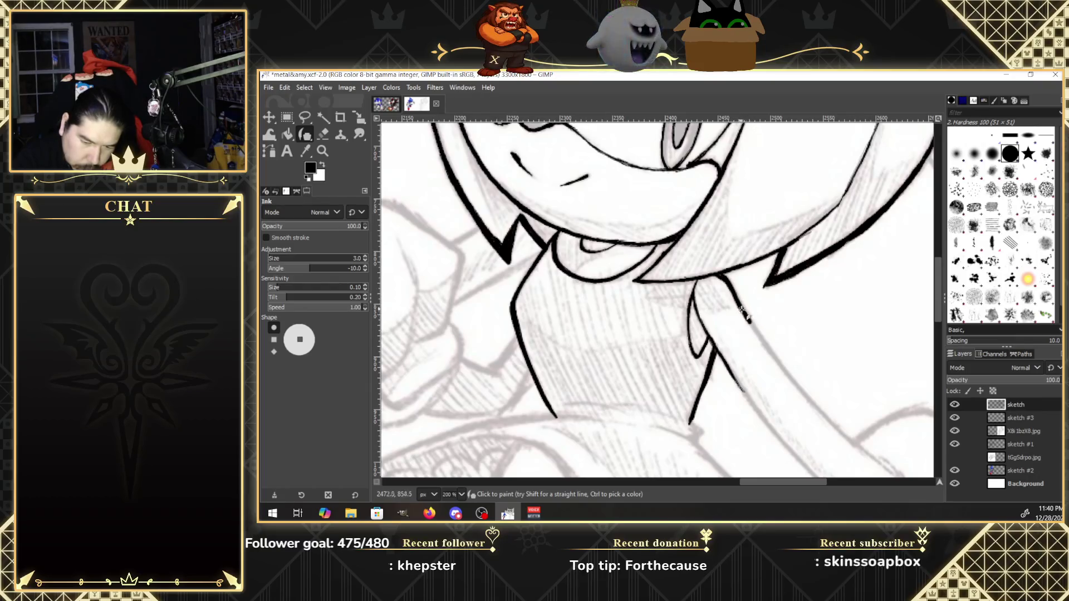
# Ink the right lapel line from its top down-right toward the shoulder.
pyautogui.moveTo(748, 320); pyautogui.dragTo(764, 344)
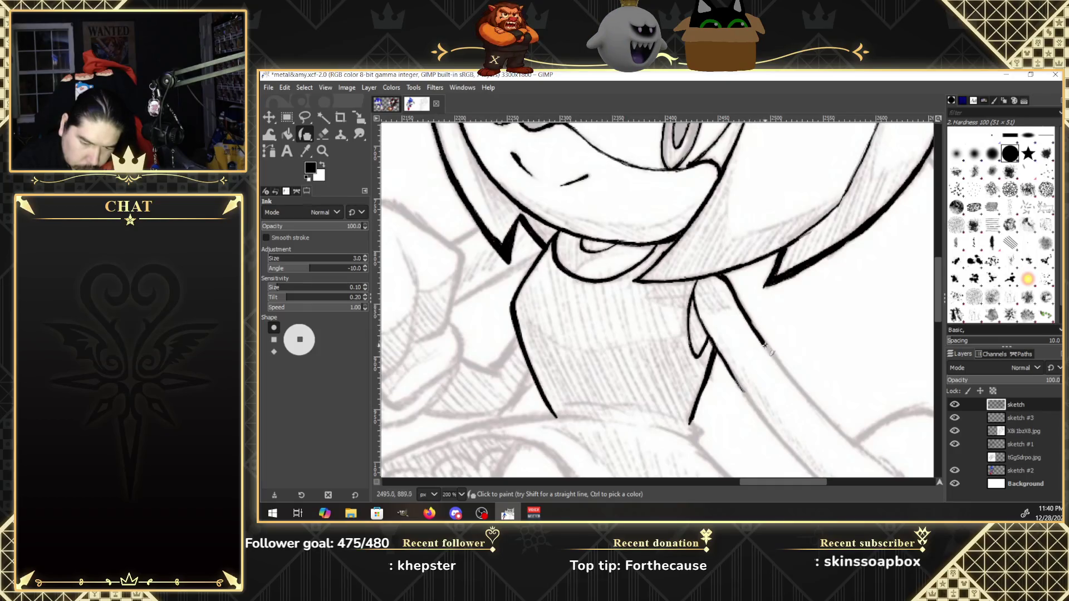
pyautogui.moveTo(790, 380); pyautogui.dragTo(831, 426)
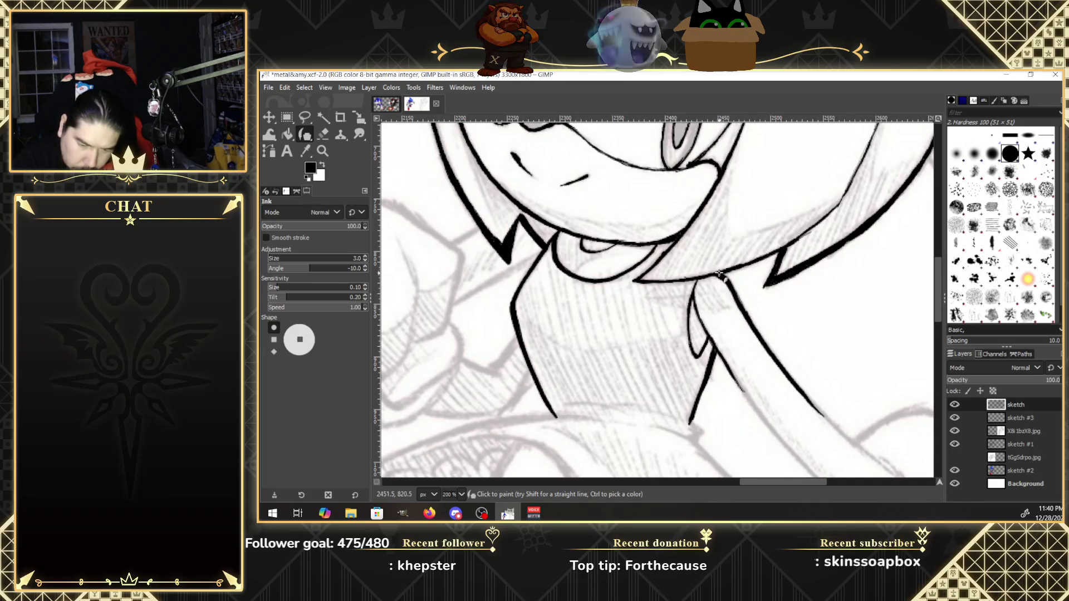
pyautogui.moveTo(938, 312); pyautogui.dragTo(936, 336)
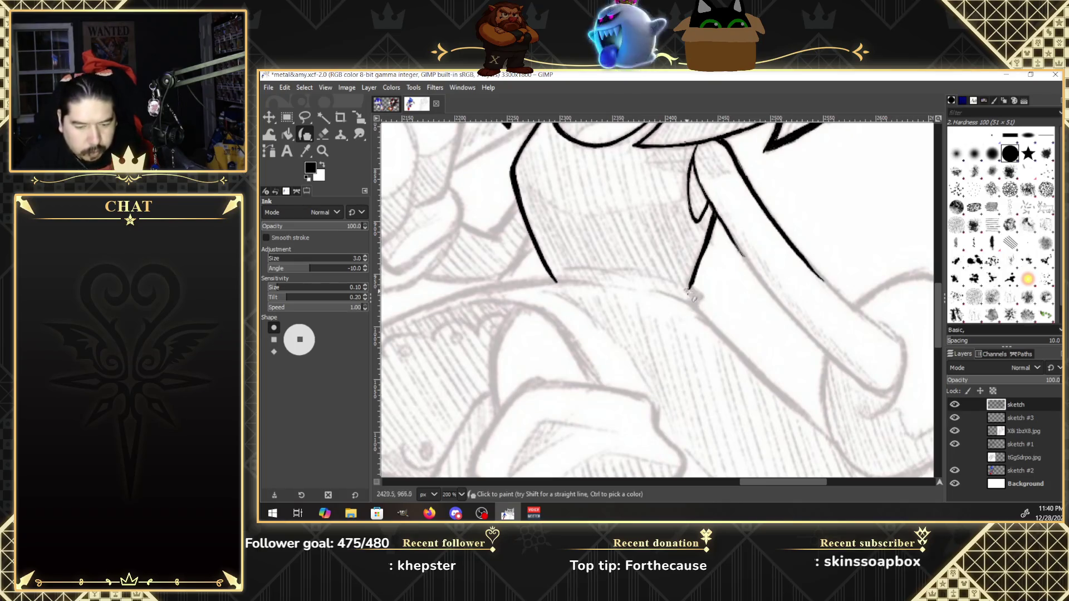
# Ink a diagonal contour below the collar and erase the overlap at its junction.
pyautogui.moveTo(690, 302); pyautogui.dragTo(722, 336)
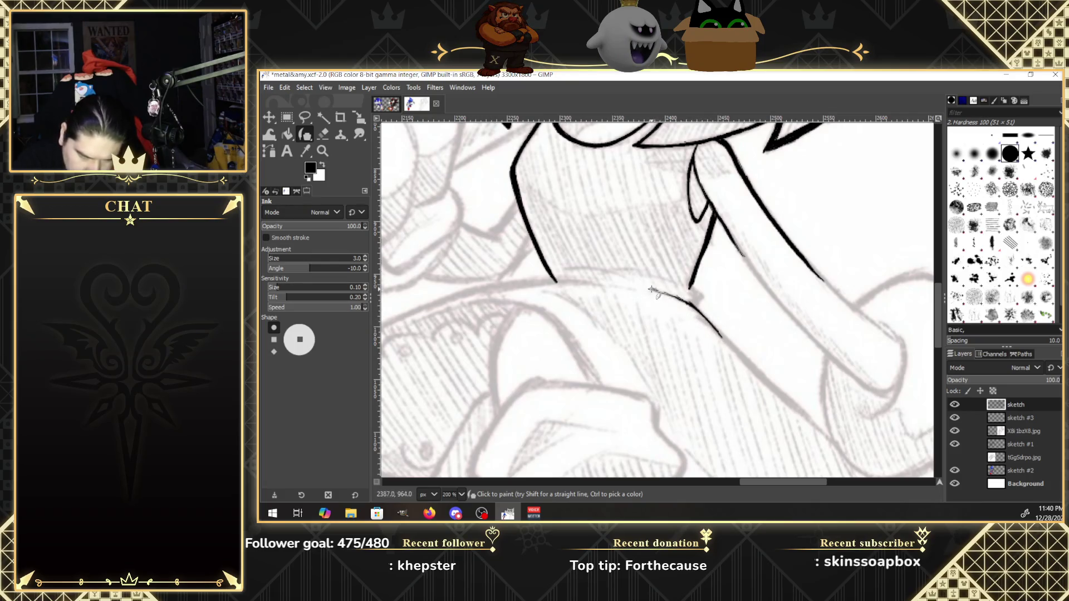
pyautogui.moveTo(653, 289); pyautogui.dragTo(678, 301)
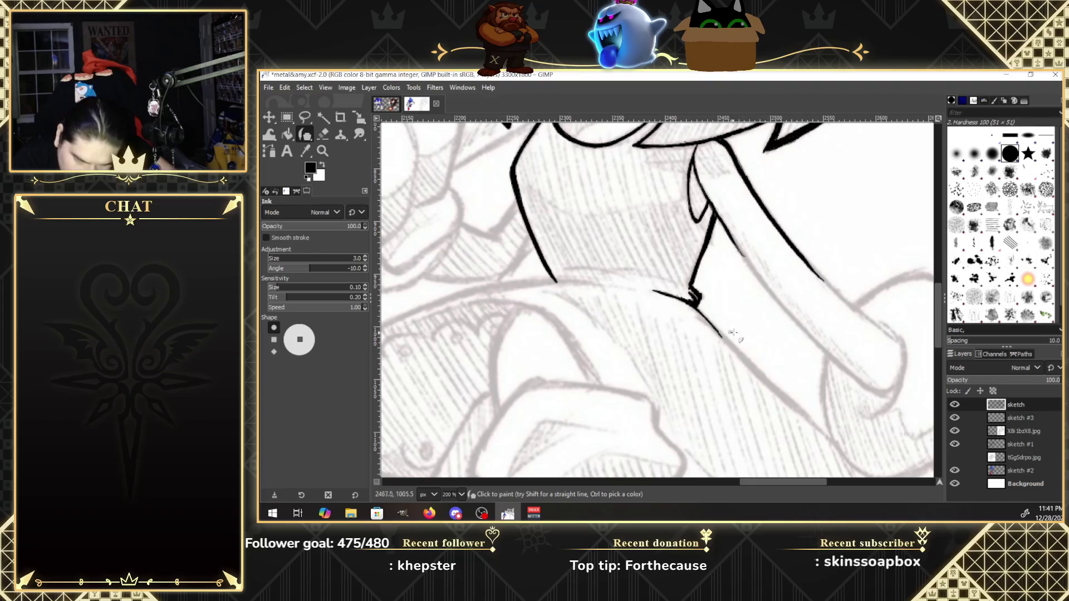
pyautogui.press('ctrl')
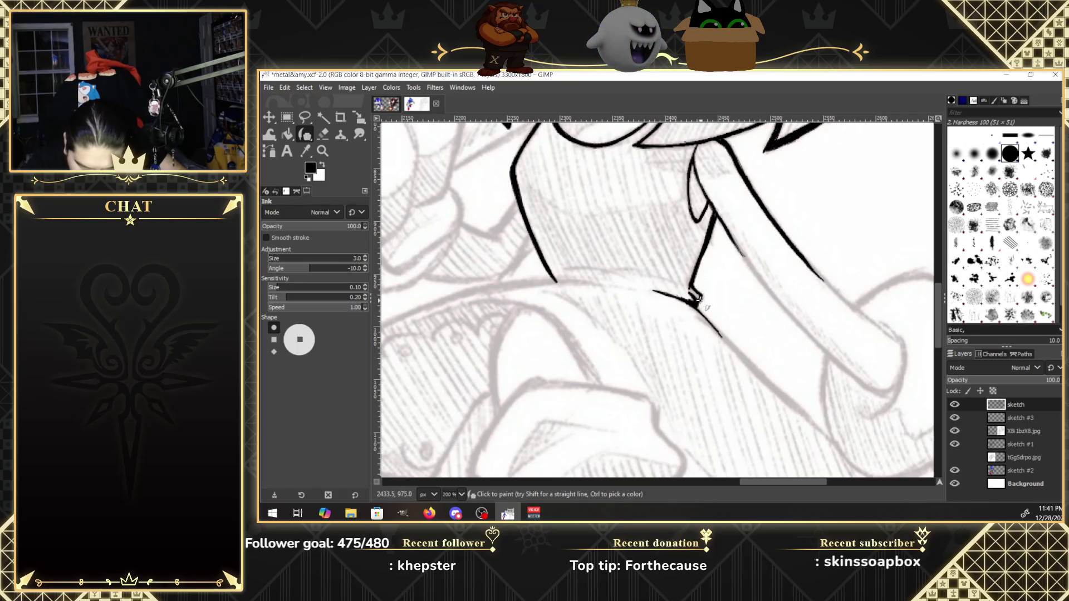
pyautogui.hotkey('shift', 'e')
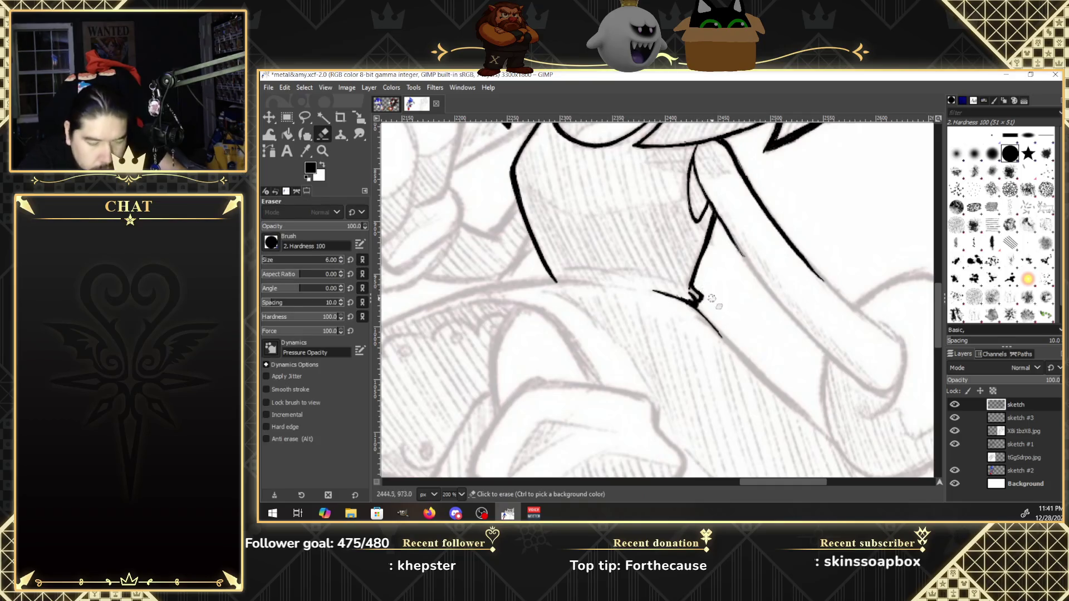
pyautogui.moveTo(703, 295); pyautogui.dragTo(696, 291)
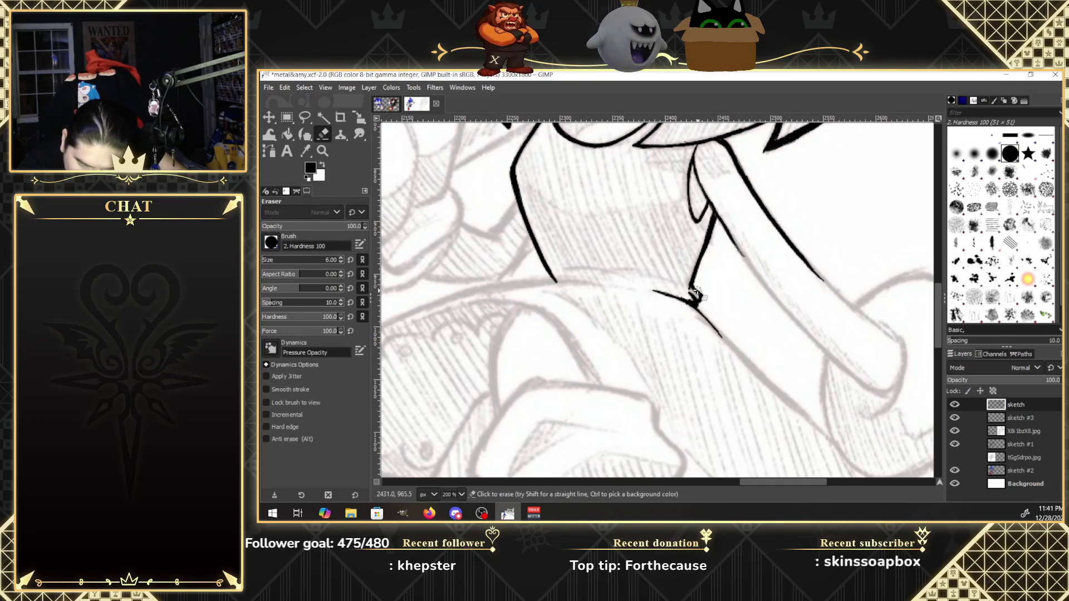
# Extend the diagonal contour down-right across the chest and retrace it thicker.
pyautogui.click(306, 137)
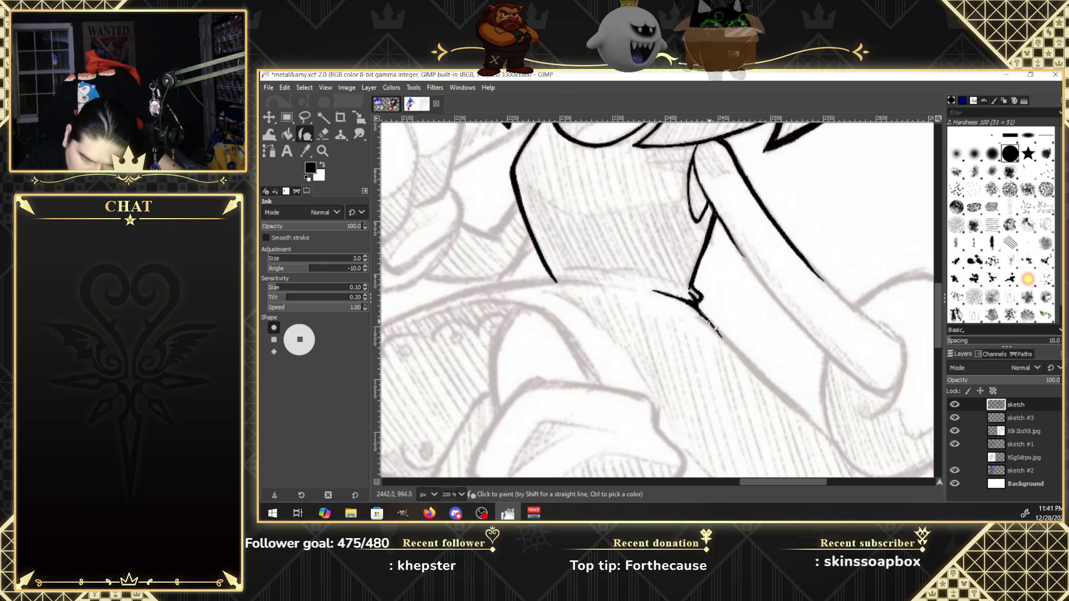
pyautogui.moveTo(746, 361); pyautogui.dragTo(810, 423)
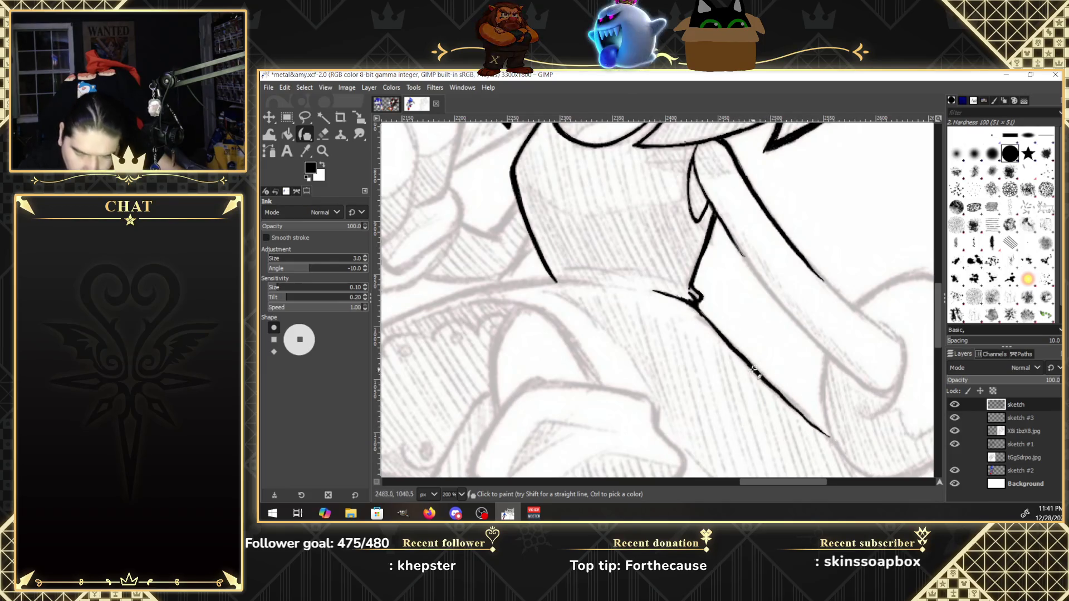
pyautogui.moveTo(755, 370); pyautogui.dragTo(830, 438)
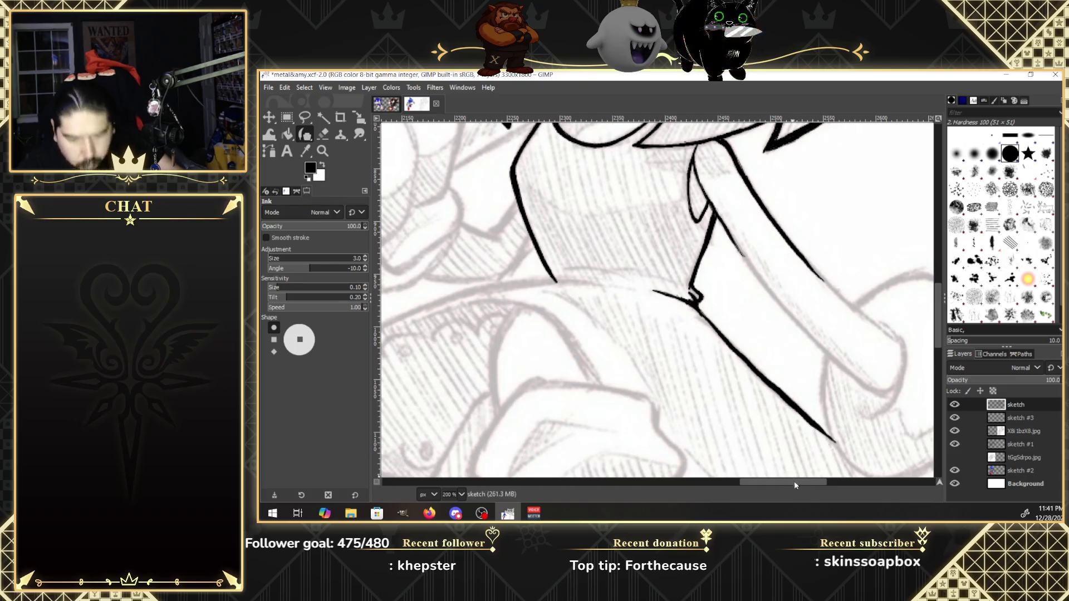
pyautogui.moveTo(798, 482); pyautogui.dragTo(765, 482)
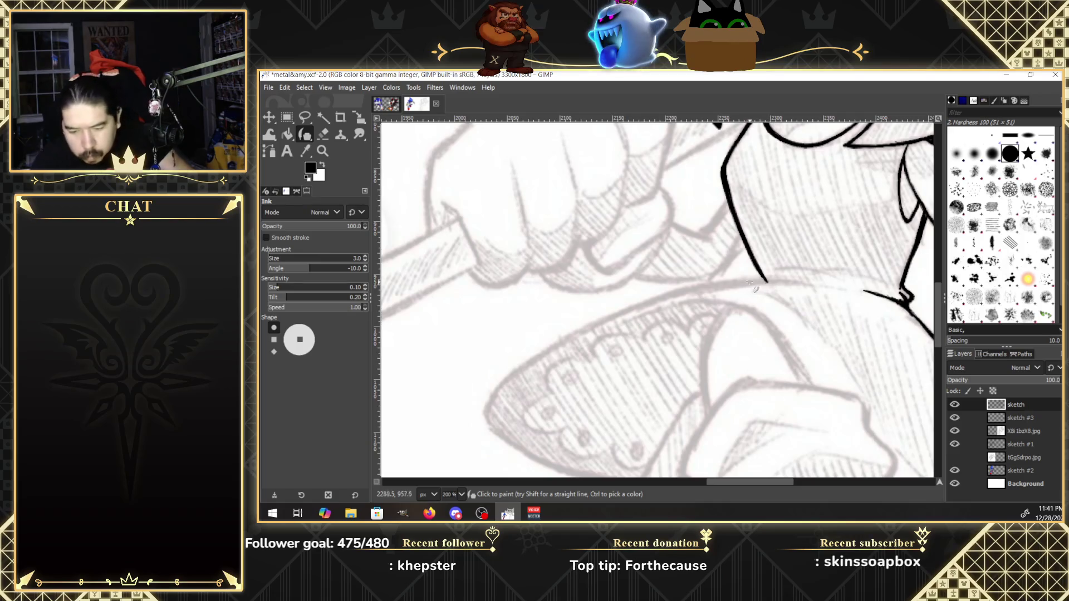
# Ink the shoe's top outline leftward and down toward the toe, thickening it.
pyautogui.moveTo(741, 285)
pyautogui.mouseDown()
pyautogui.moveTo(758, 282)
pyautogui.moveTo(745, 284)
pyautogui.mouseUp()
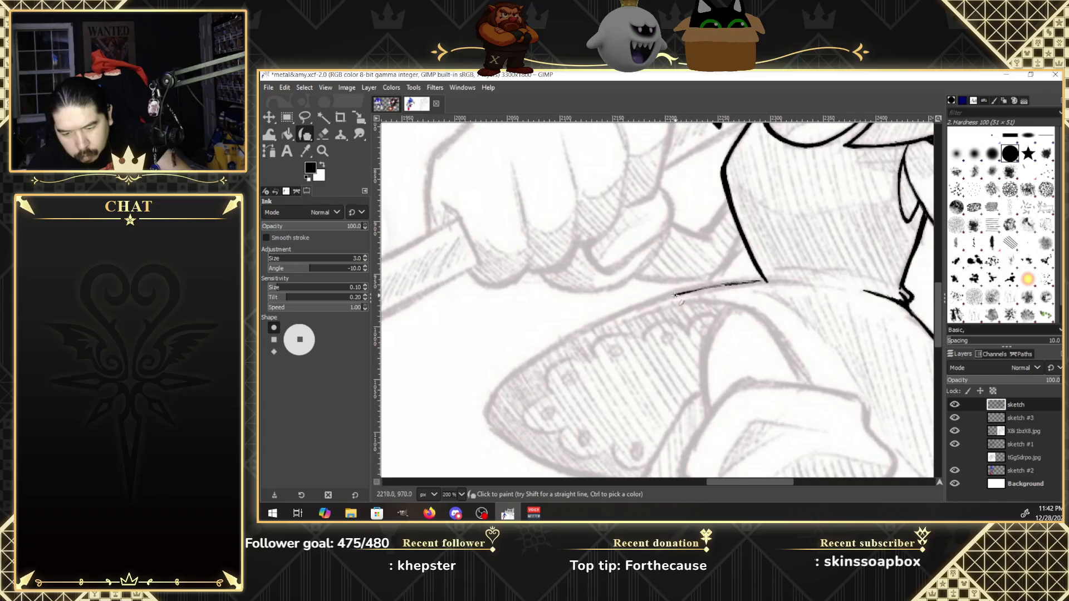
pyautogui.moveTo(675, 296)
pyautogui.mouseDown()
pyautogui.moveTo(633, 311)
pyautogui.moveTo(818, 284)
pyautogui.mouseUp()
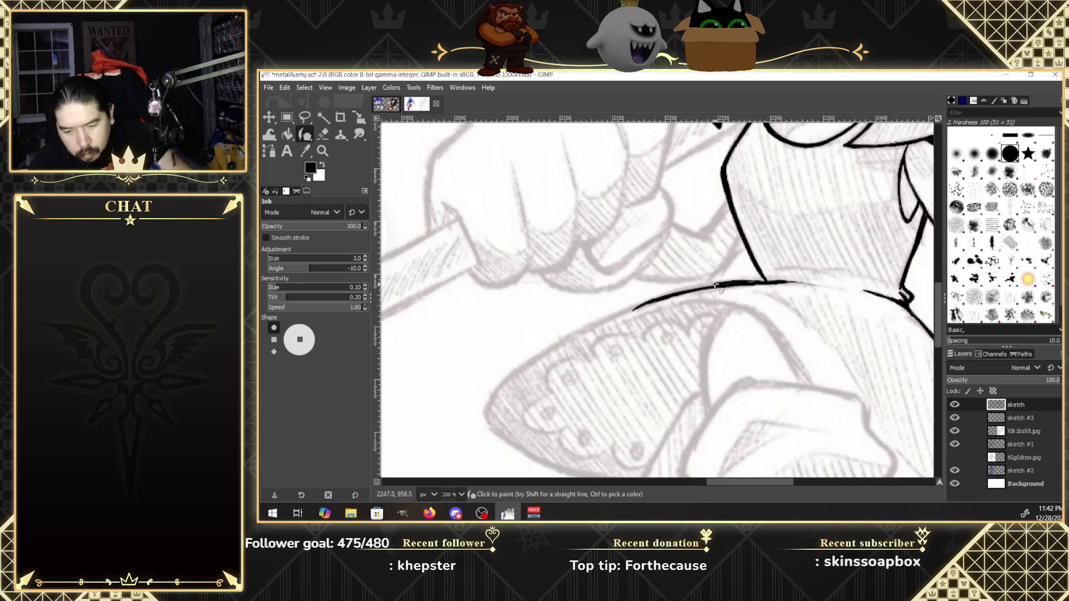
pyautogui.moveTo(675, 294); pyautogui.dragTo(662, 297)
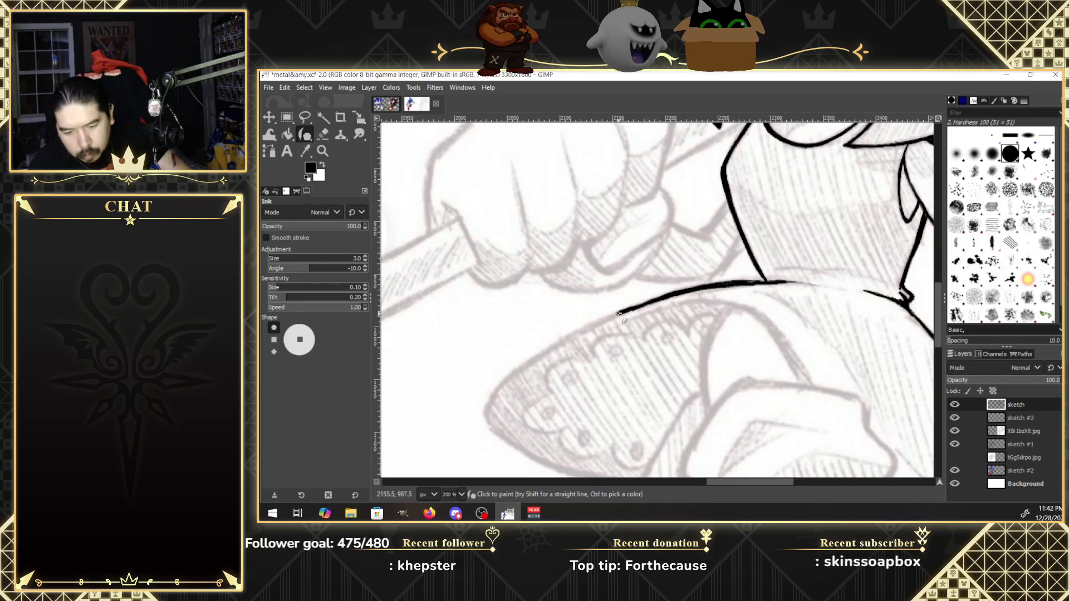
pyautogui.moveTo(612, 315); pyautogui.dragTo(640, 305)
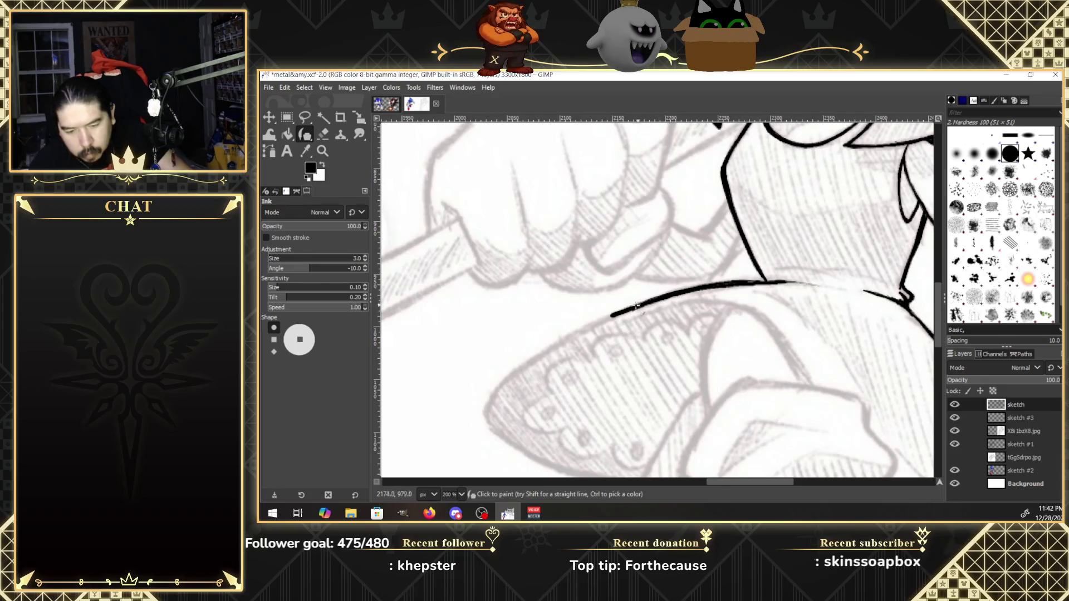
pyautogui.moveTo(611, 316)
pyautogui.mouseDown()
pyautogui.moveTo(537, 352)
pyautogui.moveTo(484, 417)
pyautogui.mouseUp()
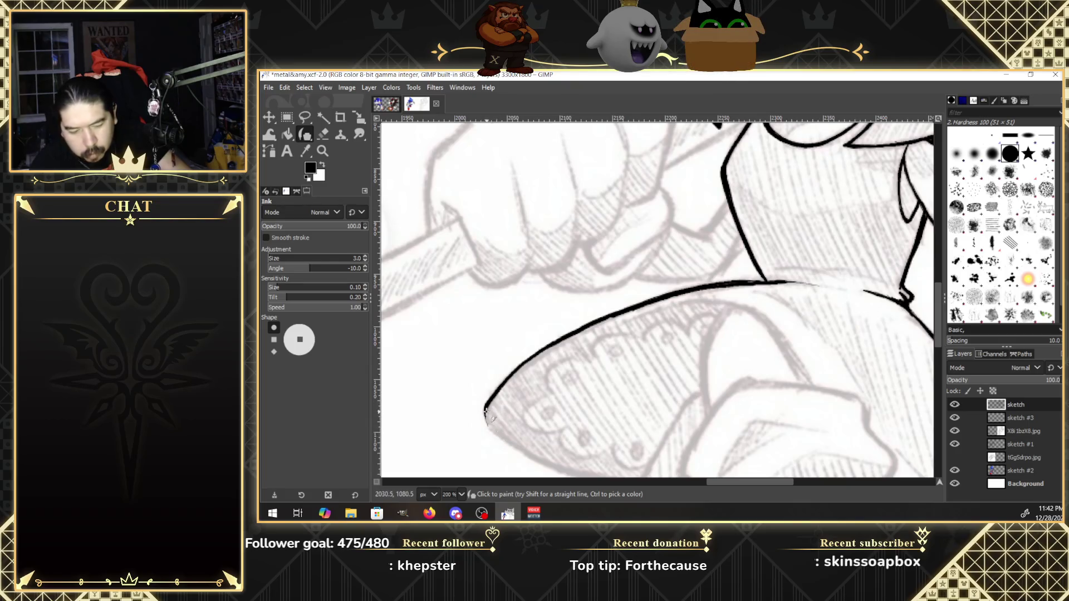
pyautogui.moveTo(504, 438); pyautogui.dragTo(529, 455)
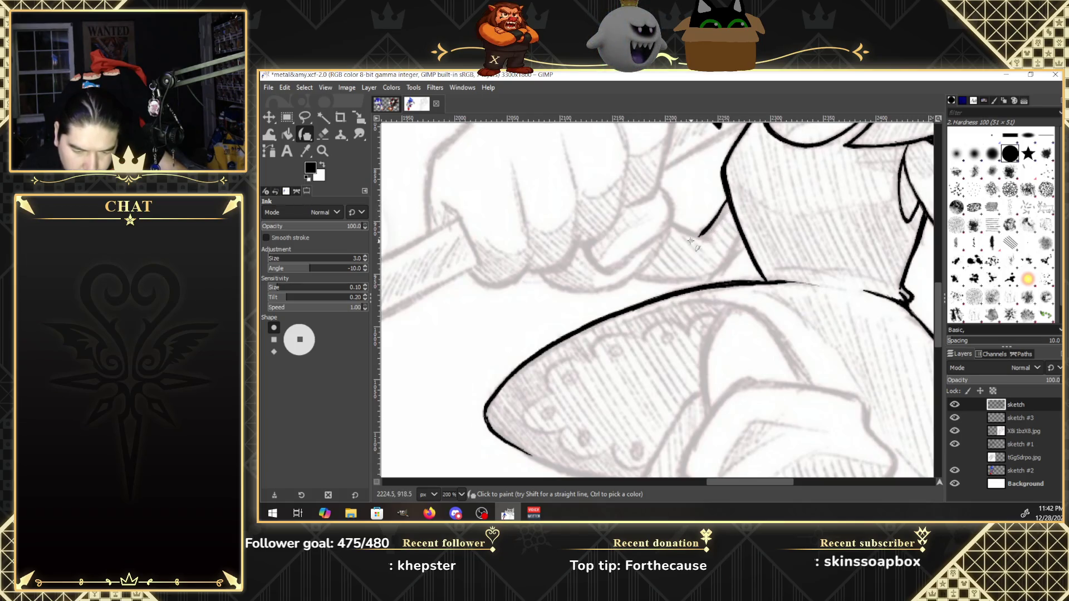
# Add short ink strokes beside and below the fist's knuckles.
pyautogui.moveTo(669, 222); pyautogui.dragTo(691, 235)
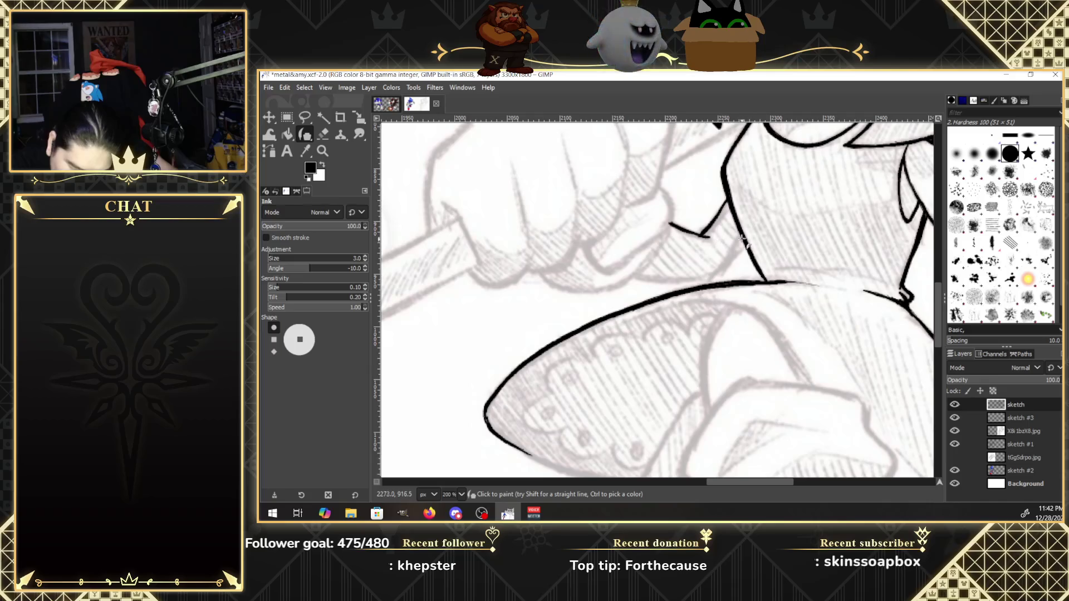
pyautogui.moveTo(631, 275); pyautogui.dragTo(657, 280)
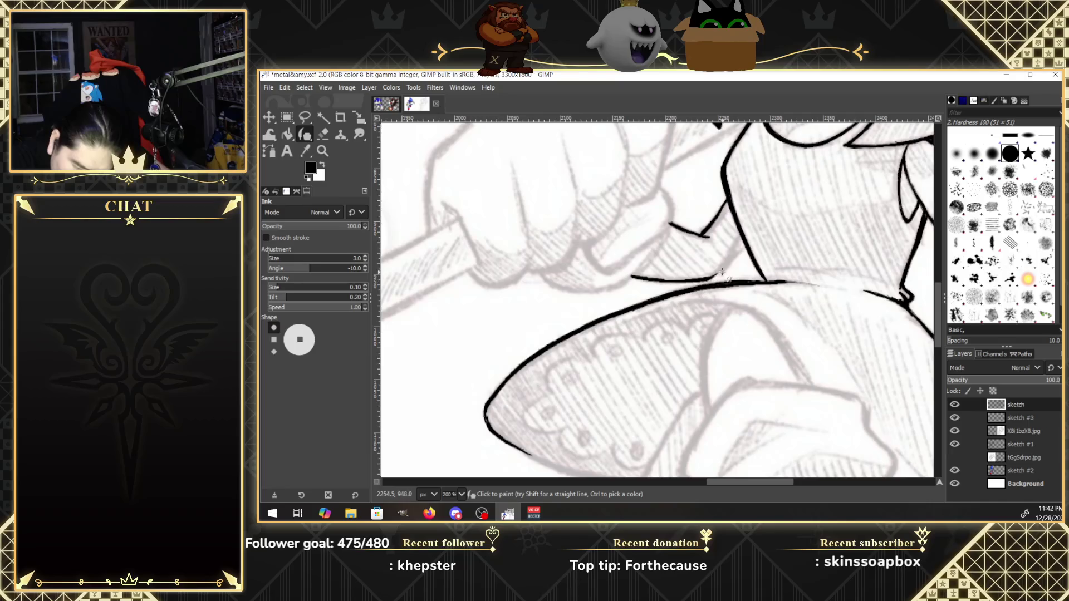
pyautogui.moveTo(711, 278); pyautogui.dragTo(737, 241)
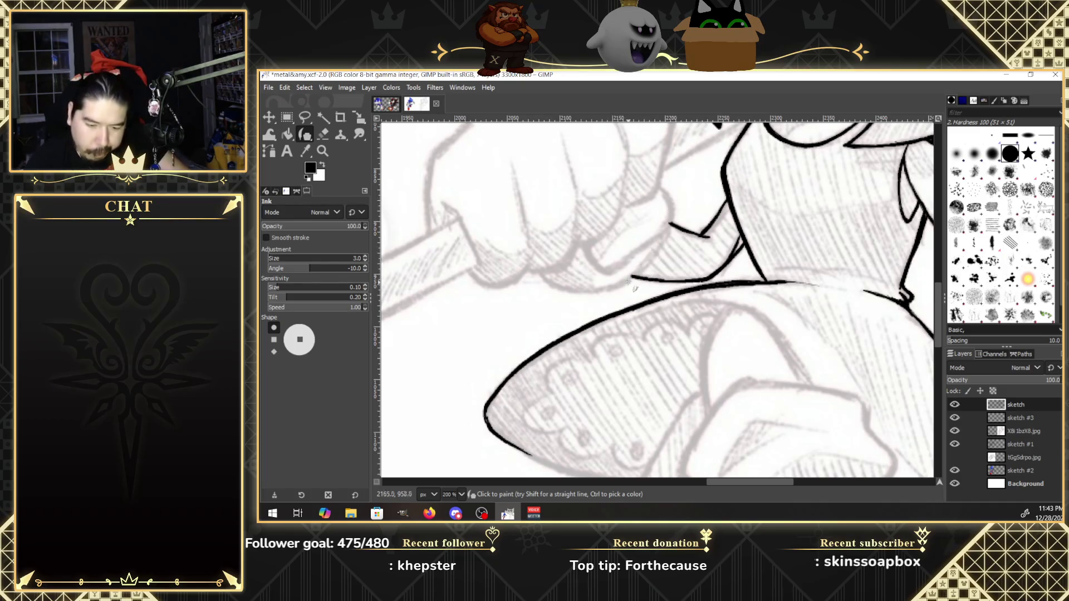
pyautogui.moveTo(621, 283)
pyautogui.mouseDown()
pyautogui.moveTo(643, 271)
pyautogui.moveTo(674, 198)
pyautogui.mouseUp()
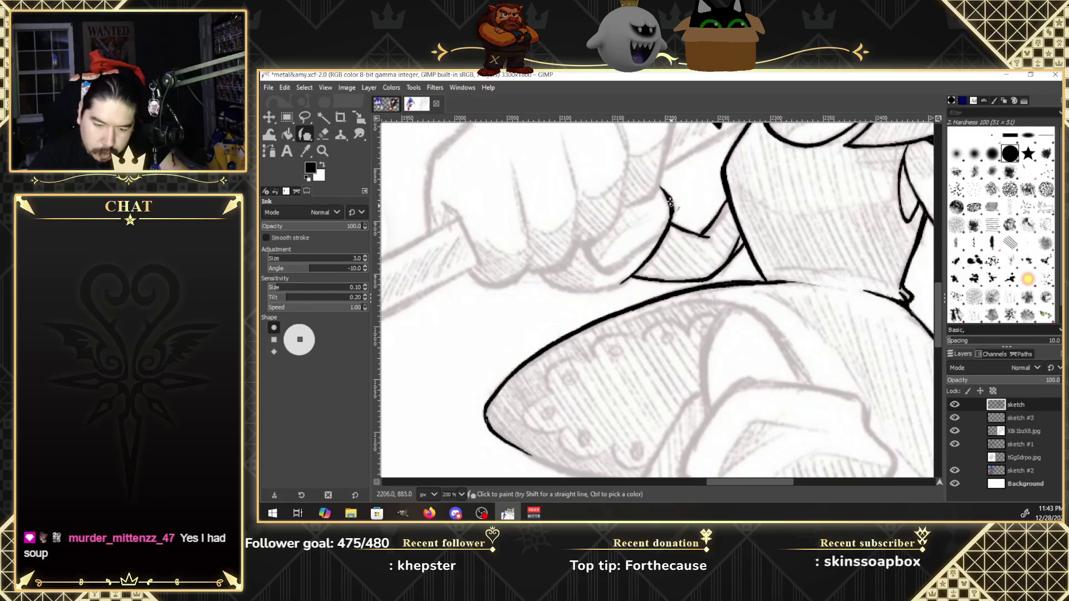
pyautogui.click(323, 135)
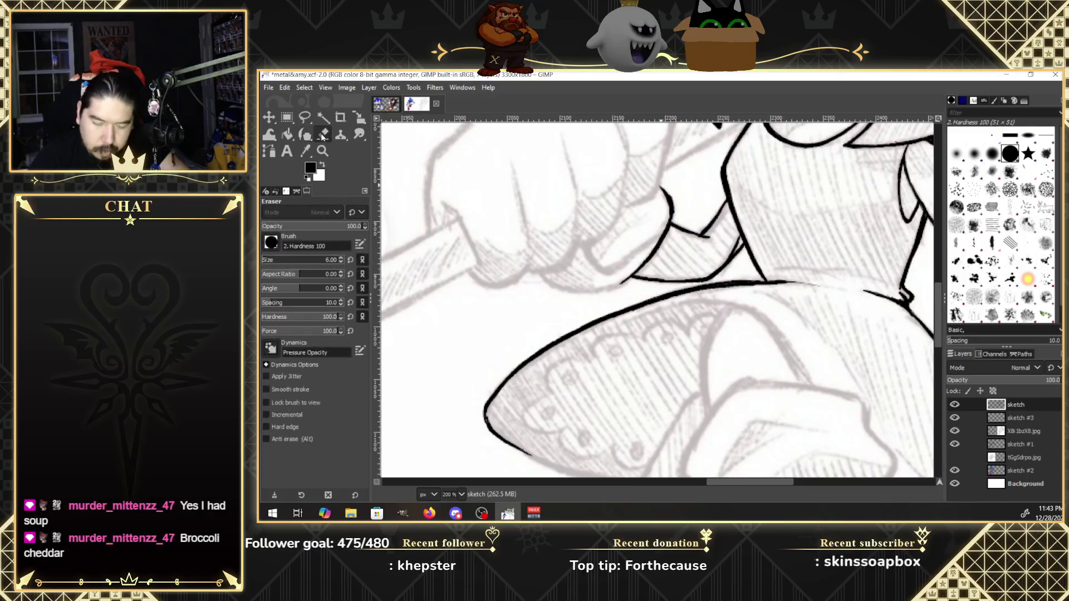
pyautogui.press('k')
pyautogui.click(670, 212)
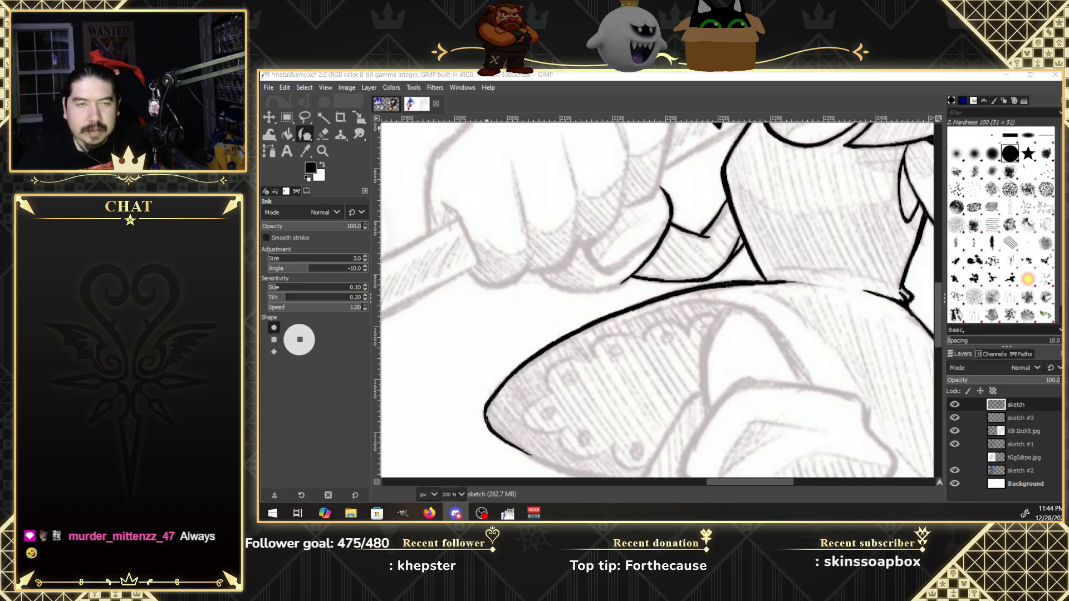
# Ink the hooked curve beneath the fist's lower knuckles, meeting the shoe outline.
pyautogui.hotkey('alt', 'Tab')
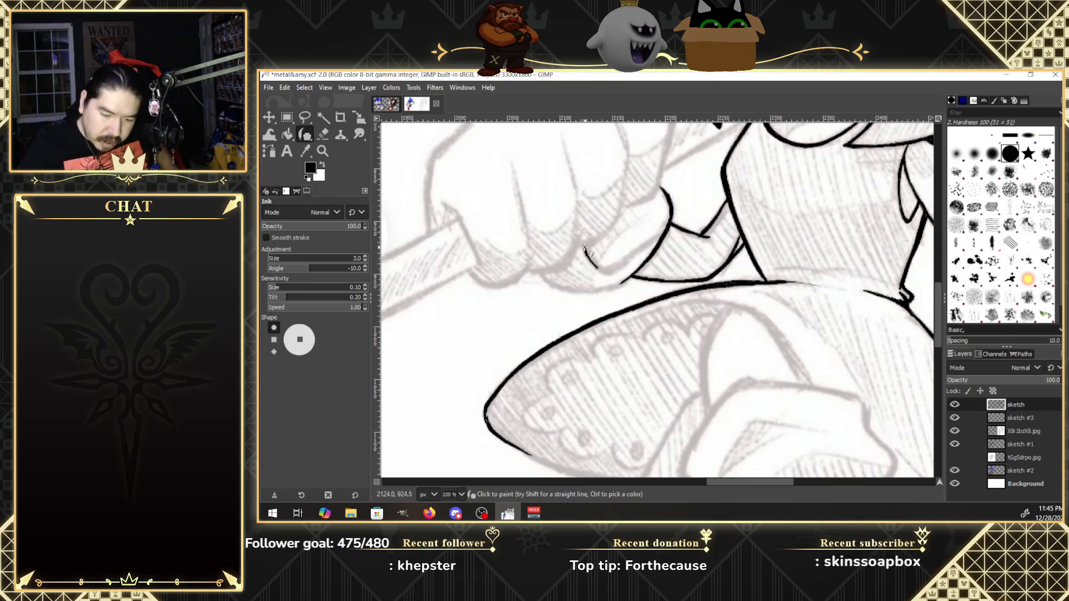
pyautogui.moveTo(586, 245); pyautogui.dragTo(605, 274)
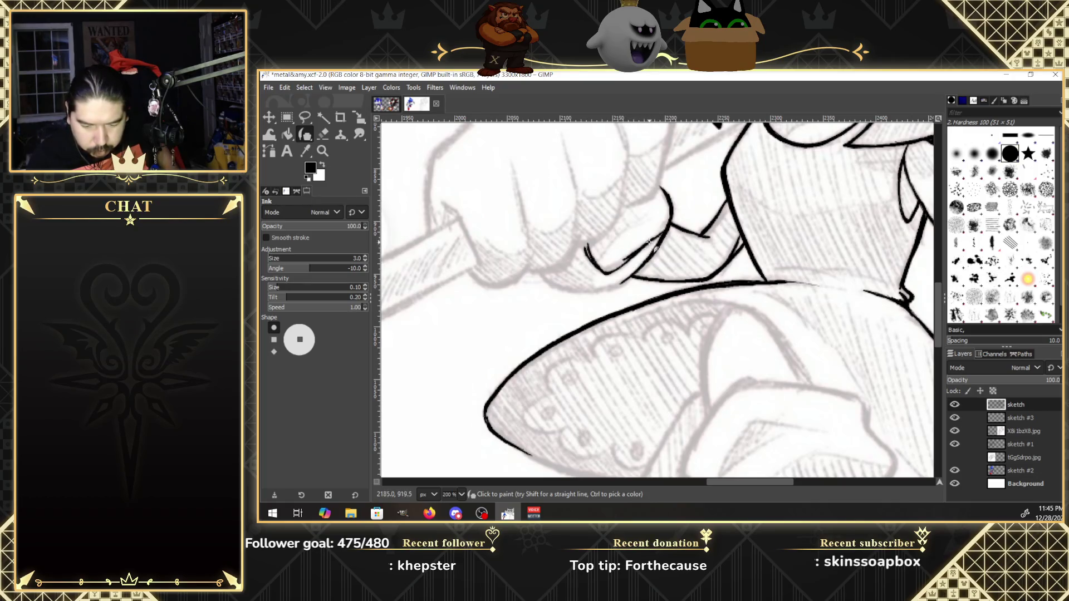
pyautogui.moveTo(668, 226)
pyautogui.mouseDown()
pyautogui.moveTo(605, 270)
pyautogui.moveTo(639, 249)
pyautogui.moveTo(587, 249)
pyautogui.moveTo(608, 271)
pyautogui.mouseUp()
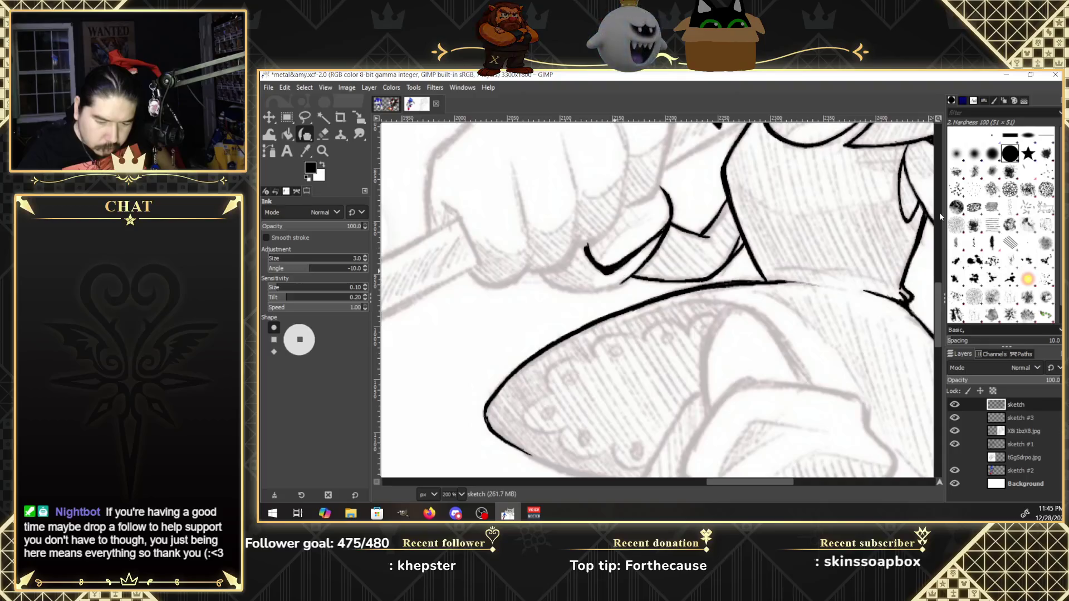
pyautogui.scroll(3, 942, 309)
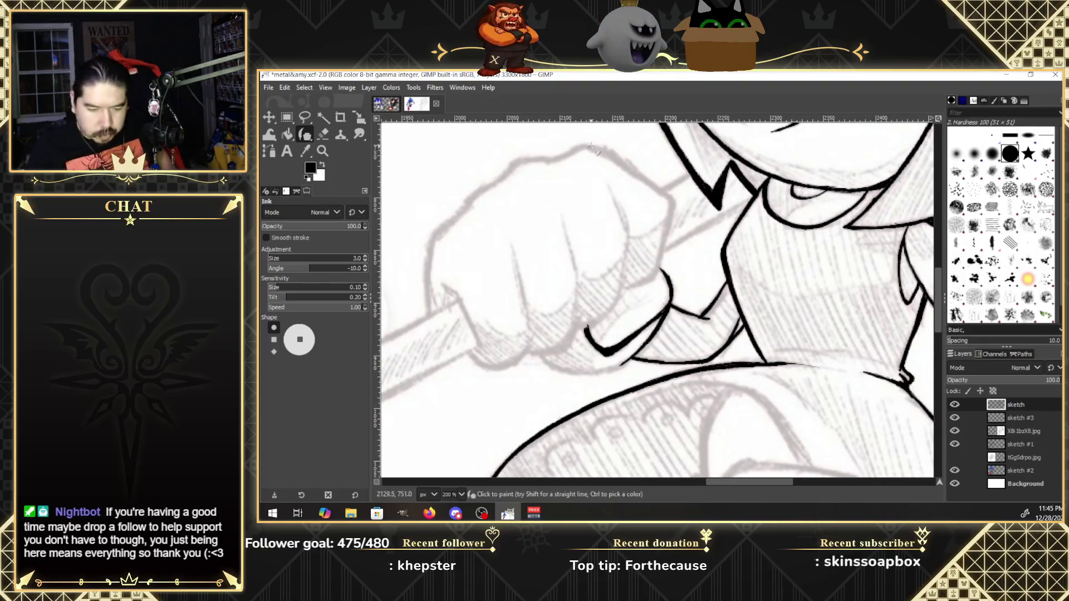
# Ink and darken the fist's upper-left and left outlines along the top.
pyautogui.moveTo(574, 150)
pyautogui.mouseDown()
pyautogui.moveTo(583, 147)
pyautogui.moveTo(526, 160)
pyautogui.moveTo(479, 191)
pyautogui.moveTo(438, 237)
pyautogui.moveTo(426, 314)
pyautogui.mouseUp()
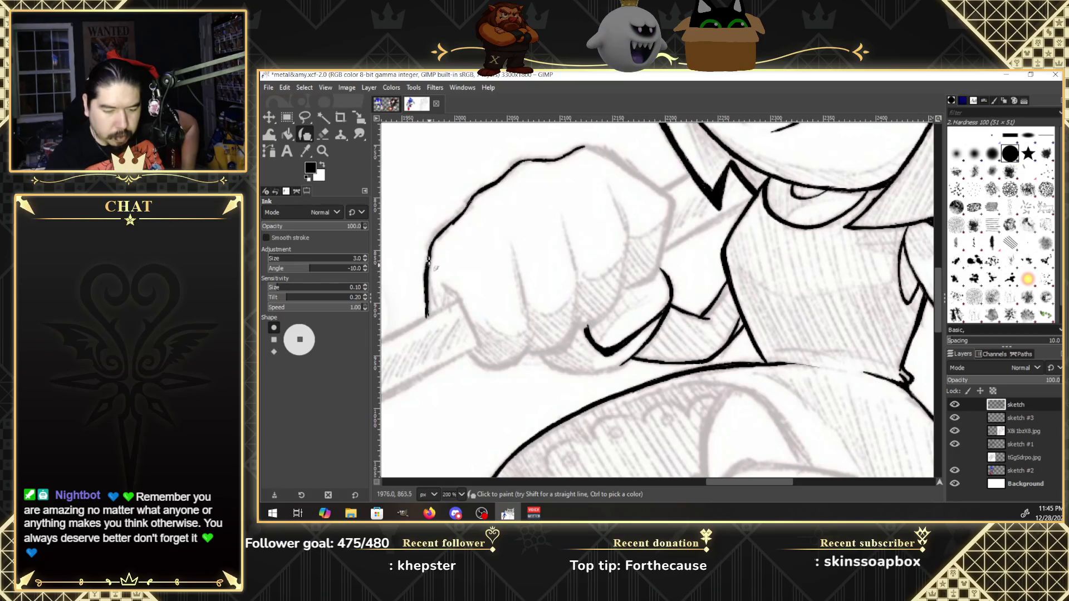
pyautogui.moveTo(448, 225); pyautogui.dragTo(472, 196)
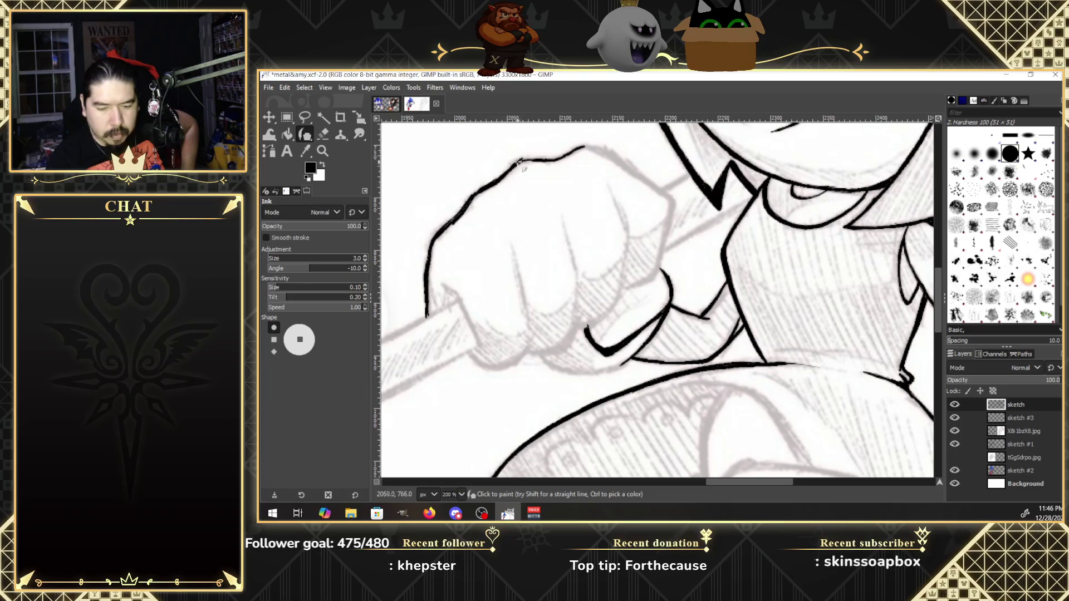
pyautogui.moveTo(524, 160); pyautogui.dragTo(565, 156)
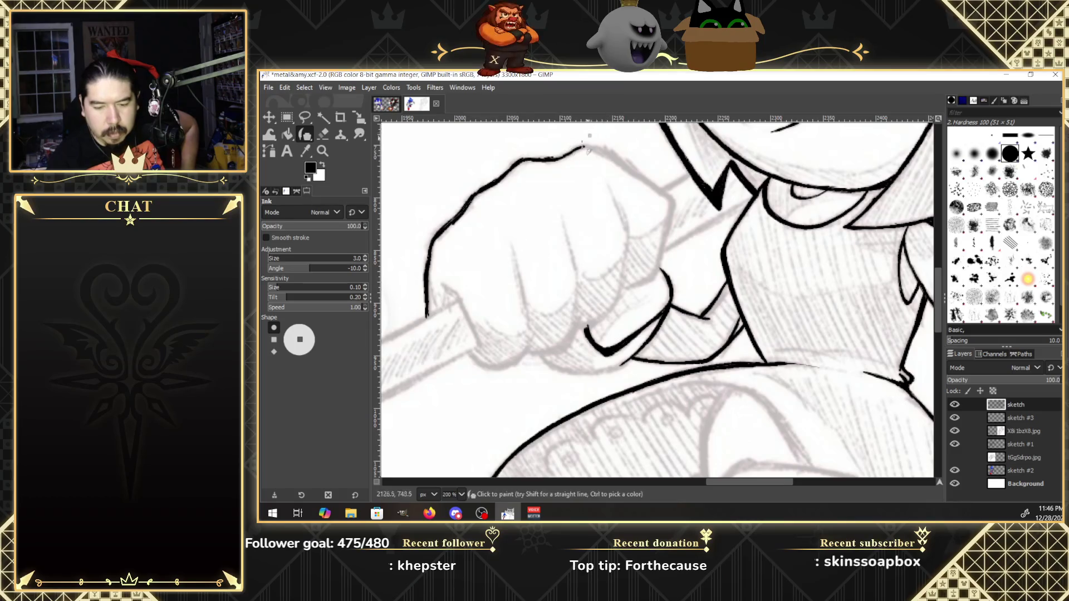
pyautogui.moveTo(532, 160); pyautogui.dragTo(570, 152)
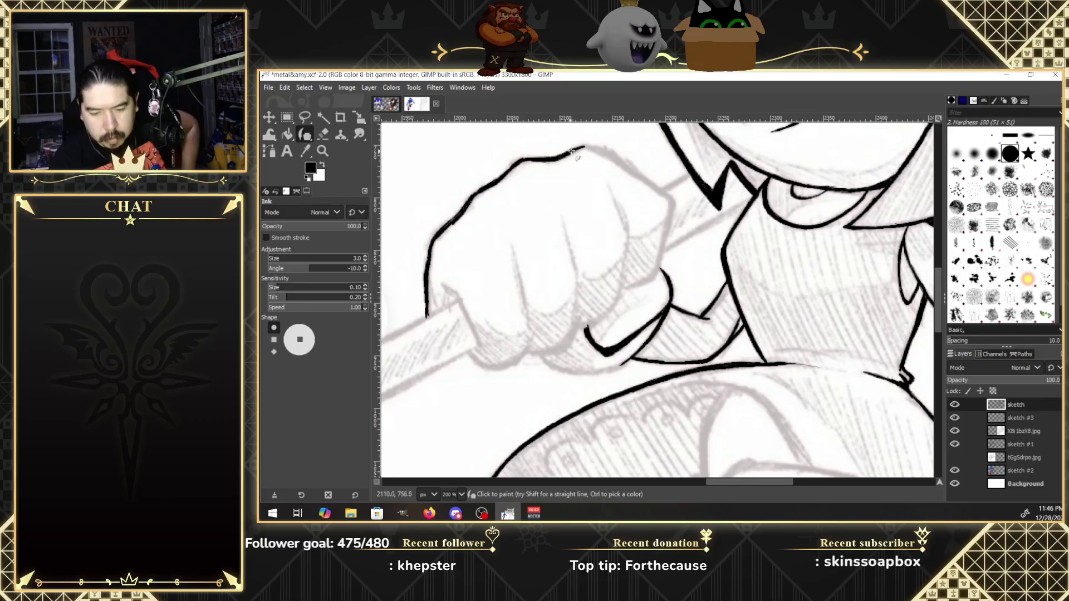
pyautogui.moveTo(509, 170); pyautogui.dragTo(469, 202)
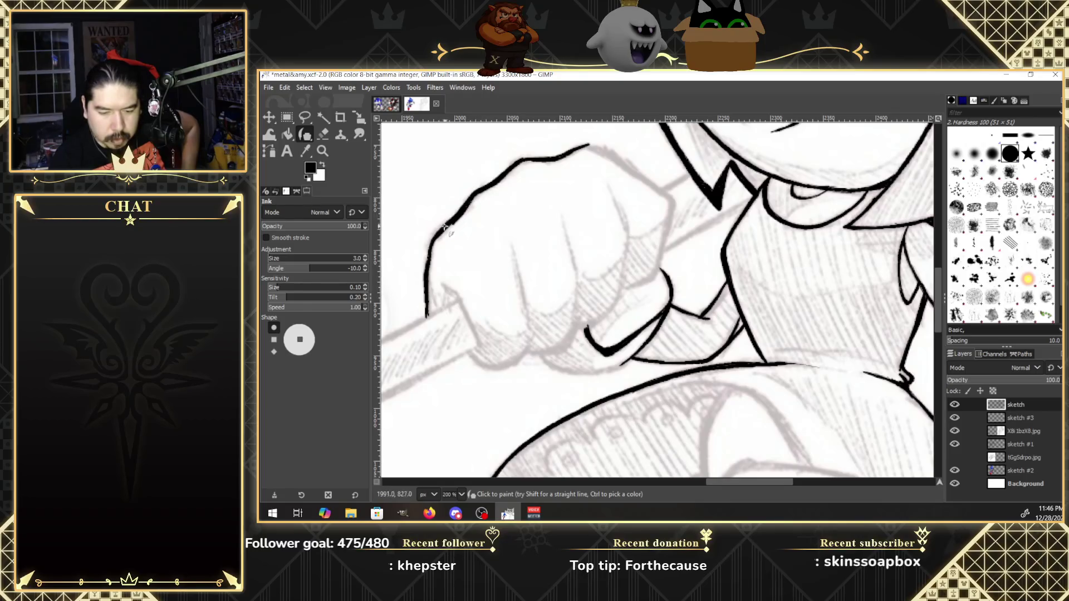
pyautogui.moveTo(435, 236); pyautogui.dragTo(429, 247)
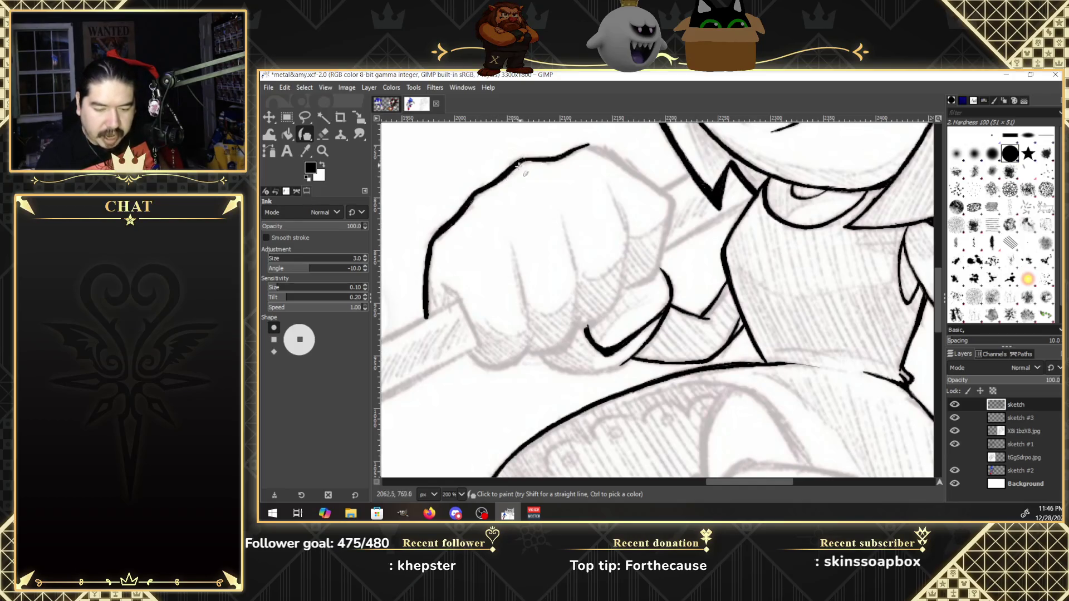
# Extend the fist's top outline and carry it down-right toward the right edge.
pyautogui.moveTo(551, 160); pyautogui.dragTo(584, 149)
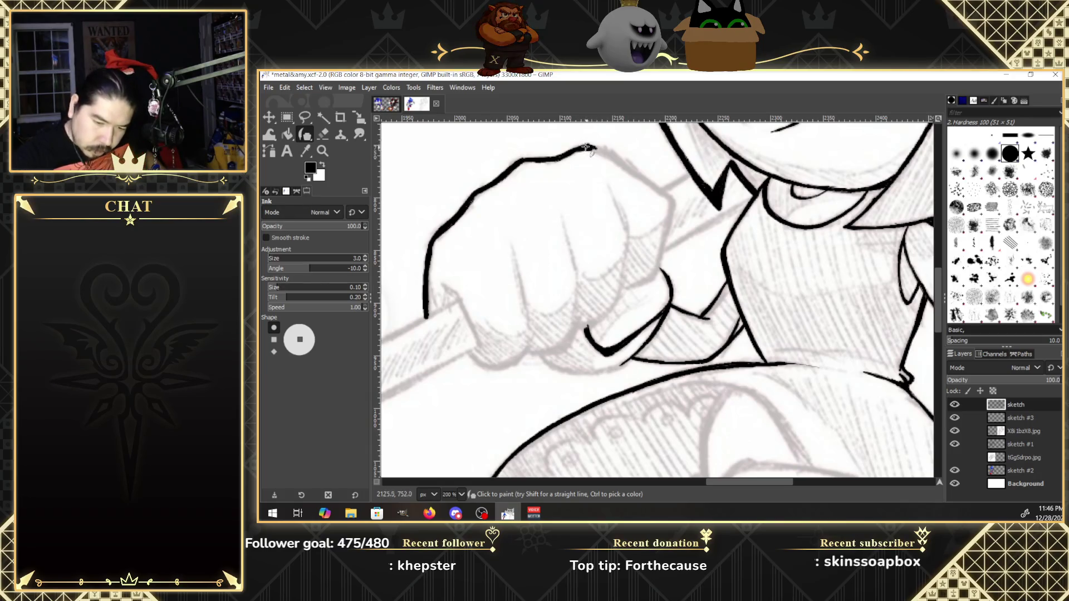
pyautogui.moveTo(601, 154); pyautogui.dragTo(599, 152)
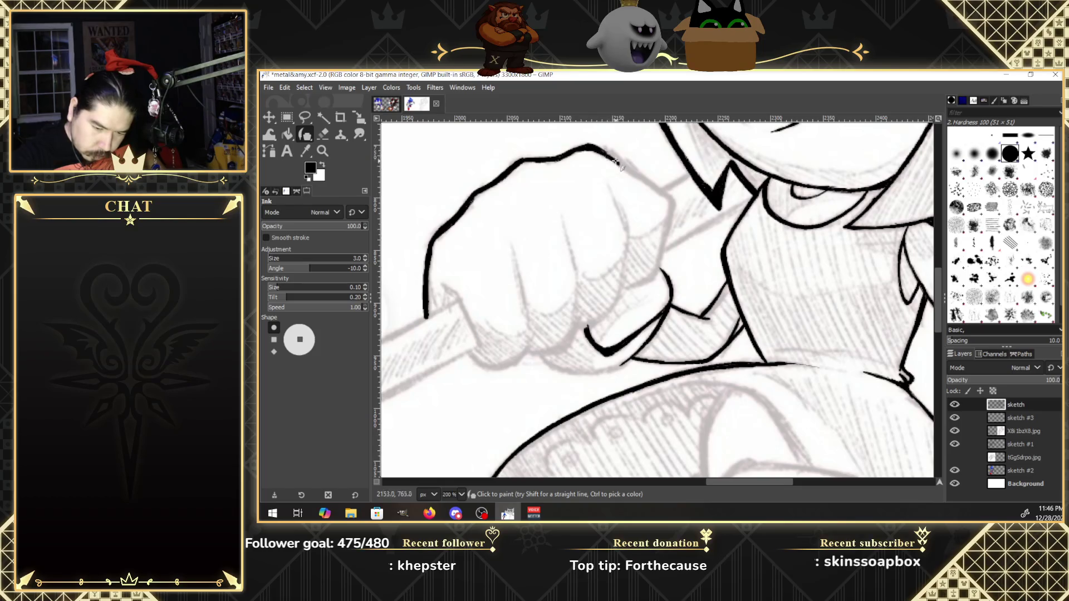
pyautogui.moveTo(622, 166); pyautogui.dragTo(667, 198)
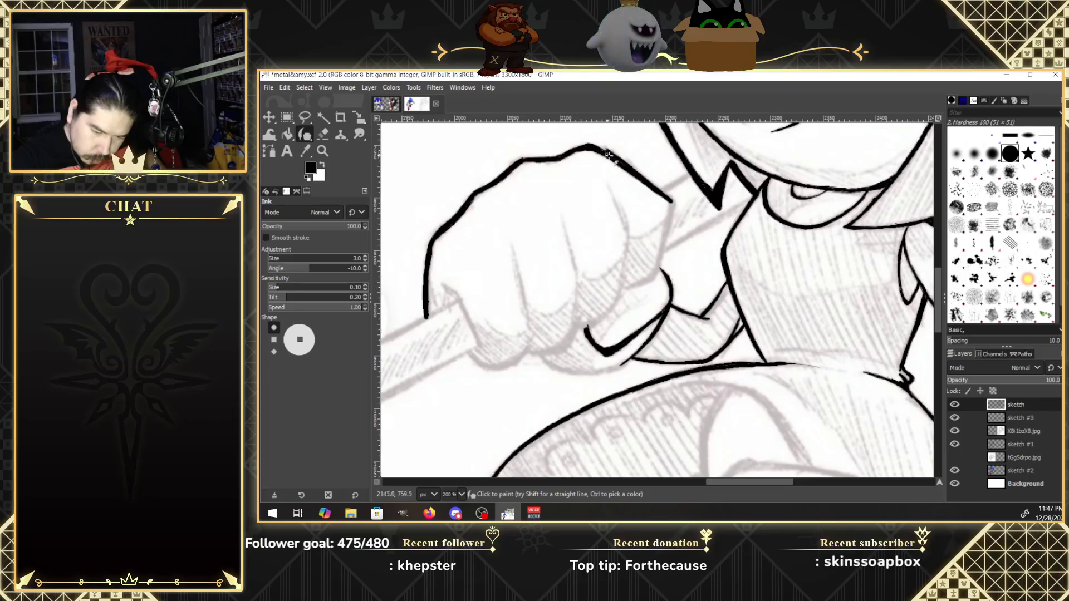
pyautogui.moveTo(618, 160); pyautogui.dragTo(657, 193)
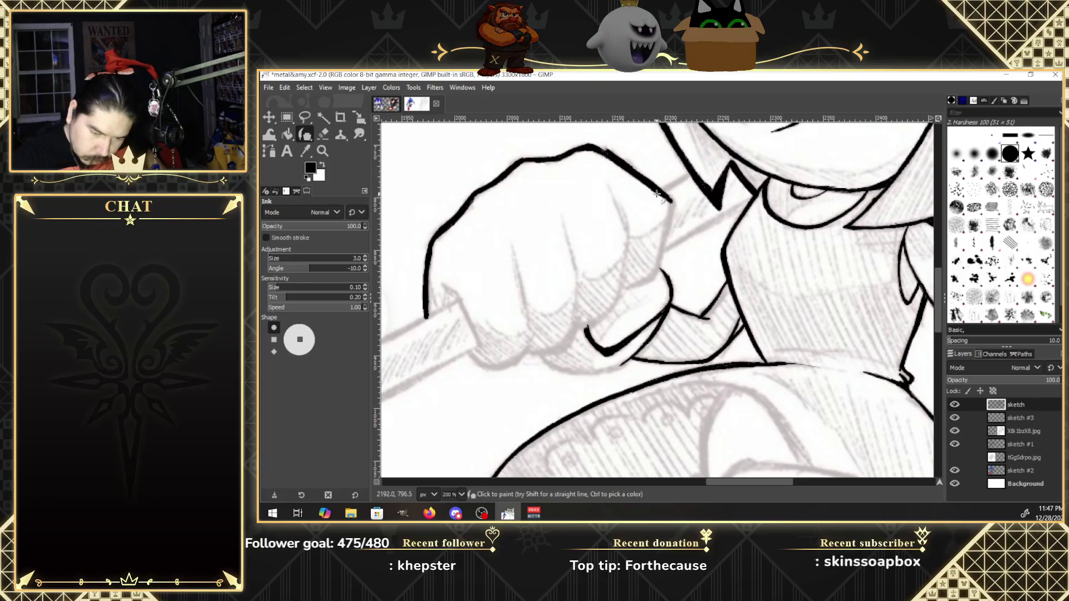
# Ink the fist's right edge down to its lower-right corner and thicken the finger line.
pyautogui.moveTo(657, 193); pyautogui.dragTo(670, 212)
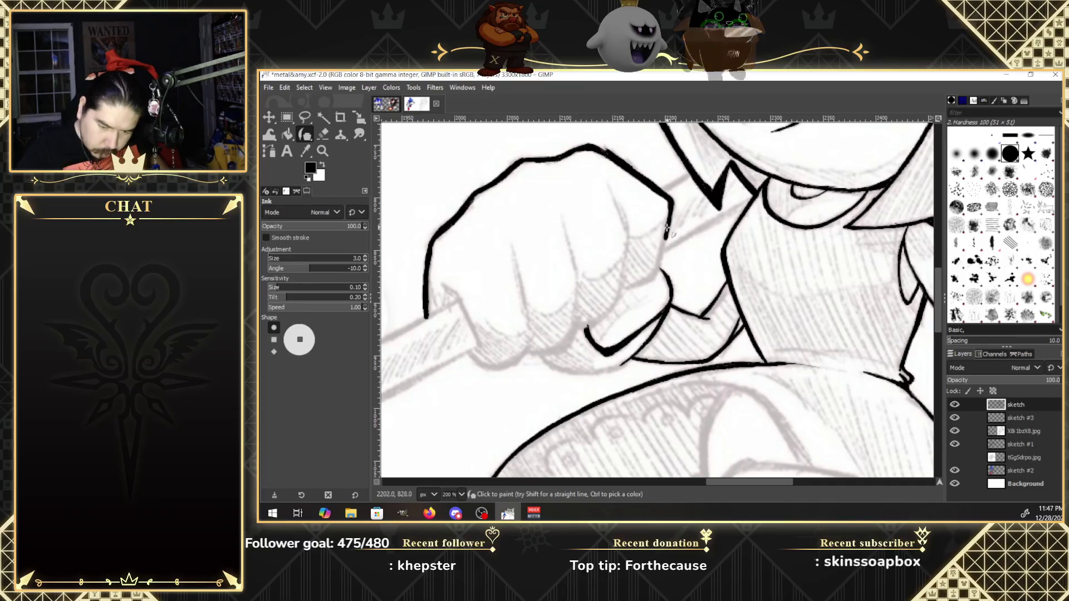
pyautogui.moveTo(666, 239); pyautogui.dragTo(652, 278)
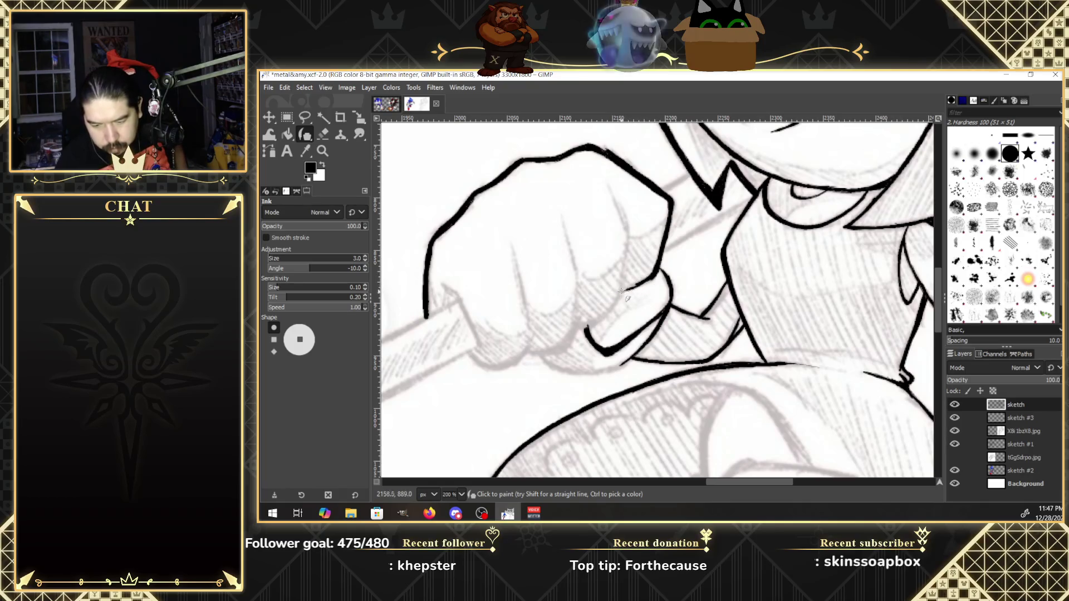
pyautogui.moveTo(622, 291); pyautogui.dragTo(649, 278)
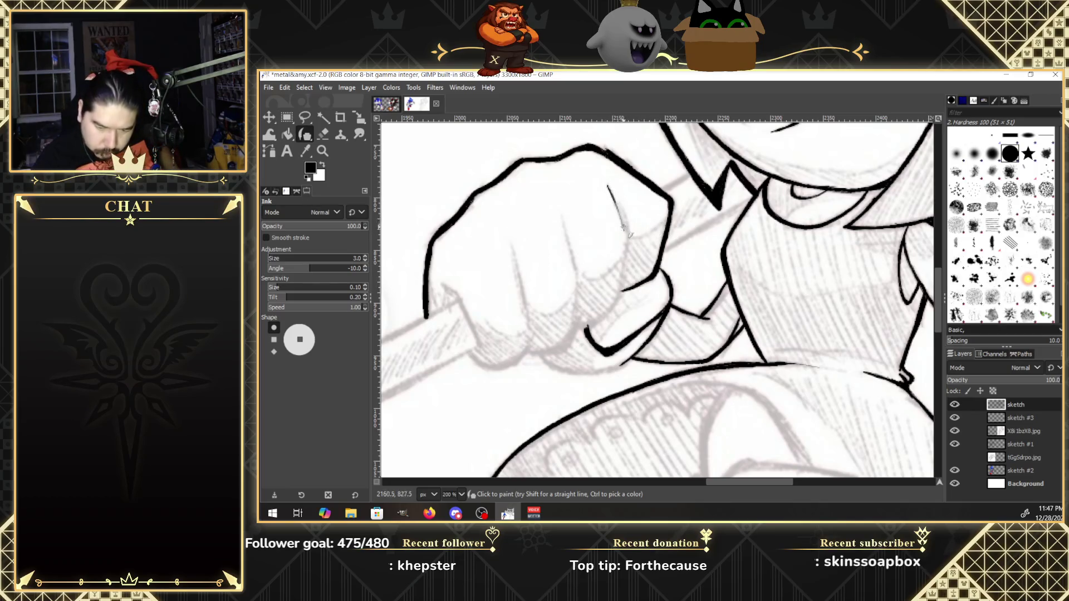
pyautogui.moveTo(612, 195); pyautogui.dragTo(625, 273)
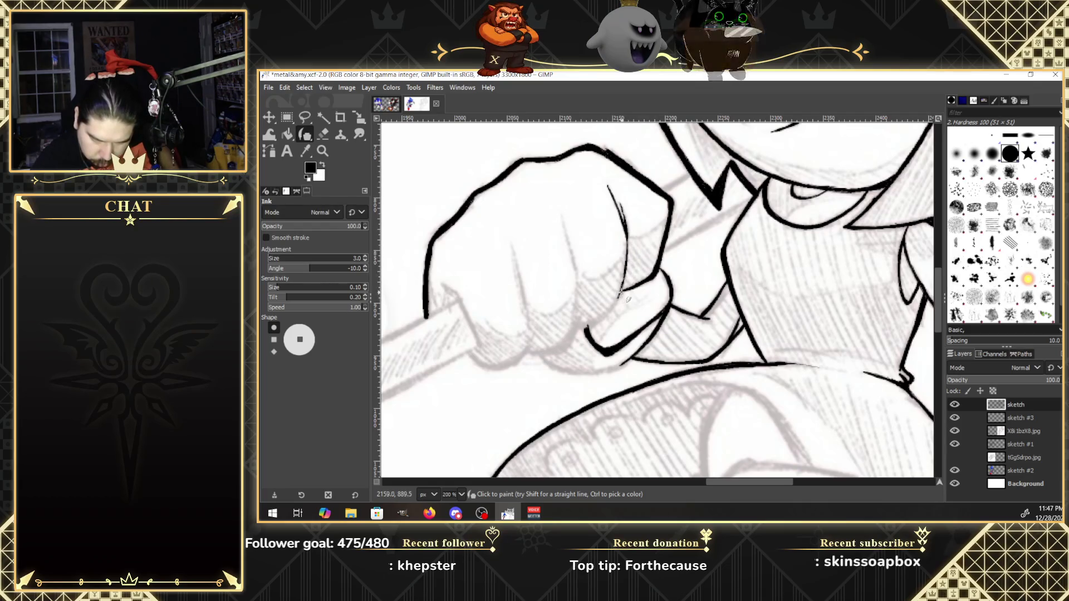
pyautogui.moveTo(594, 327); pyautogui.dragTo(577, 325)
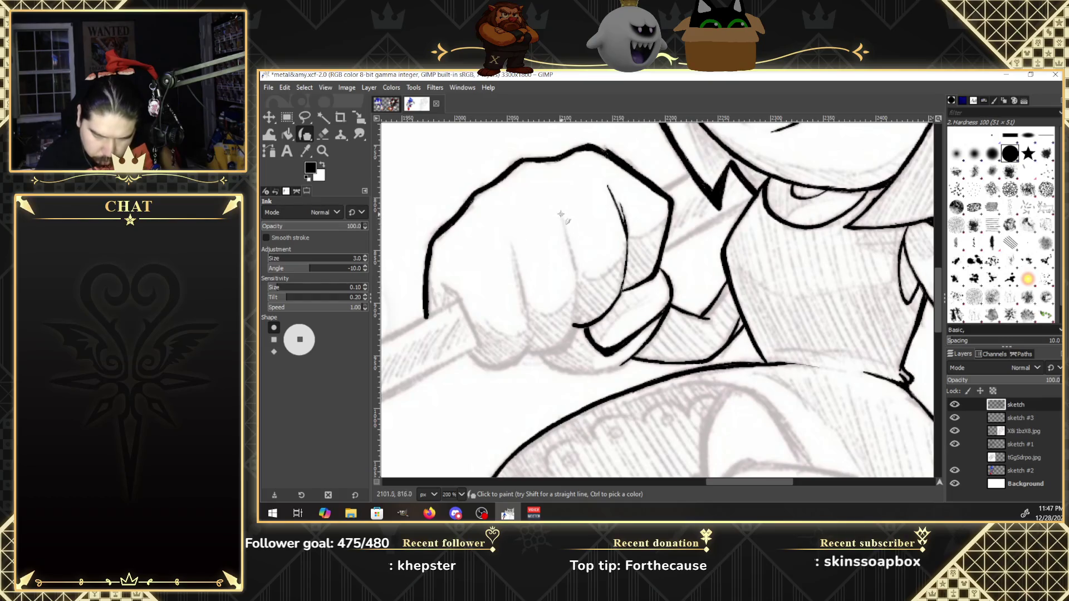
# Redraw the finger division down to the bottom and ink the fist's bottom and lower-left lines.
pyautogui.moveTo(571, 253)
pyautogui.mouseDown()
pyautogui.moveTo(562, 221)
pyautogui.moveTo(573, 256)
pyautogui.mouseUp()
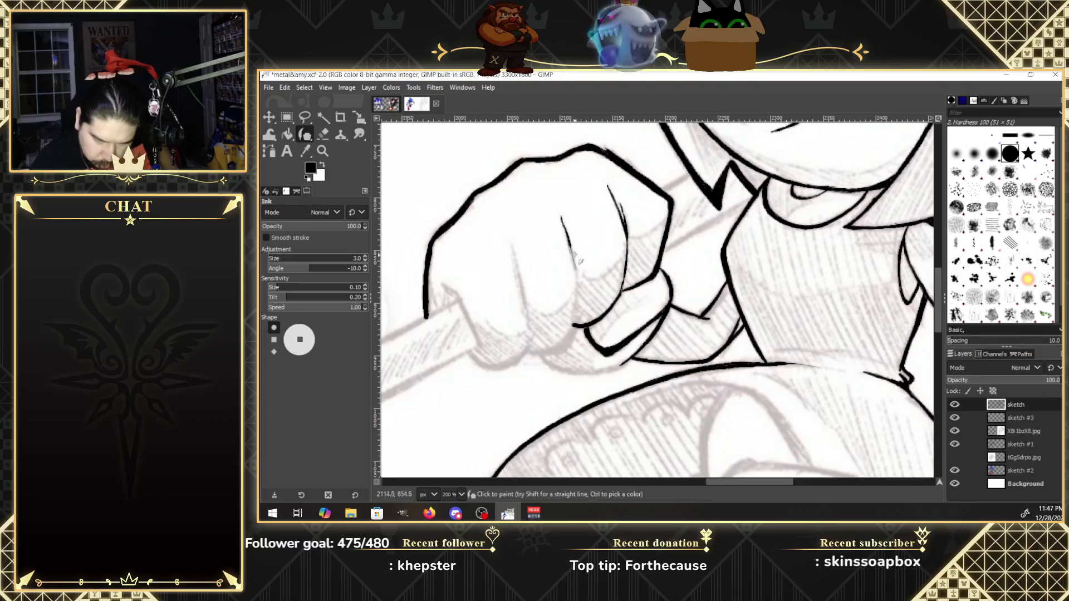
pyautogui.hotkey('ctrl', 'z')
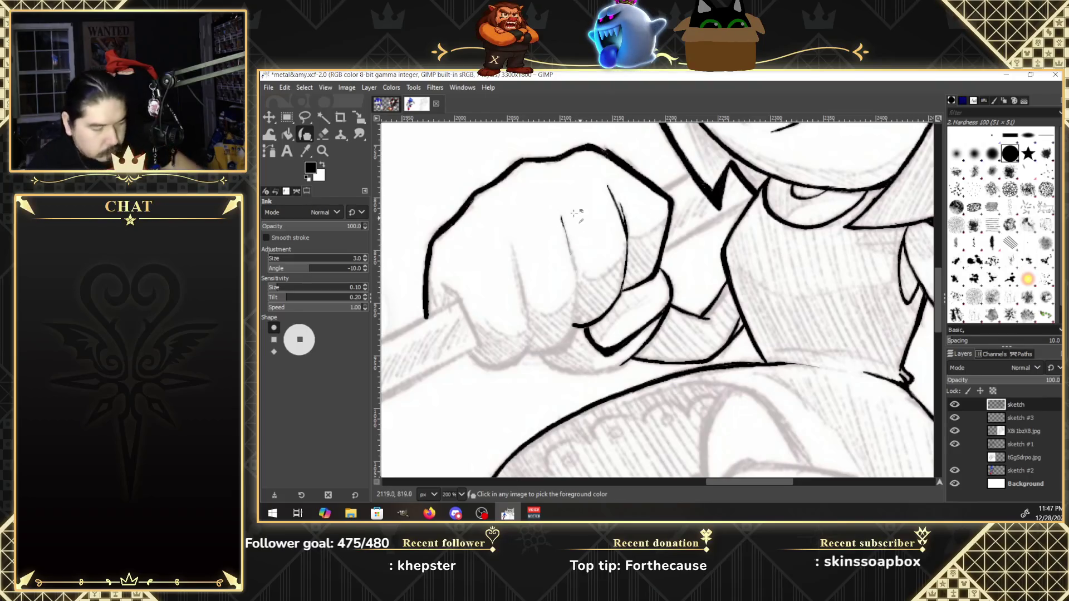
pyautogui.moveTo(561, 218); pyautogui.dragTo(576, 278)
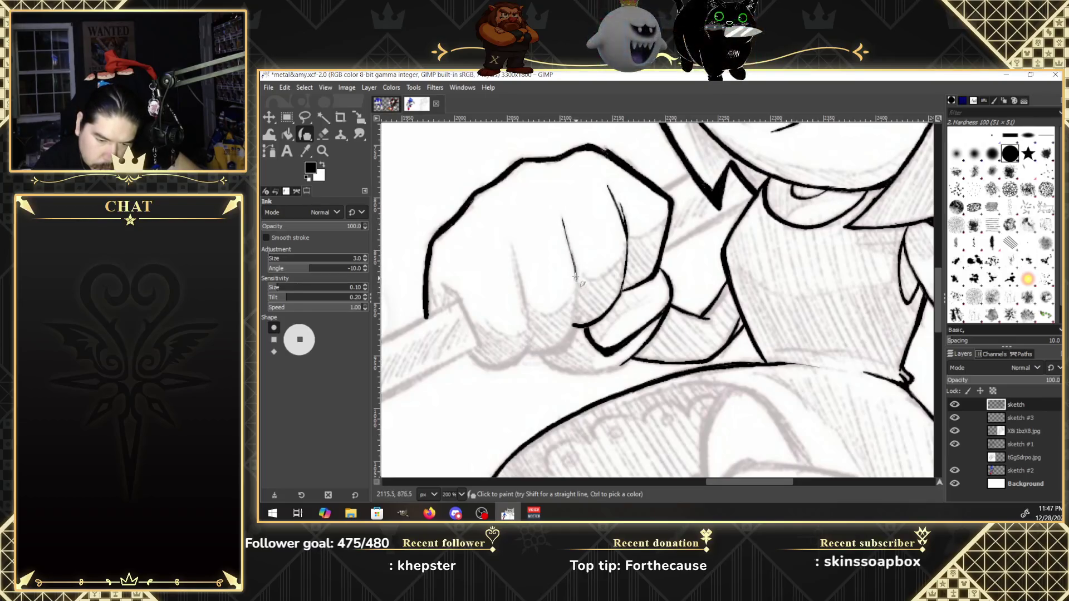
pyautogui.moveTo(575, 277); pyautogui.dragTo(568, 341)
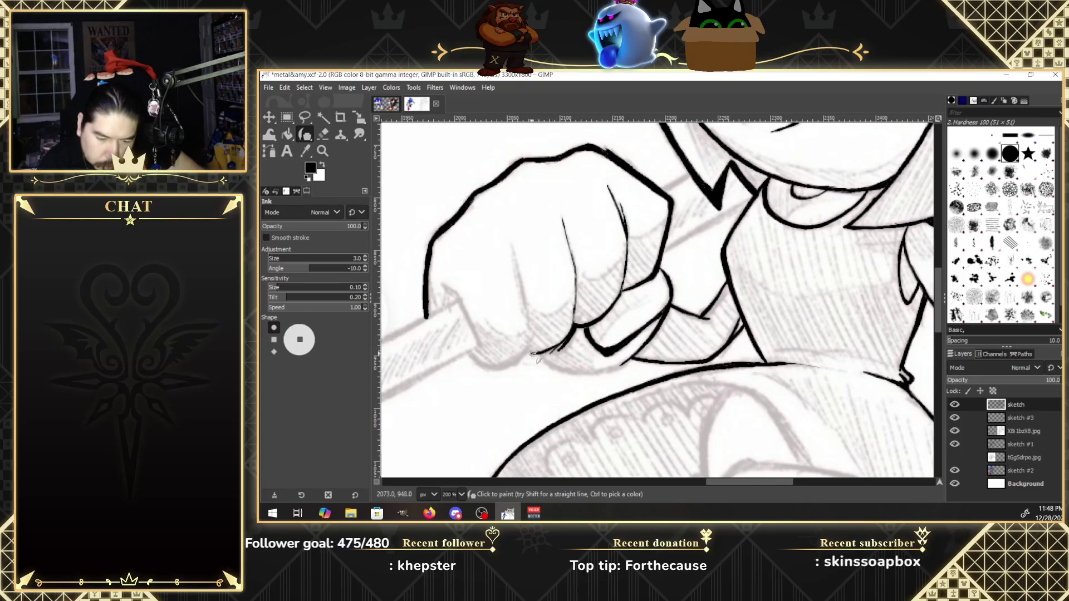
pyautogui.moveTo(530, 351); pyautogui.dragTo(546, 351)
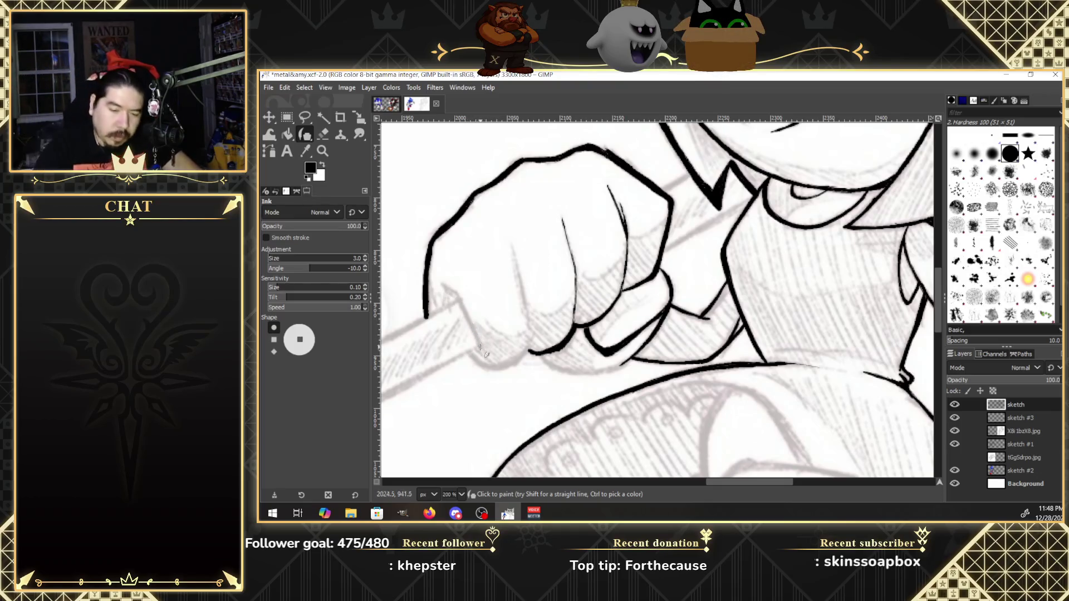
pyautogui.moveTo(478, 346); pyautogui.dragTo(471, 323)
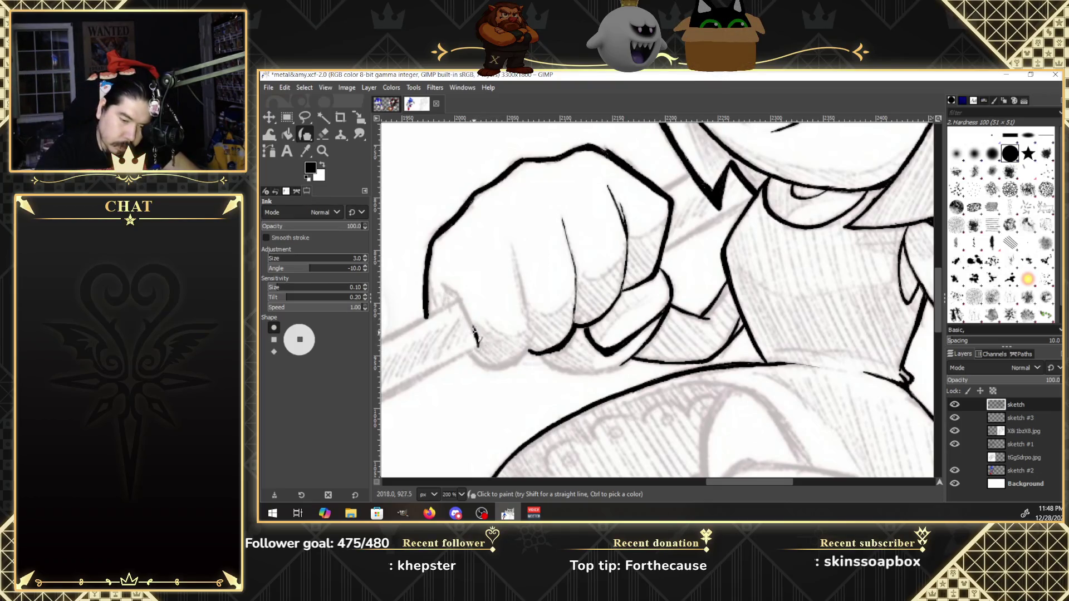
pyautogui.moveTo(442, 285)
pyautogui.mouseDown()
pyautogui.moveTo(460, 297)
pyautogui.moveTo(479, 344)
pyautogui.mouseUp()
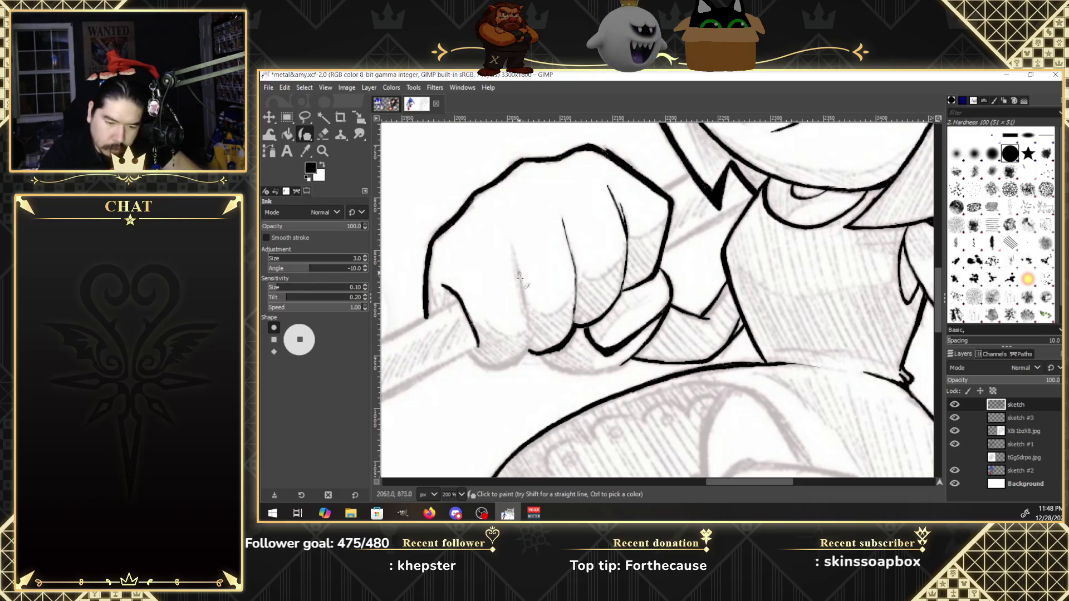
# Ink the finger line down to the fist's bottom, redoing bad strokes, and thicken the bottom edge.
pyautogui.moveTo(511, 249); pyautogui.dragTo(528, 319)
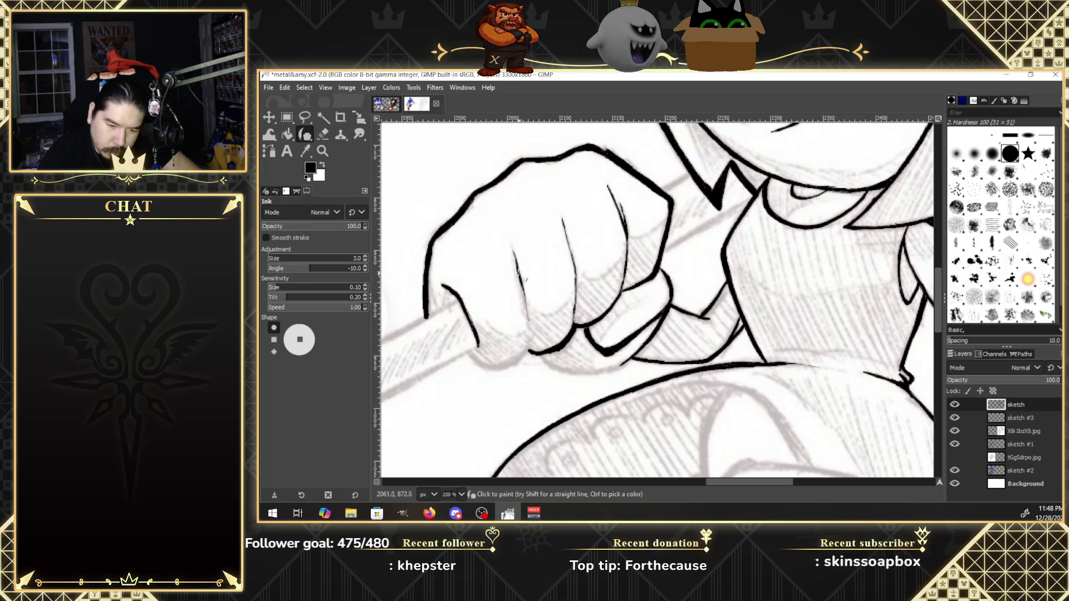
pyautogui.hotkey('ctrl', 'z')
pyautogui.moveTo(513, 257); pyautogui.dragTo(523, 276)
pyautogui.hotkey('ctrl', 'z')
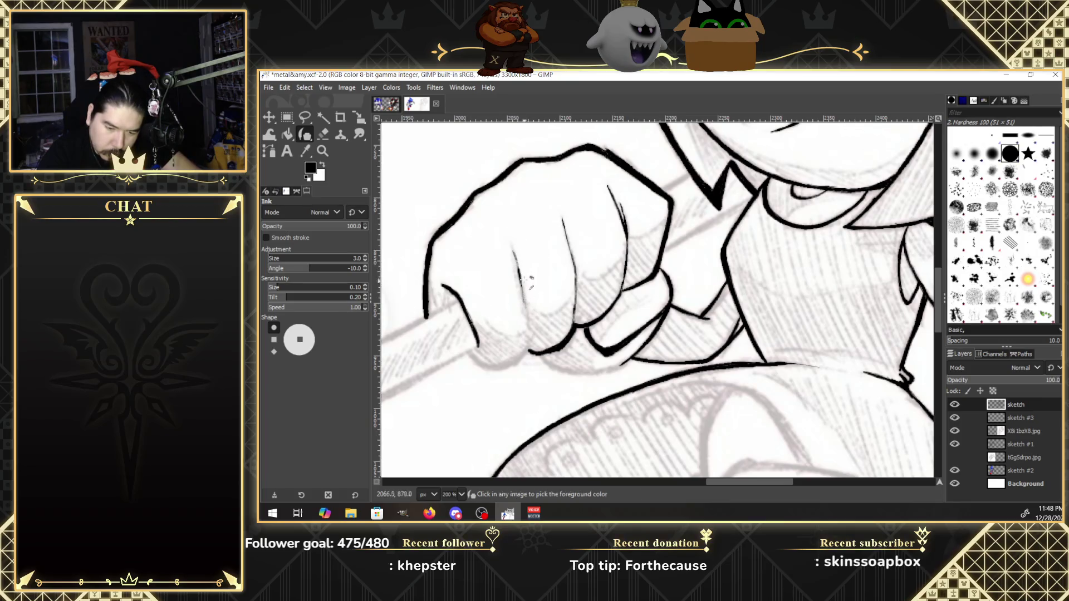
pyautogui.moveTo(518, 267); pyautogui.dragTo(523, 303)
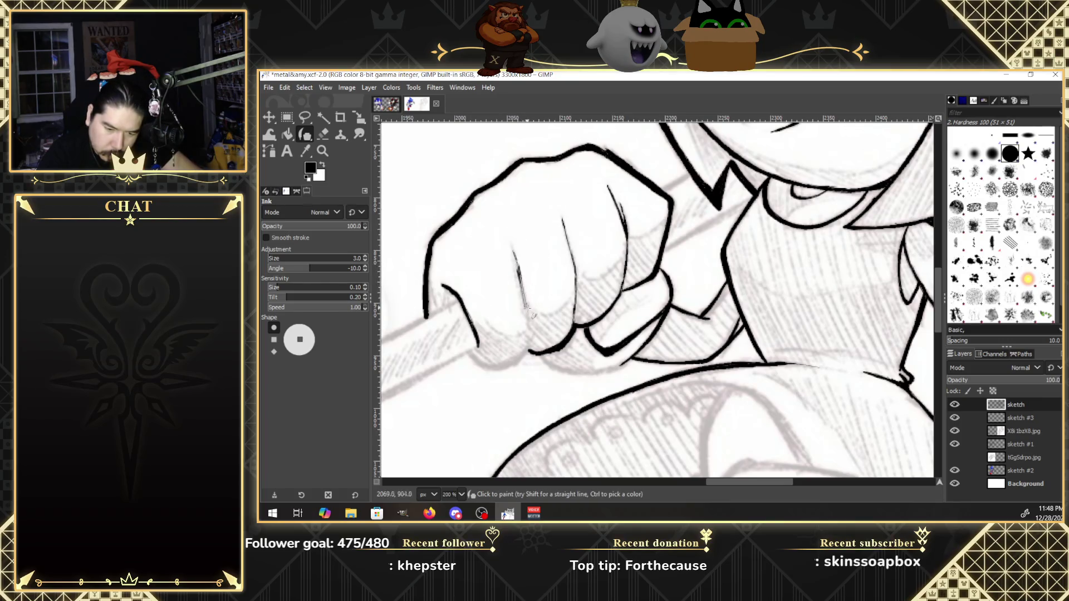
pyautogui.hotkey('ctrl', 'z')
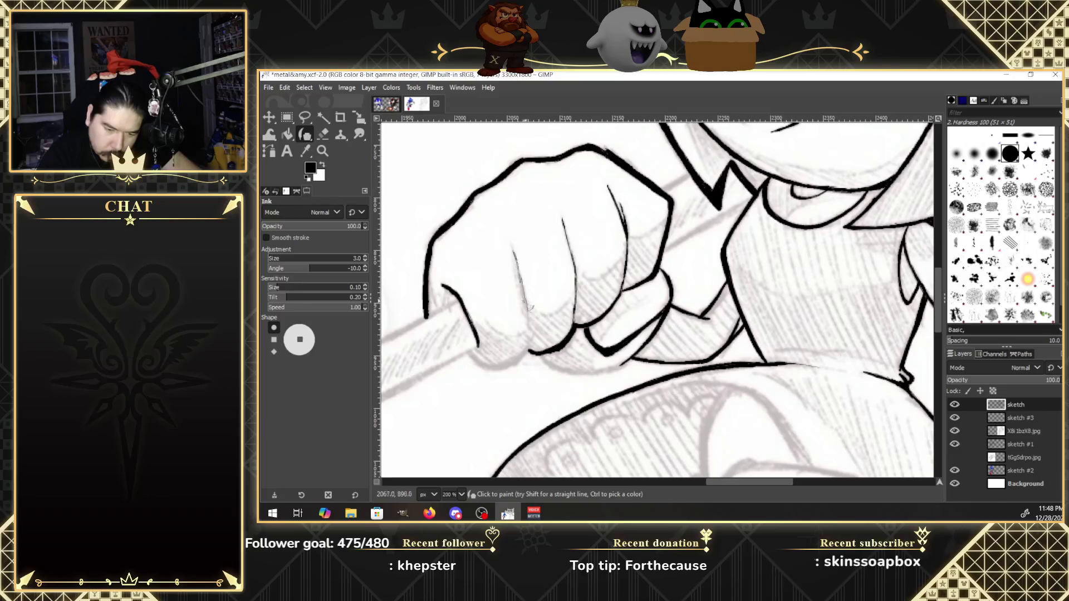
pyautogui.hotkey('ctrl', 'z')
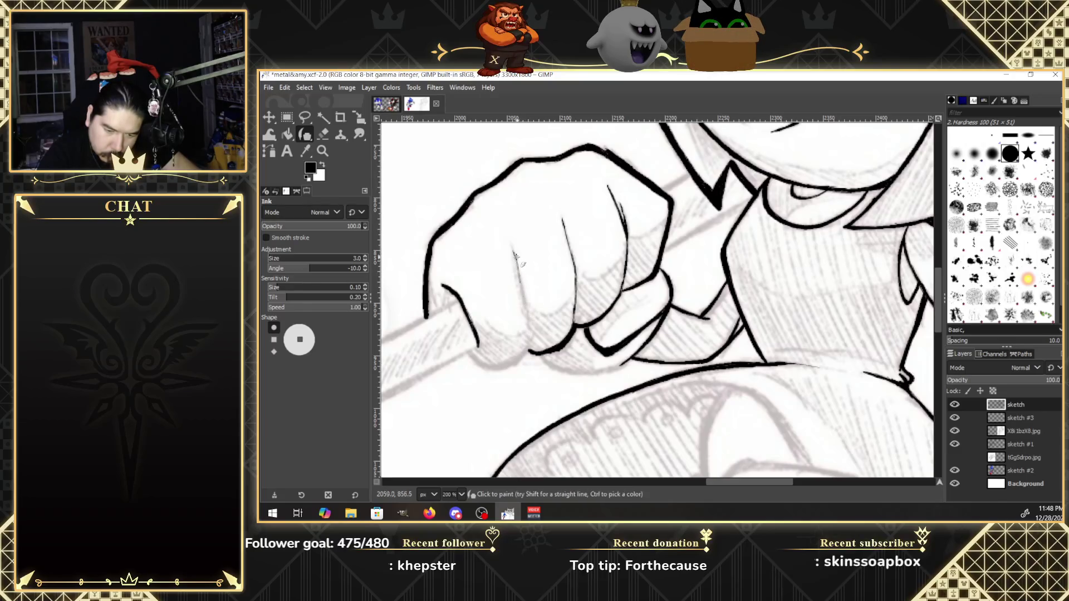
pyautogui.moveTo(517, 270); pyautogui.dragTo(524, 303)
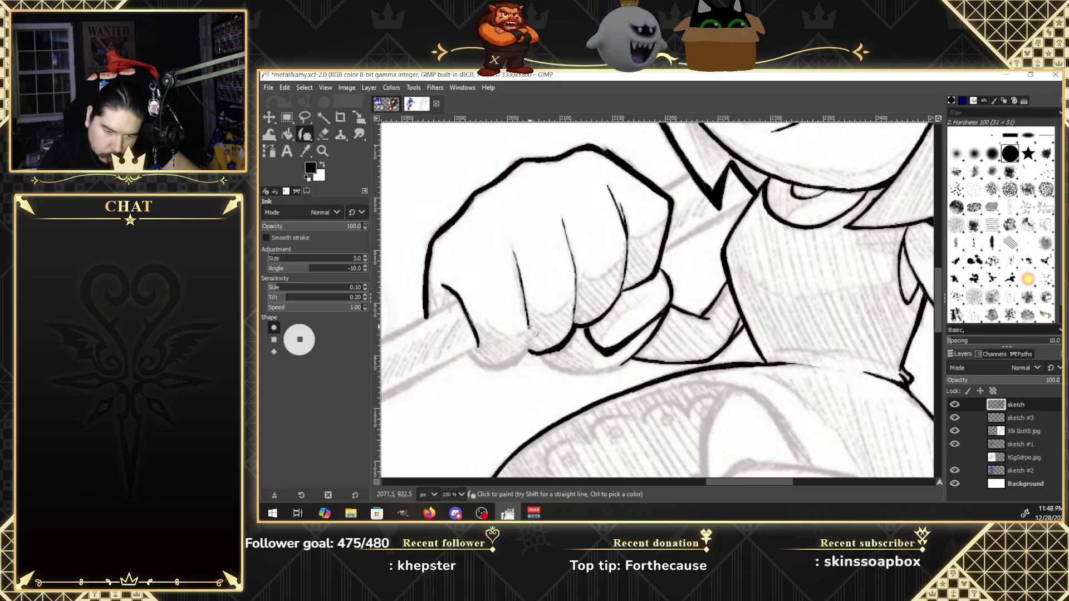
pyautogui.moveTo(529, 337)
pyautogui.mouseDown()
pyautogui.moveTo(517, 363)
pyautogui.moveTo(471, 358)
pyautogui.mouseUp()
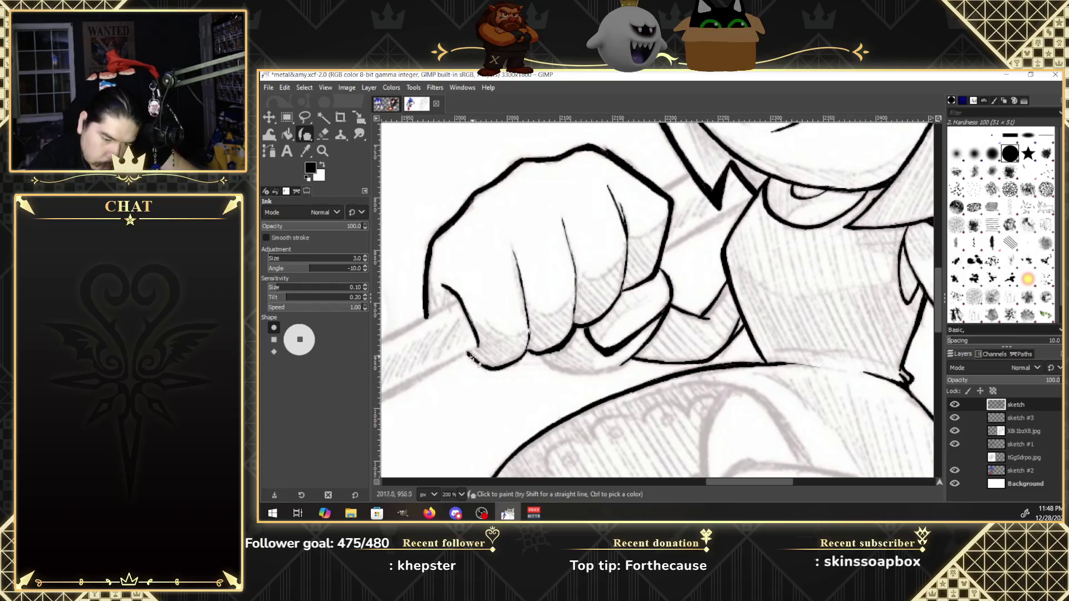
pyautogui.moveTo(488, 367); pyautogui.dragTo(500, 367)
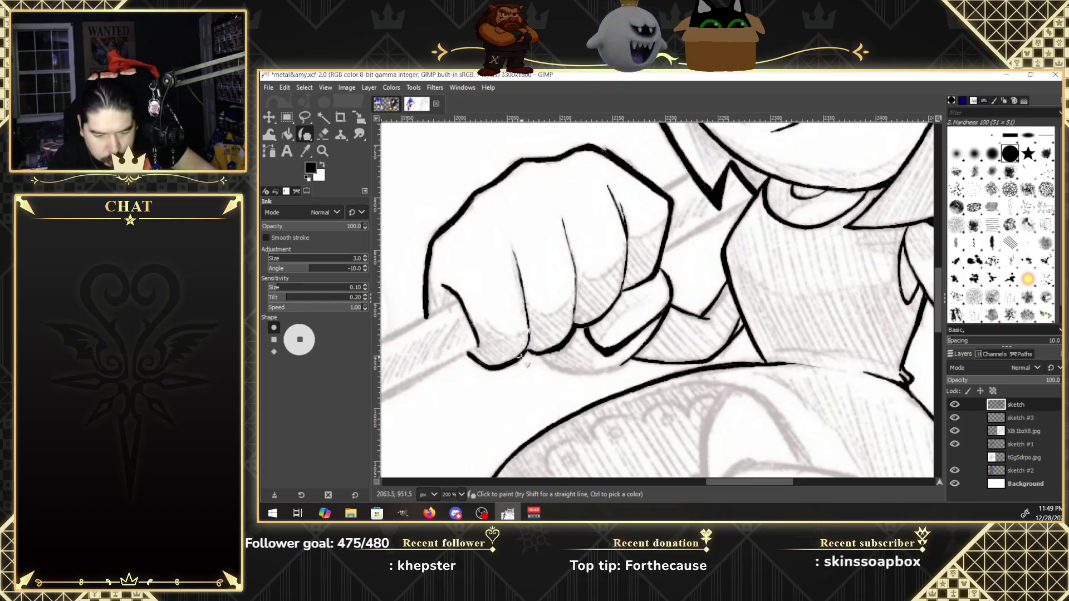
pyautogui.moveTo(523, 356)
pyautogui.mouseDown()
pyautogui.moveTo(530, 337)
pyautogui.moveTo(559, 341)
pyautogui.mouseUp()
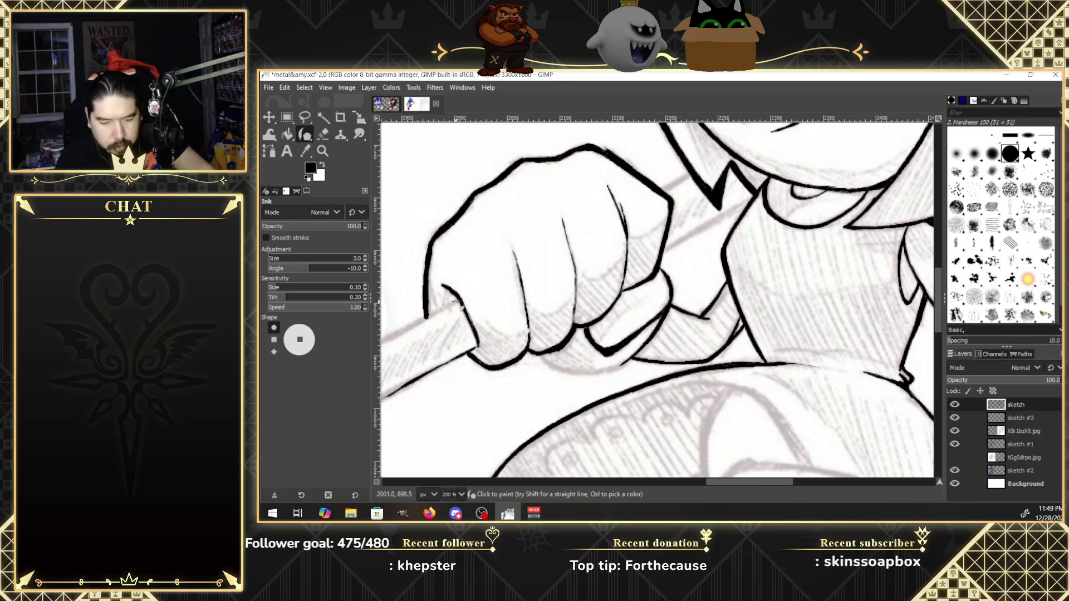
# Ink the handle's edges on both sides of the fist and extend the dark line beneath it.
pyautogui.moveTo(452, 305); pyautogui.dragTo(436, 310)
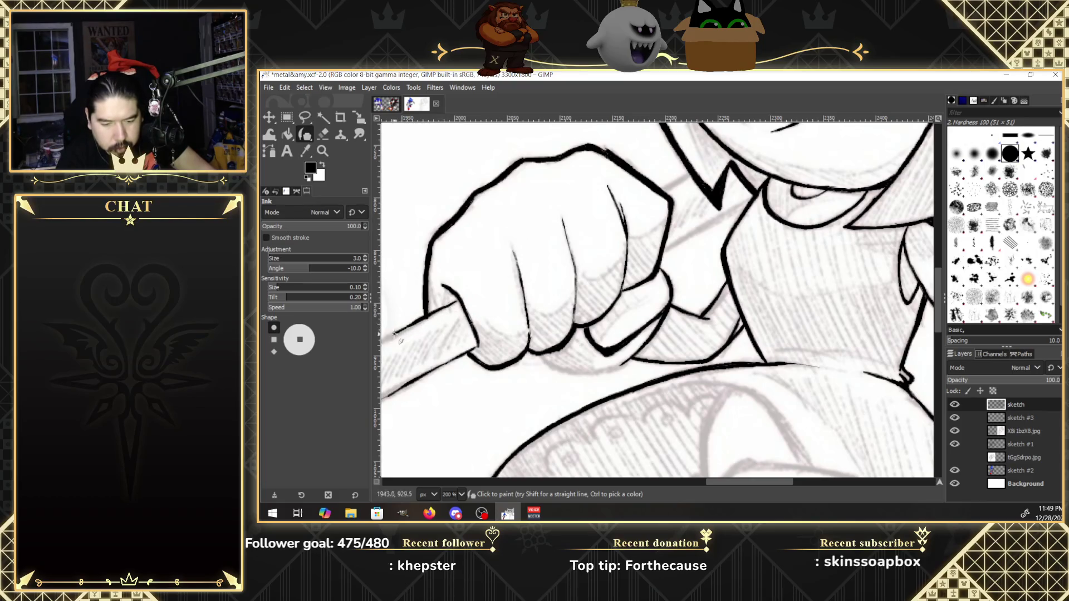
pyautogui.moveTo(392, 337); pyautogui.dragTo(440, 315)
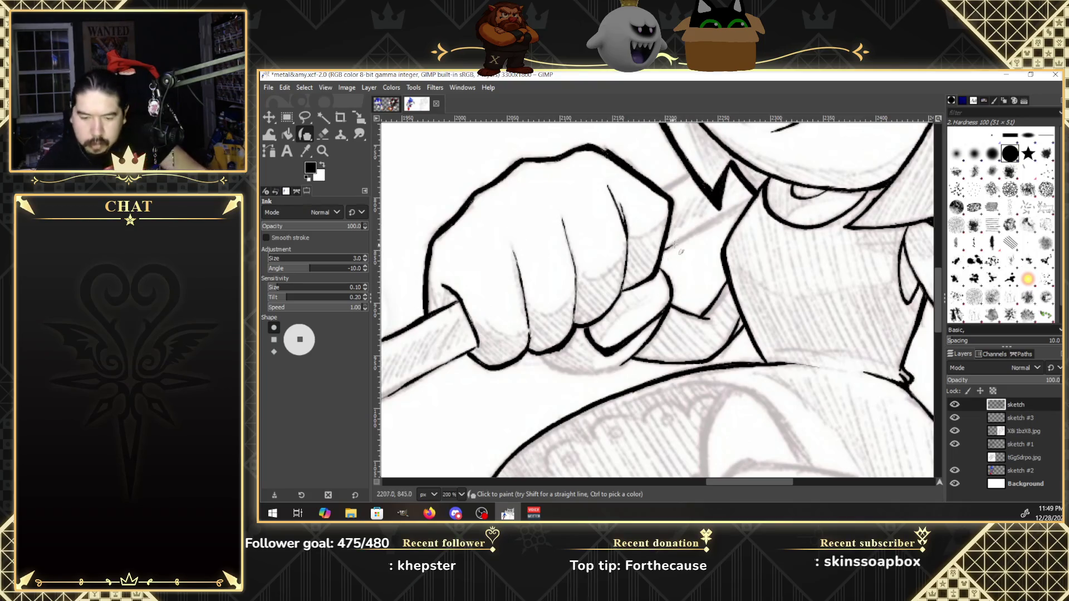
pyautogui.moveTo(665, 249); pyautogui.dragTo(751, 202)
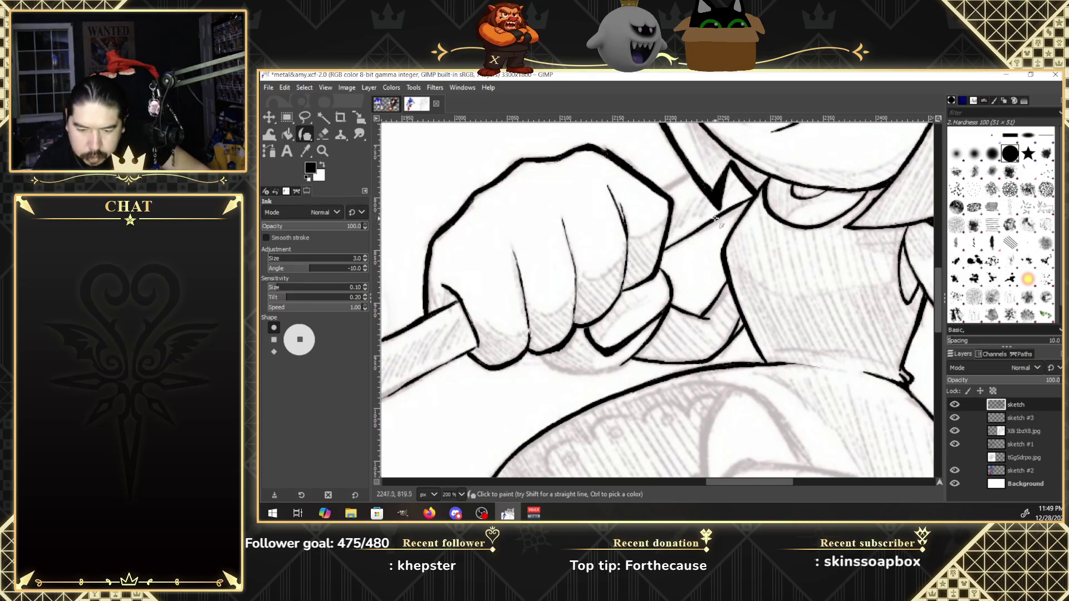
pyautogui.moveTo(684, 239); pyautogui.dragTo(760, 194)
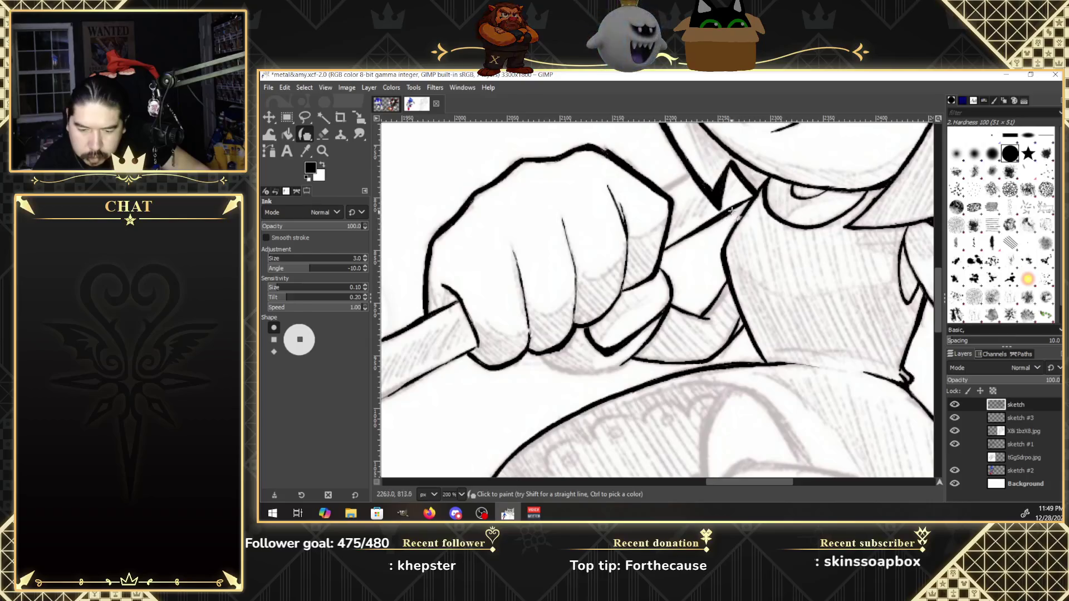
pyautogui.moveTo(664, 193); pyautogui.dragTo(683, 179)
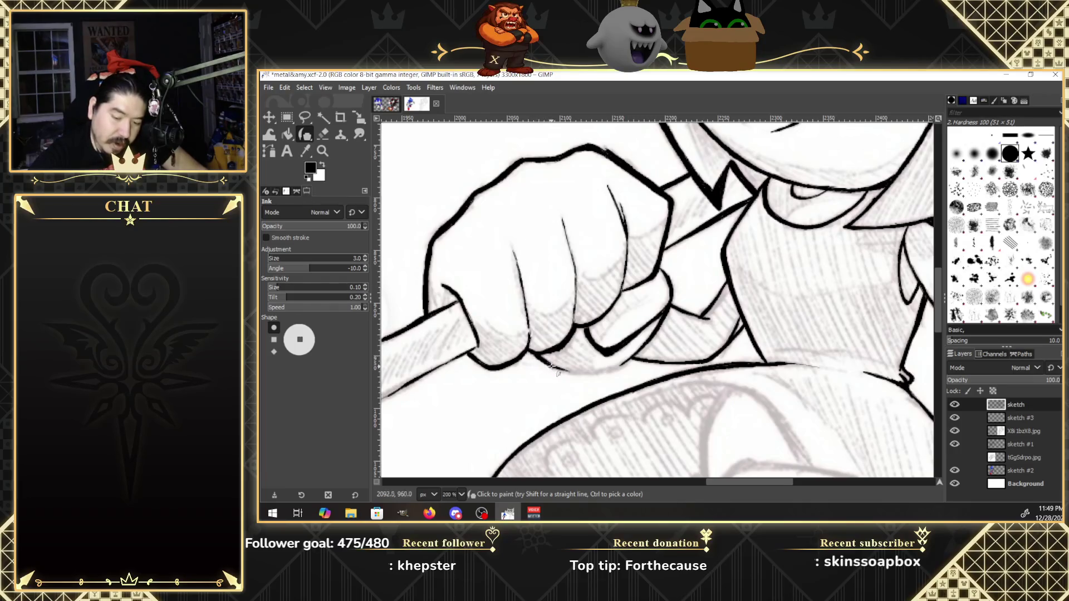
pyautogui.moveTo(546, 362); pyautogui.dragTo(563, 372)
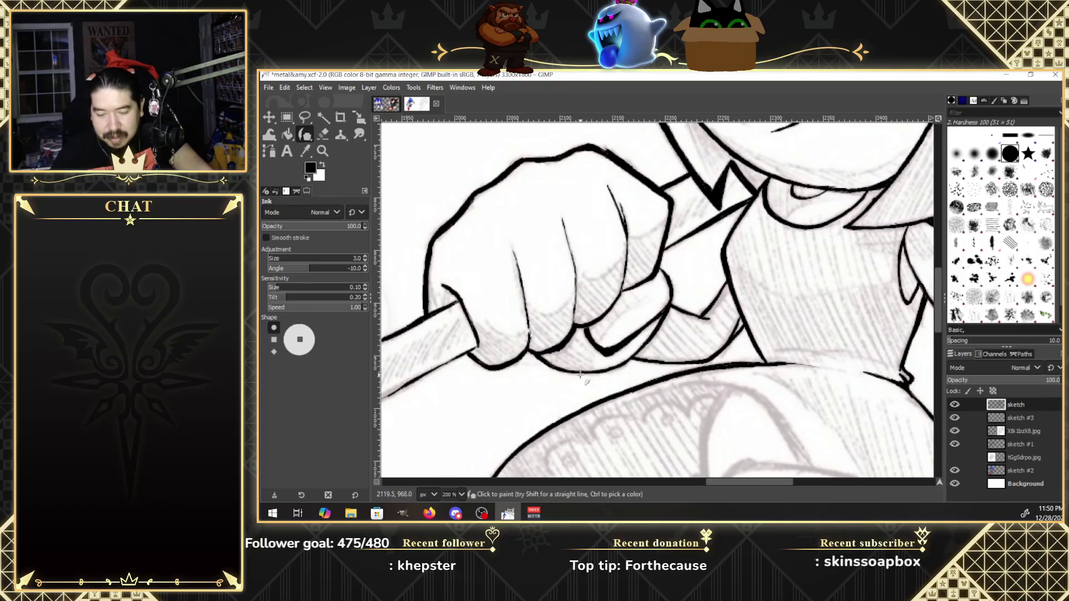
pyautogui.moveTo(732, 482); pyautogui.dragTo(704, 480)
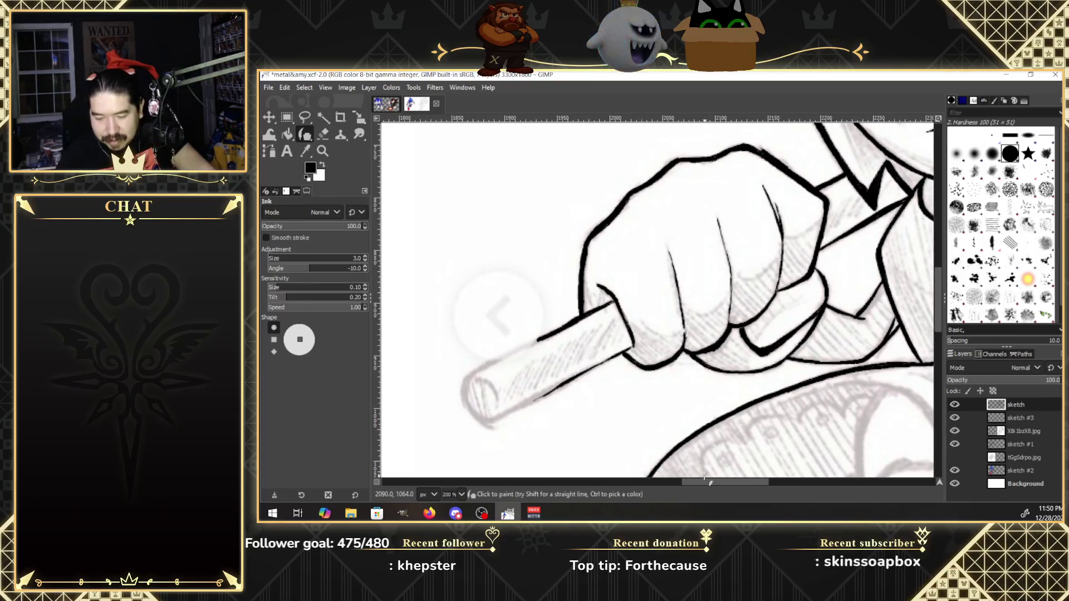
# Ink the handle's top, lower edge and rounded end cap, then extend the arm's right edge.
pyautogui.moveTo(937, 322); pyautogui.dragTo(939, 329)
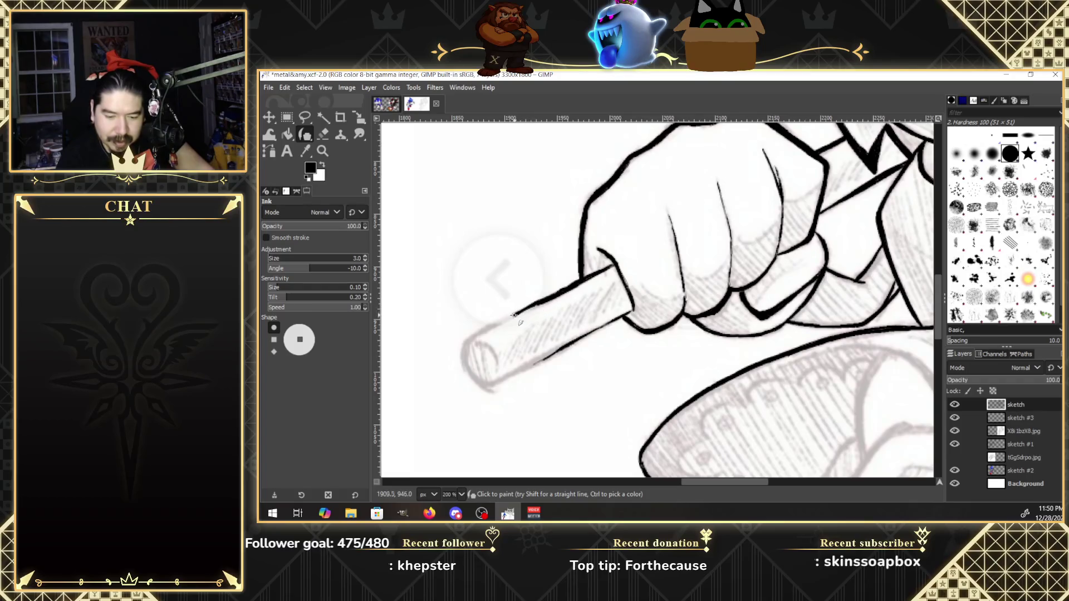
pyautogui.moveTo(513, 315)
pyautogui.mouseDown()
pyautogui.moveTo(464, 345)
pyautogui.moveTo(465, 366)
pyautogui.mouseUp()
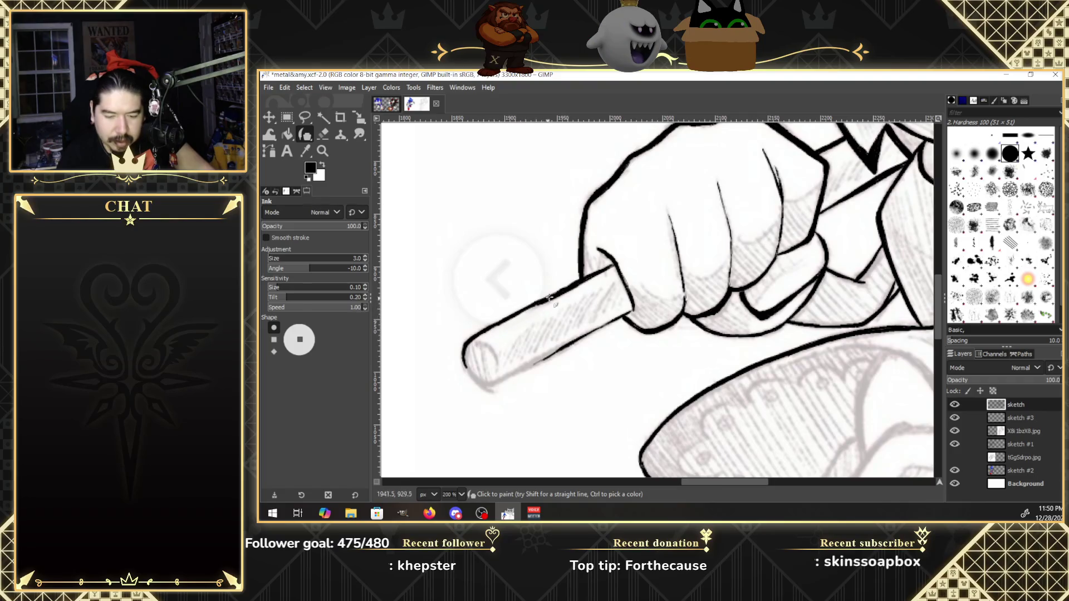
pyautogui.moveTo(465, 362); pyautogui.dragTo(498, 384)
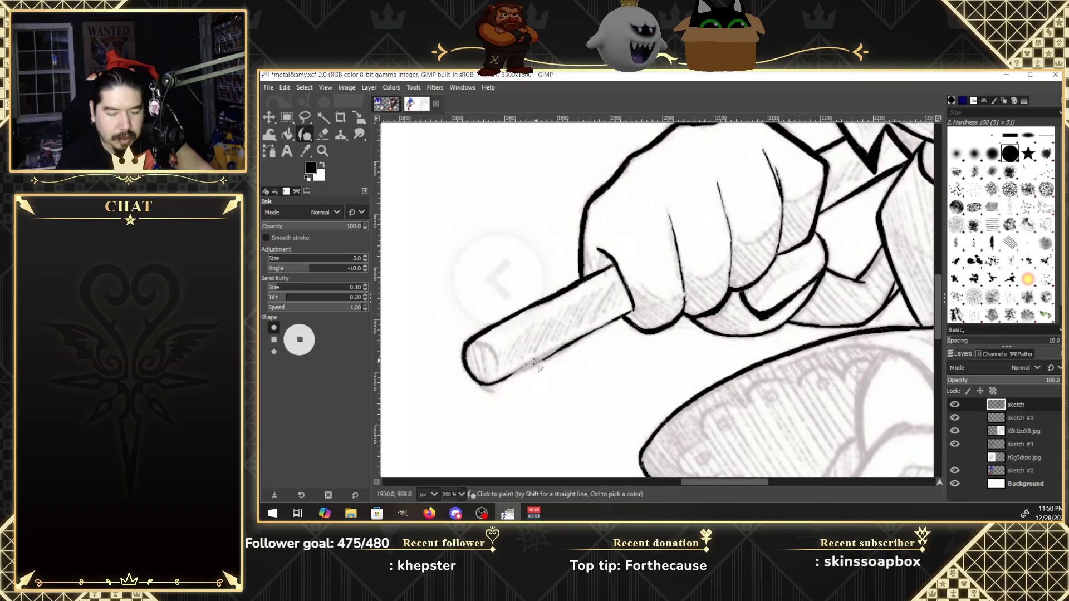
pyautogui.moveTo(508, 377); pyautogui.dragTo(634, 316)
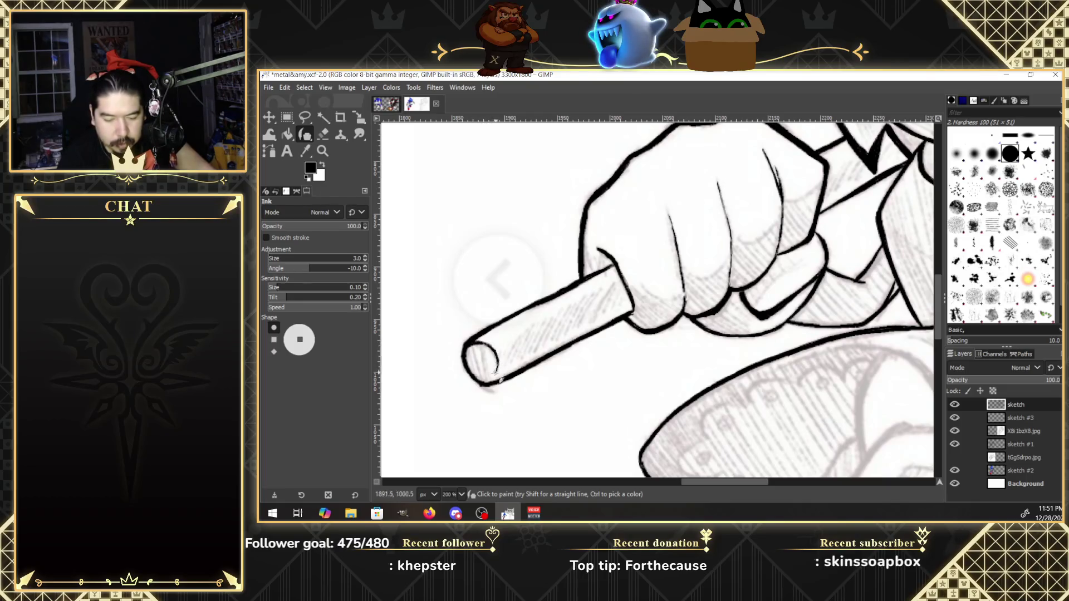
pyautogui.moveTo(498, 372); pyautogui.dragTo(497, 359)
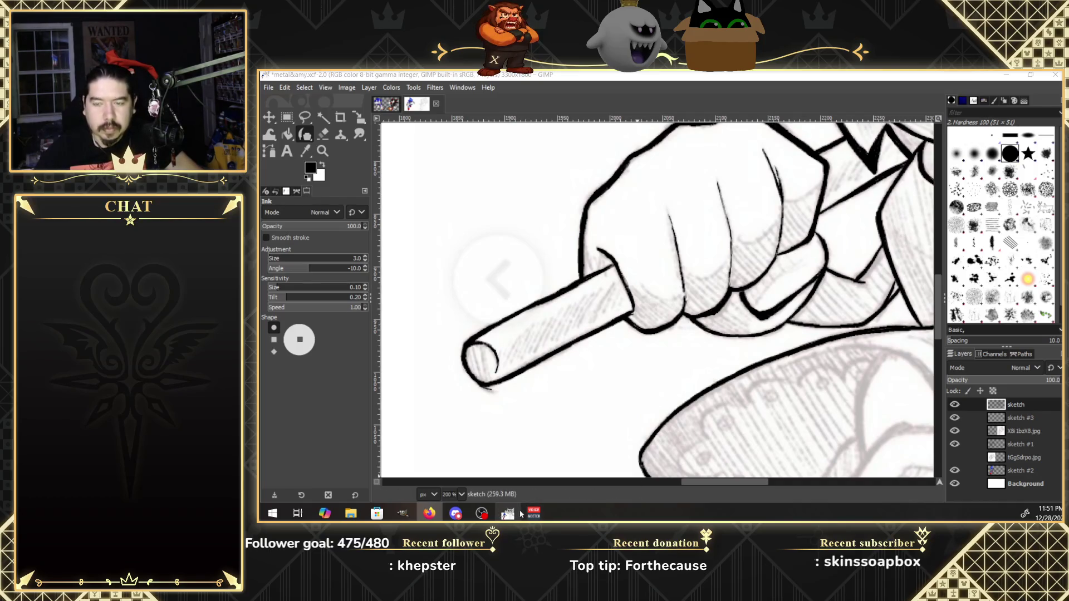
pyautogui.moveTo(507, 512)
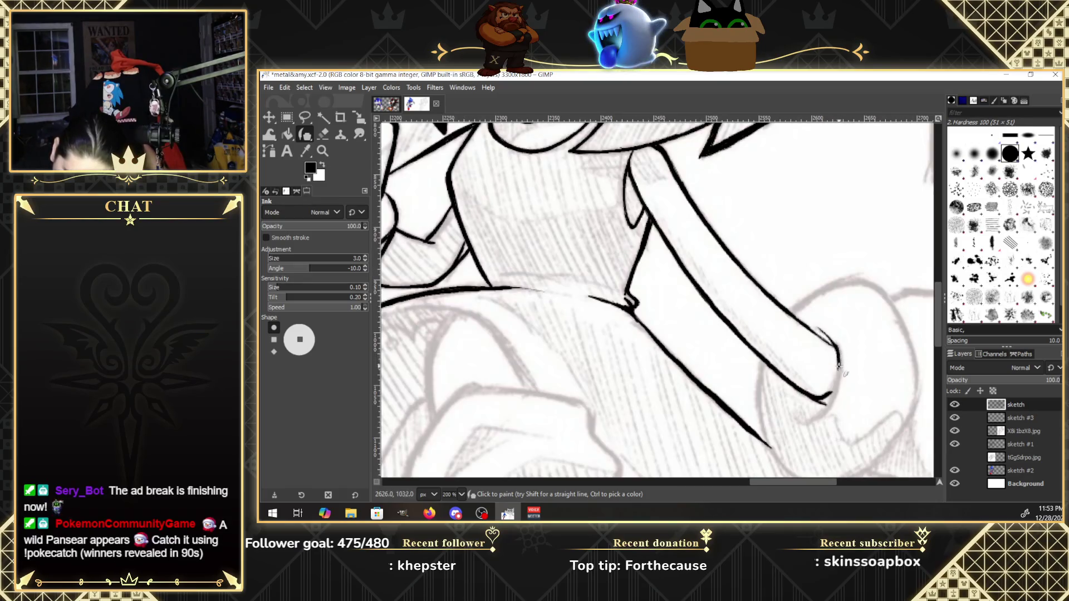
pyautogui.moveTo(837, 368); pyautogui.dragTo(830, 413)
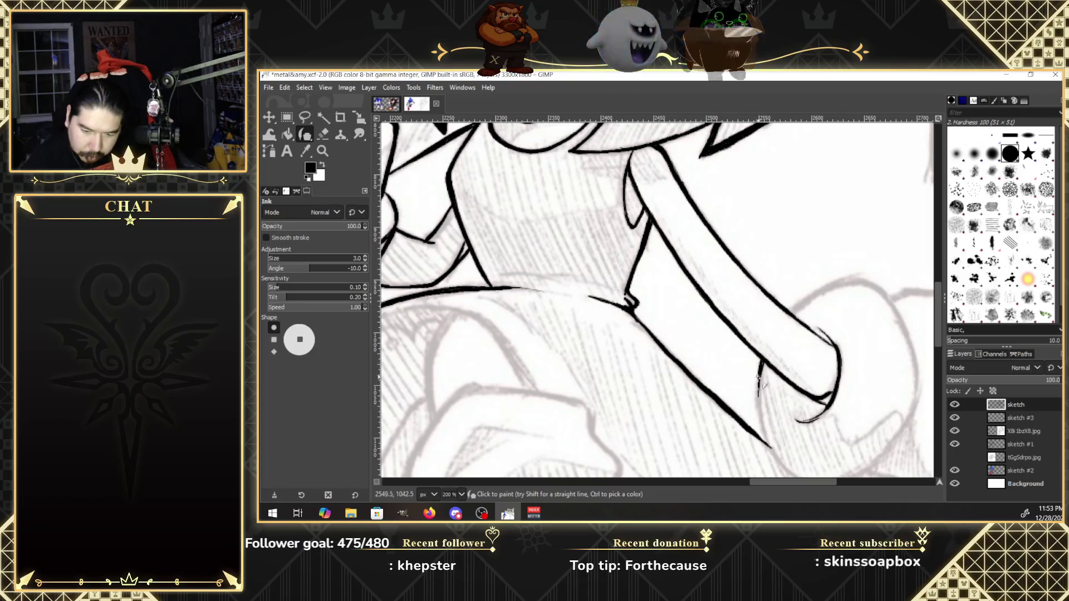
# Ink the arm's inner line down to its lower end and trace its upper edge.
pyautogui.moveTo(757, 396); pyautogui.dragTo(763, 429)
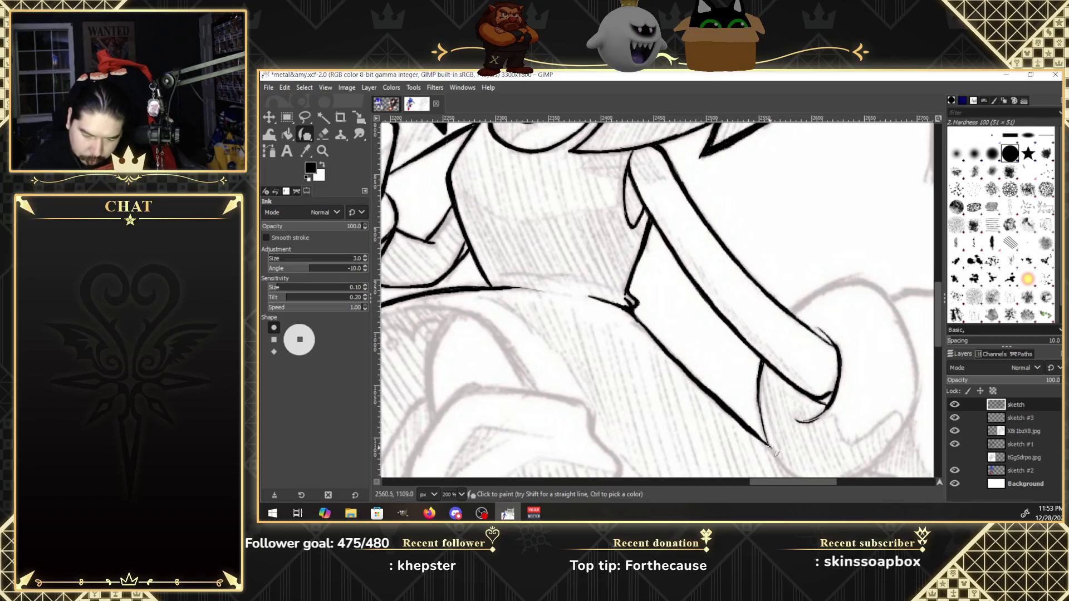
pyautogui.moveTo(771, 445); pyautogui.dragTo(783, 467)
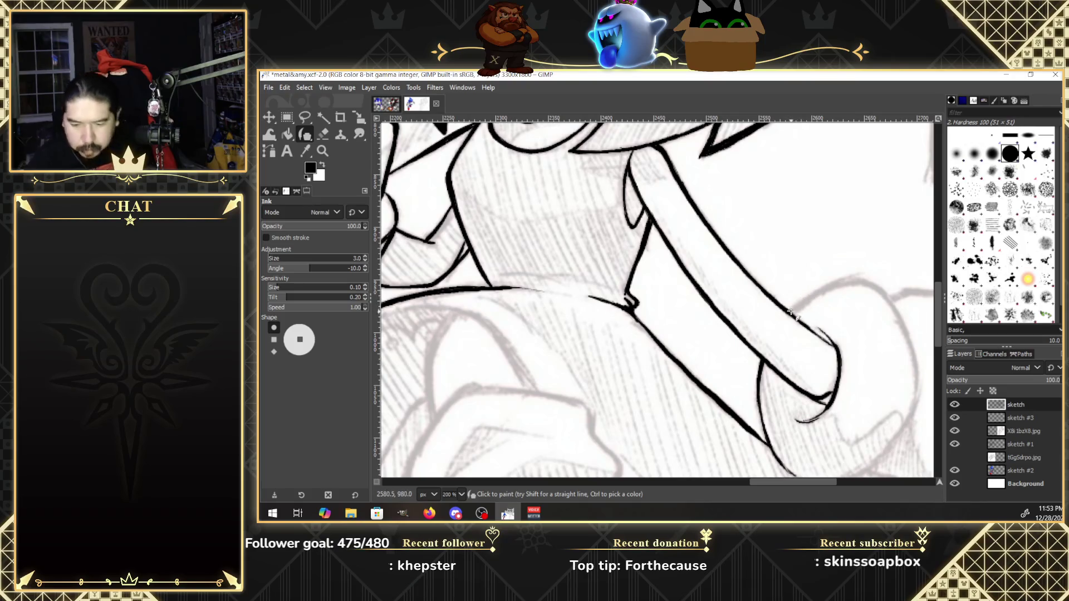
pyautogui.moveTo(808, 297); pyautogui.dragTo(824, 287)
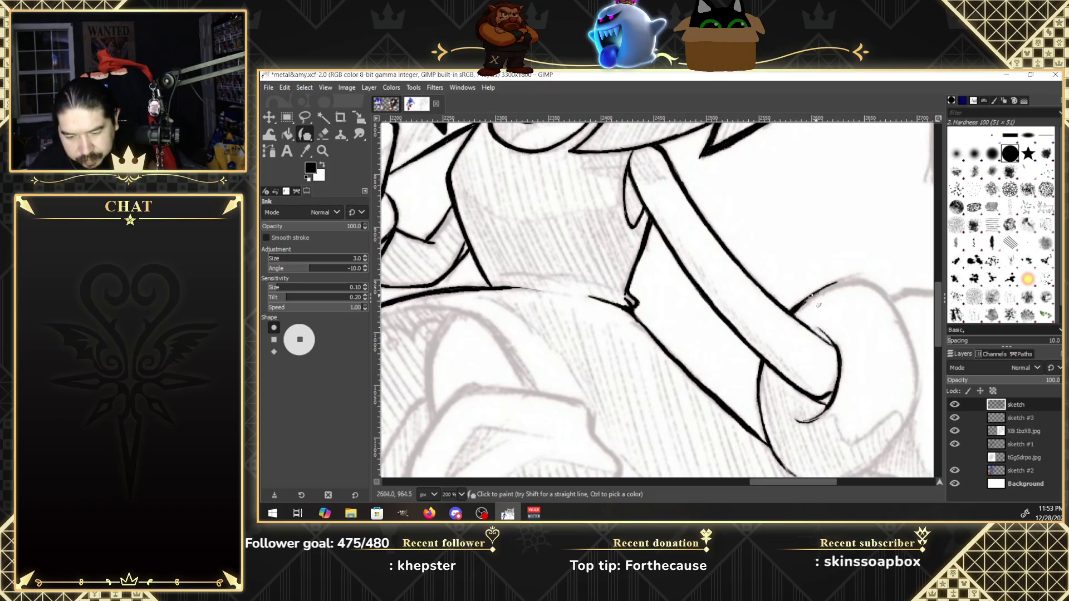
pyautogui.moveTo(804, 304)
pyautogui.mouseDown()
pyautogui.moveTo(847, 282)
pyautogui.moveTo(796, 309)
pyautogui.mouseUp()
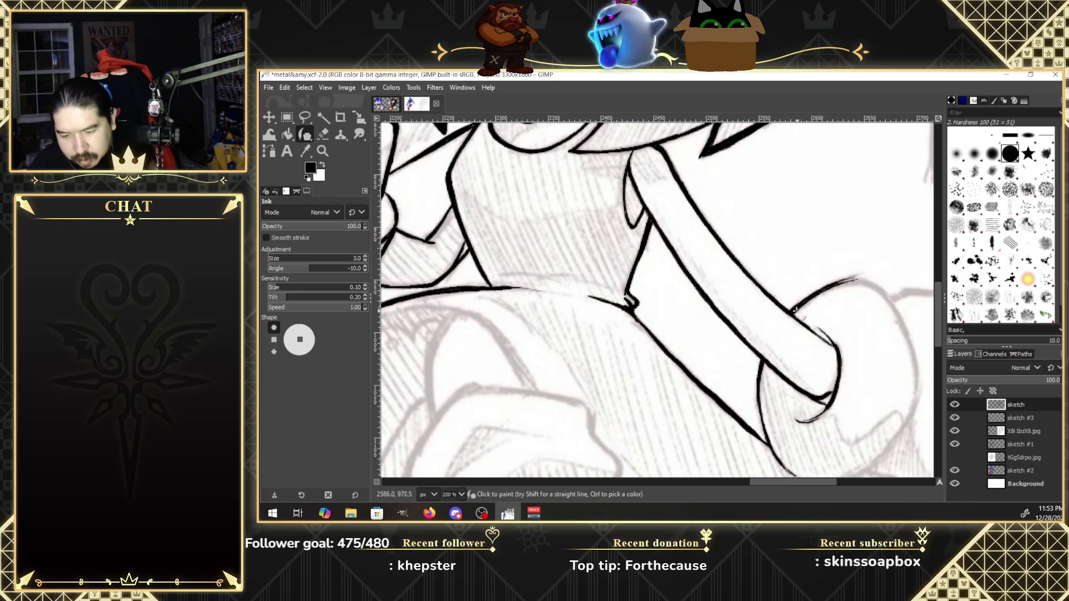
pyautogui.moveTo(844, 285); pyautogui.dragTo(862, 279)
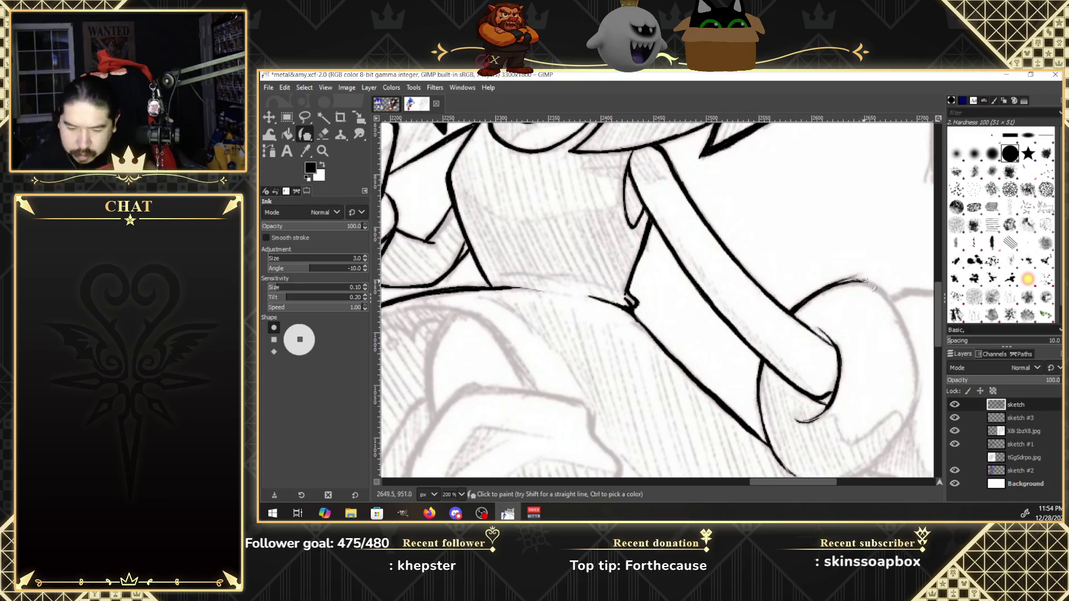
pyautogui.moveTo(872, 284)
pyautogui.mouseDown()
pyautogui.moveTo(861, 282)
pyautogui.moveTo(883, 292)
pyautogui.mouseUp()
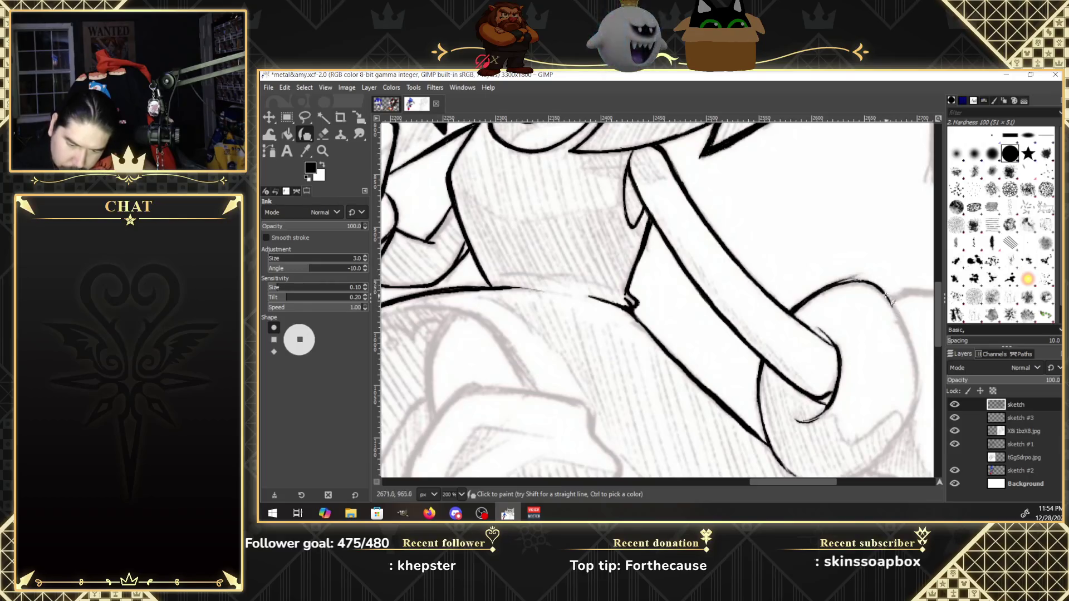
# Outline the rounded end of the arm, sweeping its right curve down to the lower contour.
pyautogui.moveTo(888, 301)
pyautogui.mouseDown()
pyautogui.moveTo(911, 346)
pyautogui.moveTo(913, 413)
pyautogui.mouseUp()
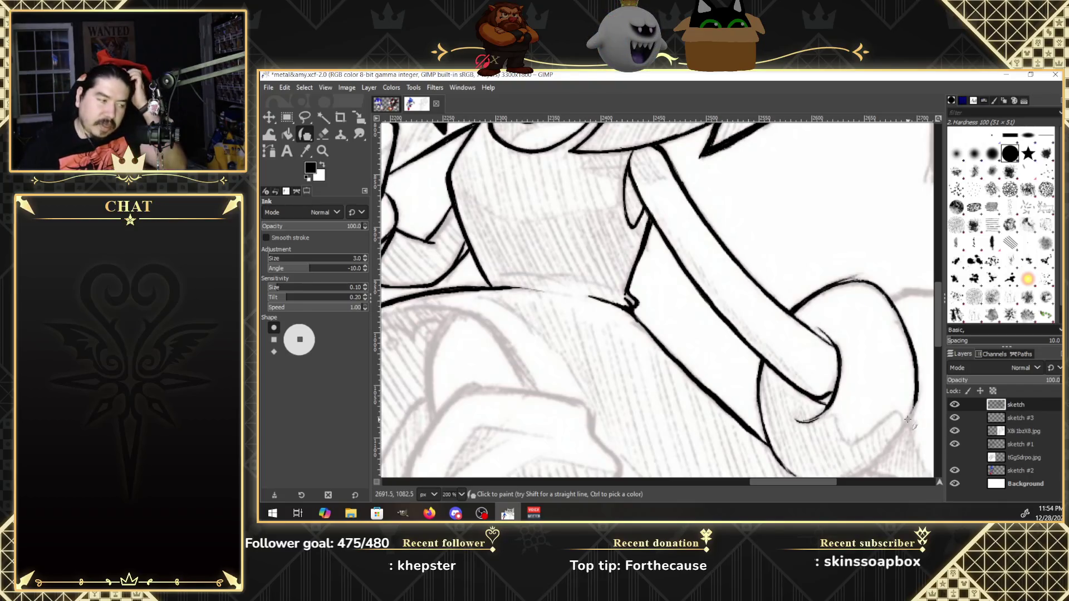
pyautogui.moveTo(940, 336); pyautogui.dragTo(911, 356)
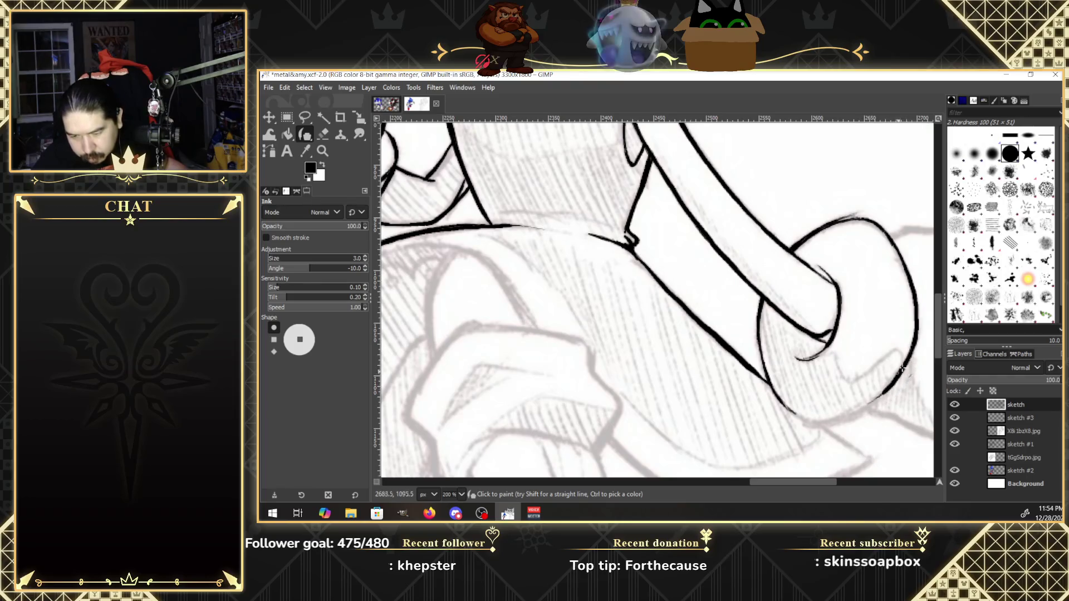
pyautogui.moveTo(890, 387); pyautogui.dragTo(864, 406)
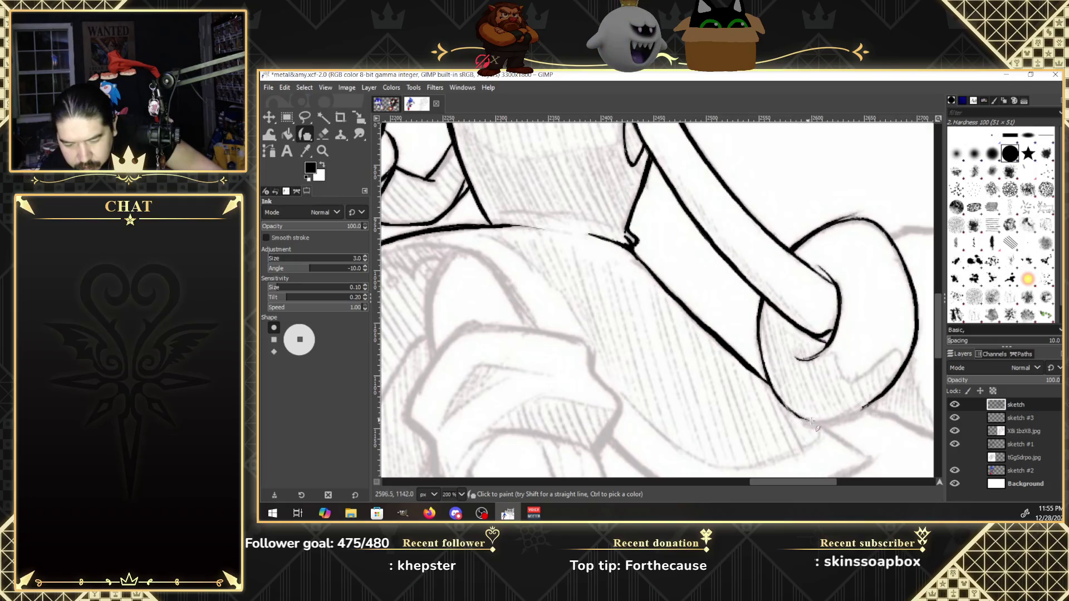
# Ink the cuff's bottom curve and start the hand's top edge beside it.
pyautogui.moveTo(804, 419); pyautogui.dragTo(861, 414)
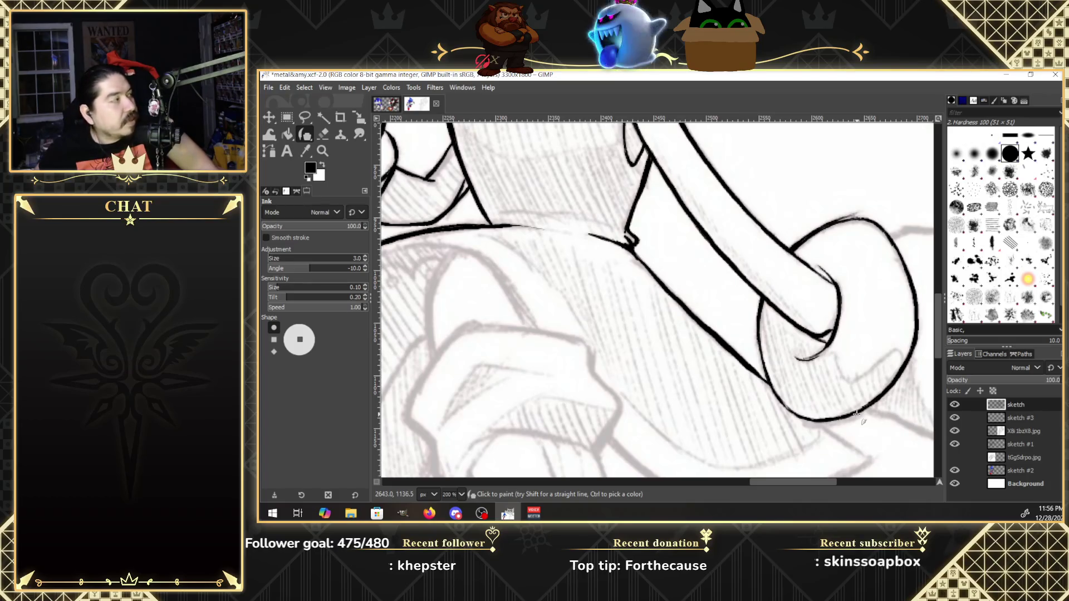
pyautogui.moveTo(833, 482); pyautogui.dragTo(872, 484)
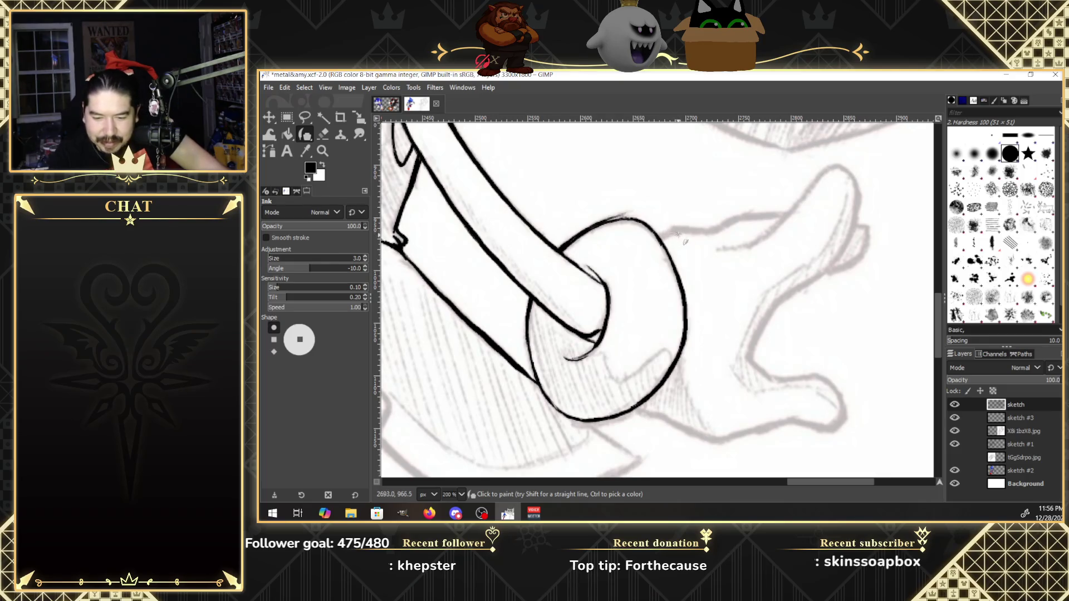
pyautogui.moveTo(660, 237); pyautogui.dragTo(671, 230)
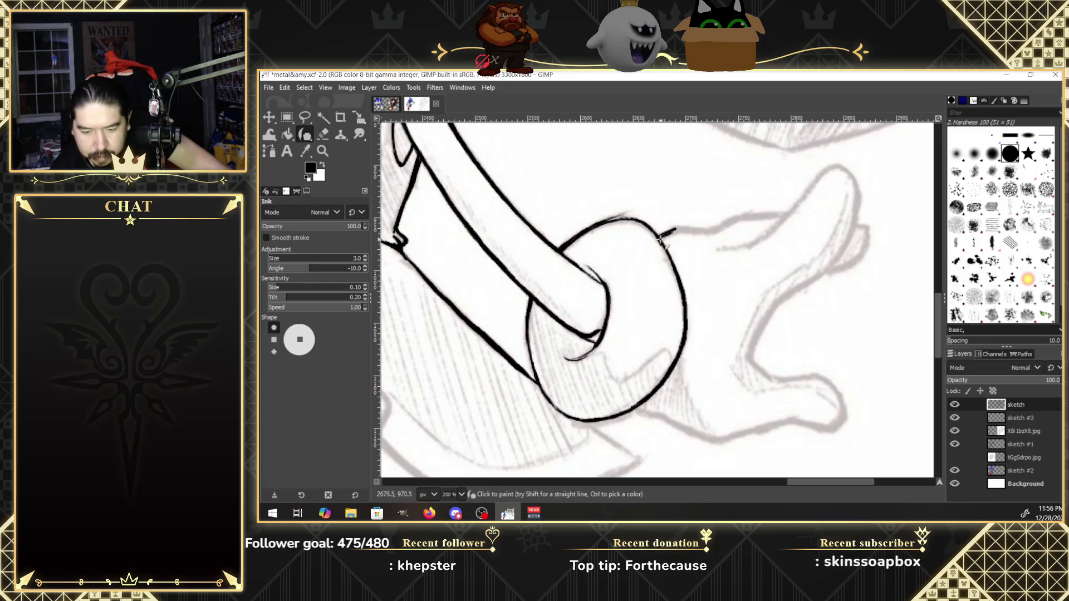
# Ink the hand's top outline from the cuff toward the raised finger.
pyautogui.moveTo(660, 238)
pyautogui.mouseDown()
pyautogui.moveTo(702, 232)
pyautogui.moveTo(689, 231)
pyautogui.mouseUp()
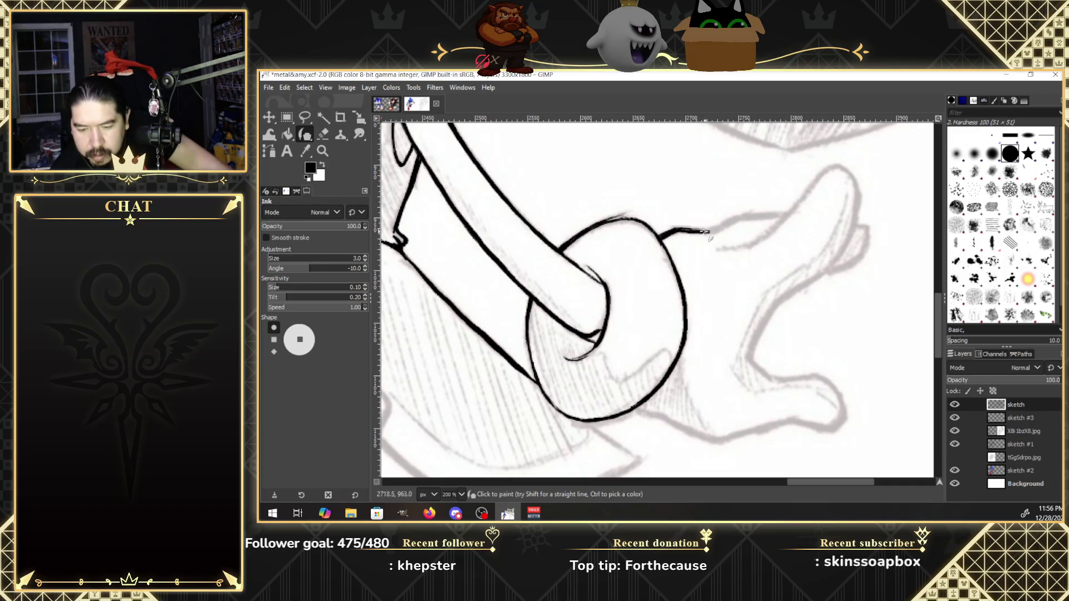
pyautogui.moveTo(688, 231); pyautogui.dragTo(706, 235)
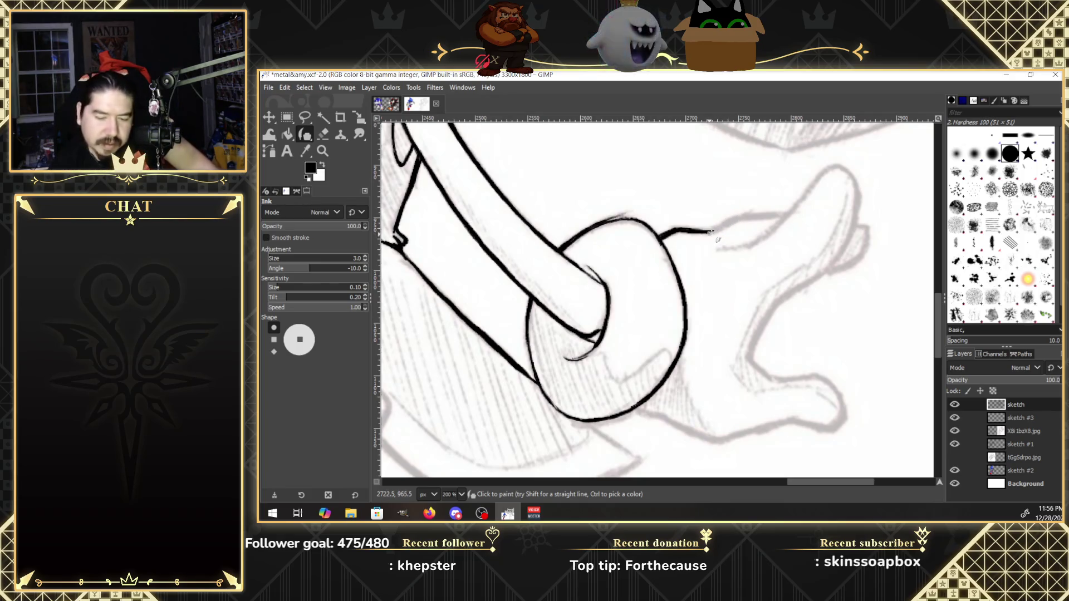
pyautogui.moveTo(733, 224)
pyautogui.mouseDown()
pyautogui.moveTo(710, 233)
pyautogui.moveTo(786, 217)
pyautogui.mouseUp()
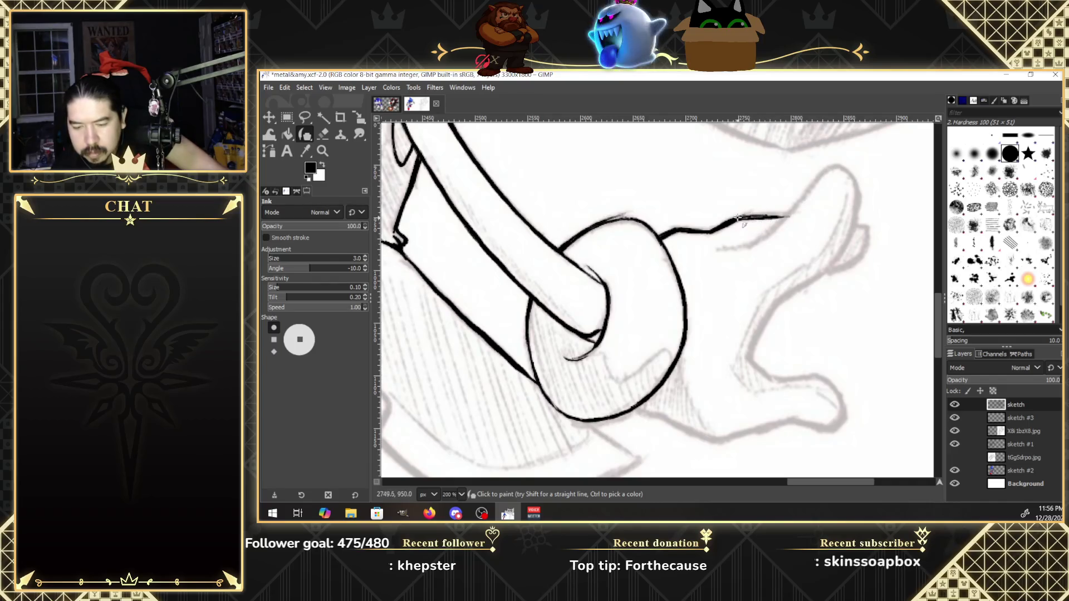
pyautogui.moveTo(747, 217); pyautogui.dragTo(788, 214)
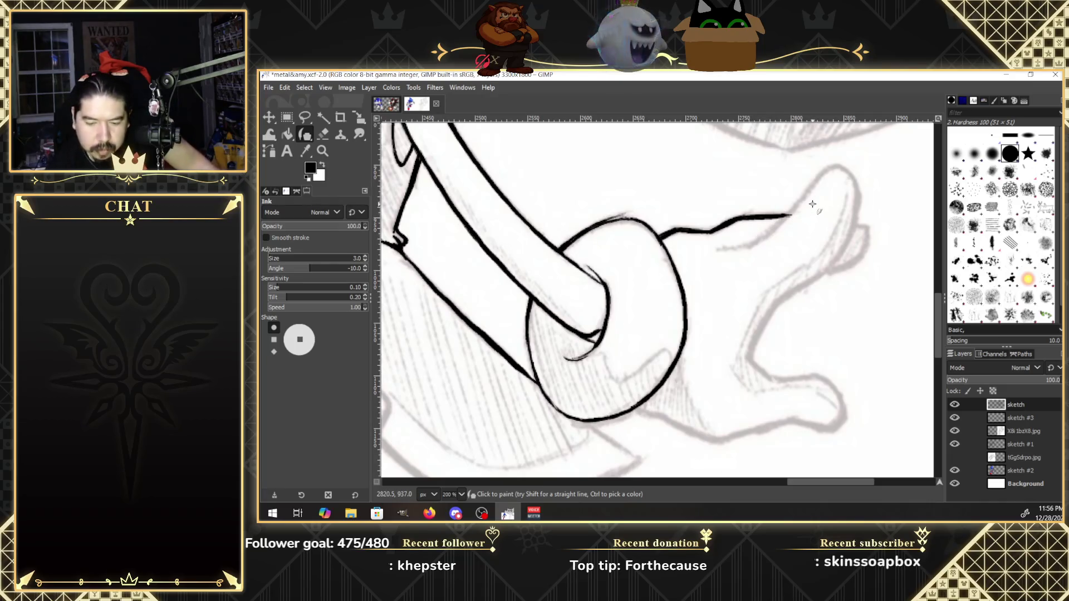
# Curve the line up around the fingertip and down the finger's outer and inner edges.
pyautogui.moveTo(809, 190)
pyautogui.mouseDown()
pyautogui.moveTo(788, 214)
pyautogui.moveTo(716, 252)
pyautogui.mouseUp()
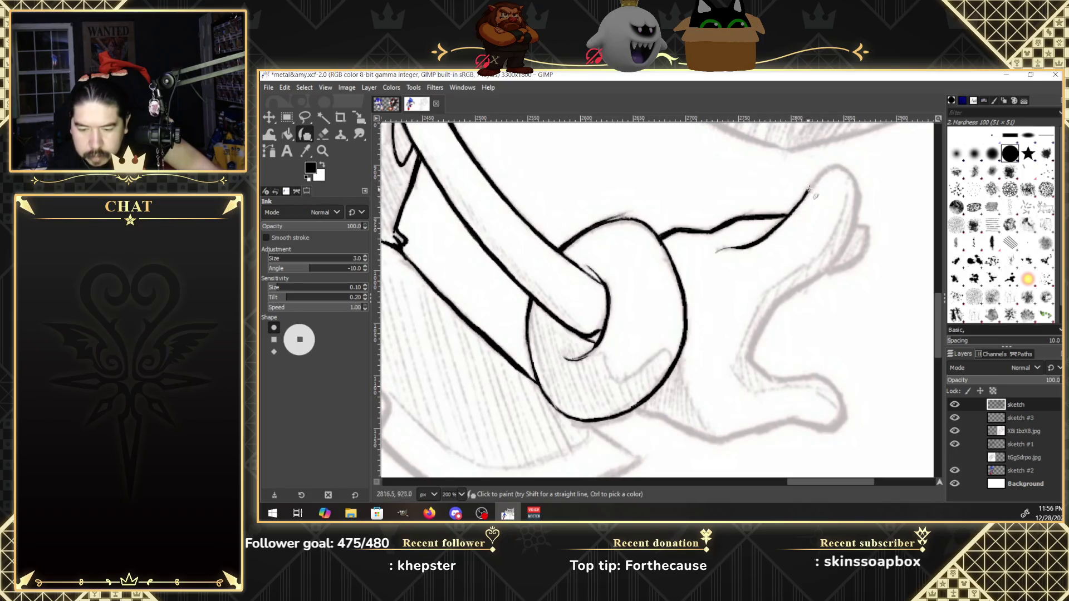
pyautogui.moveTo(820, 175)
pyautogui.mouseDown()
pyautogui.moveTo(809, 191)
pyautogui.moveTo(839, 169)
pyautogui.moveTo(780, 218)
pyautogui.mouseUp()
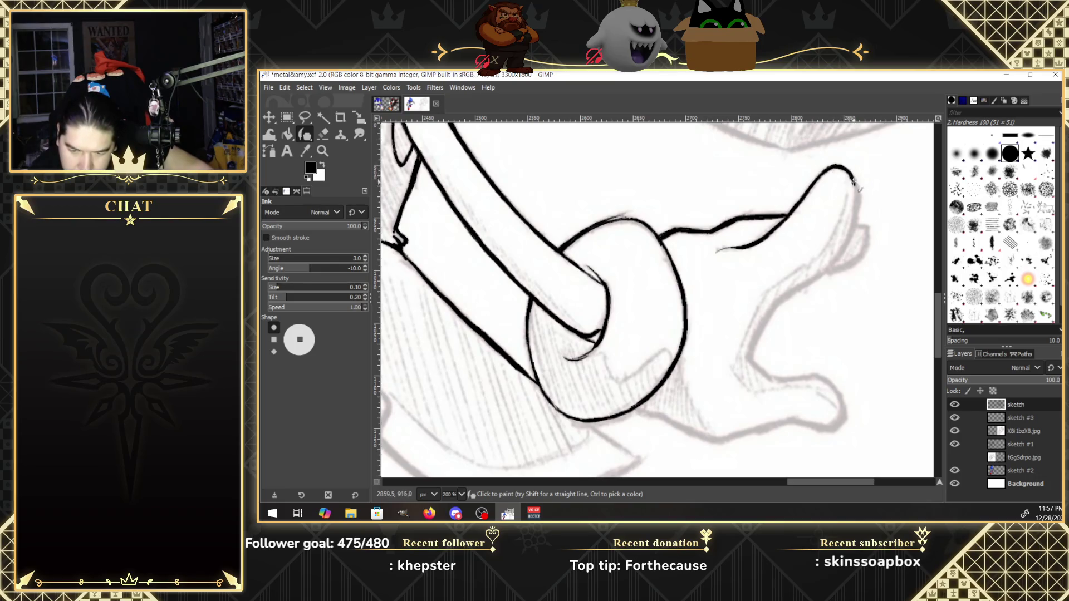
pyautogui.moveTo(854, 183); pyautogui.dragTo(857, 220)
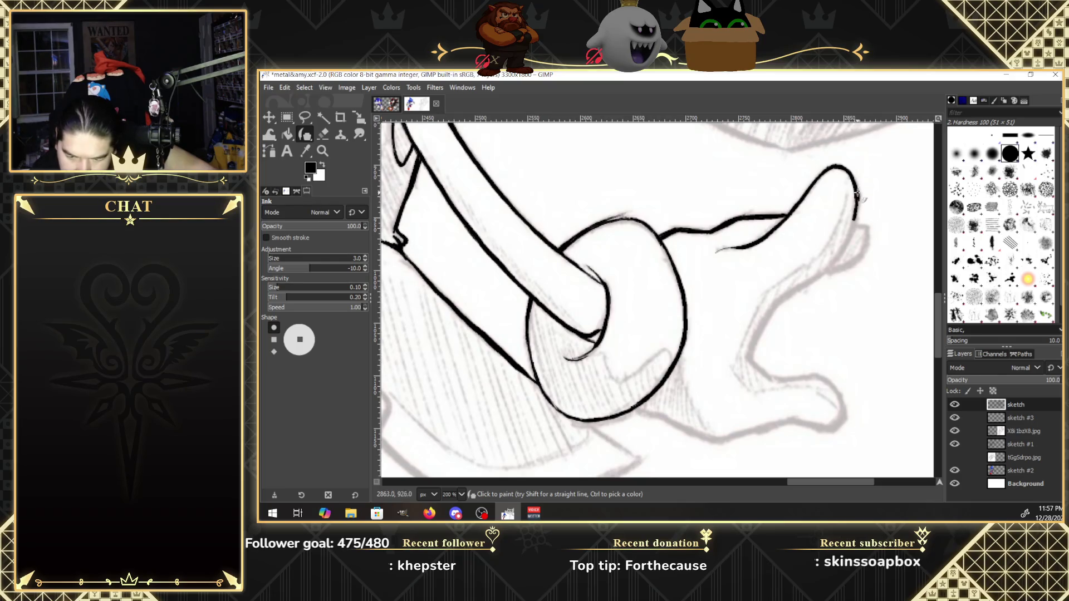
pyautogui.moveTo(856, 184); pyautogui.dragTo(853, 224)
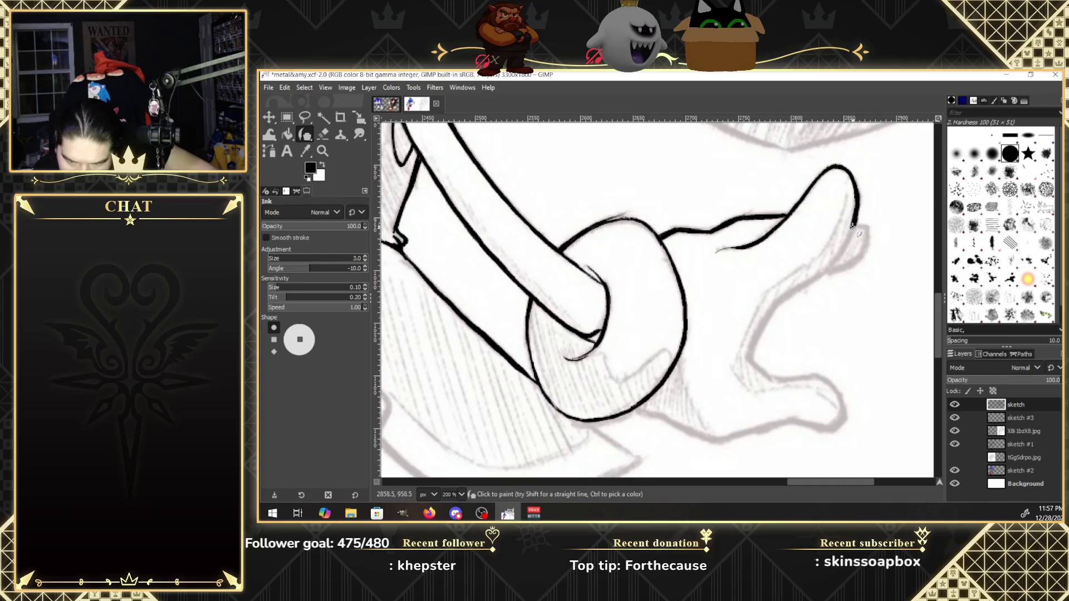
pyautogui.moveTo(852, 228); pyautogui.dragTo(833, 260)
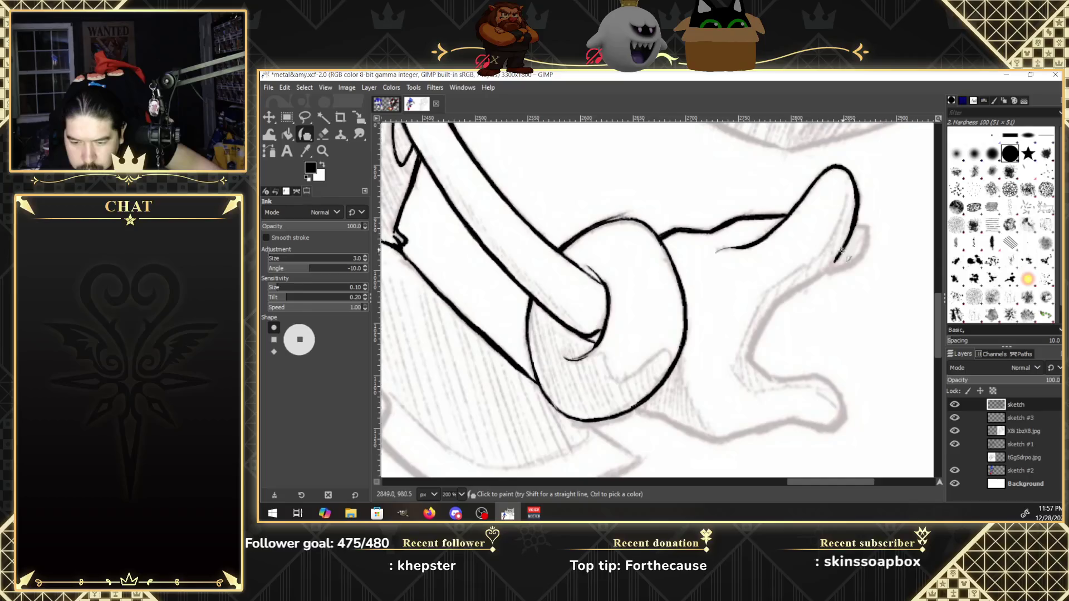
pyautogui.moveTo(838, 253); pyautogui.dragTo(779, 303)
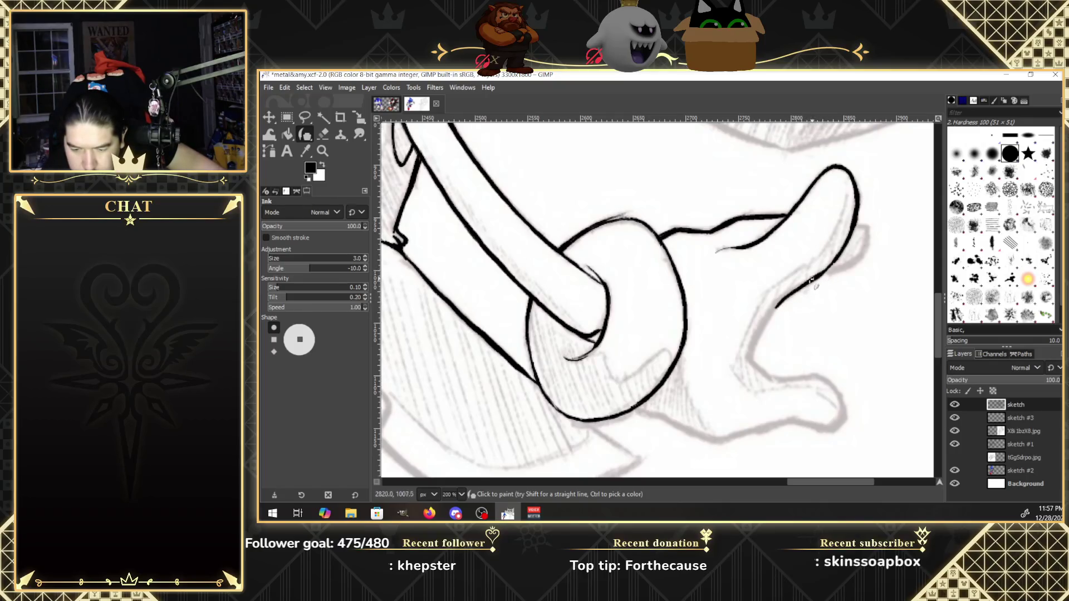
pyautogui.moveTo(797, 288)
pyautogui.mouseDown()
pyautogui.moveTo(750, 353)
pyautogui.moveTo(786, 293)
pyautogui.mouseUp()
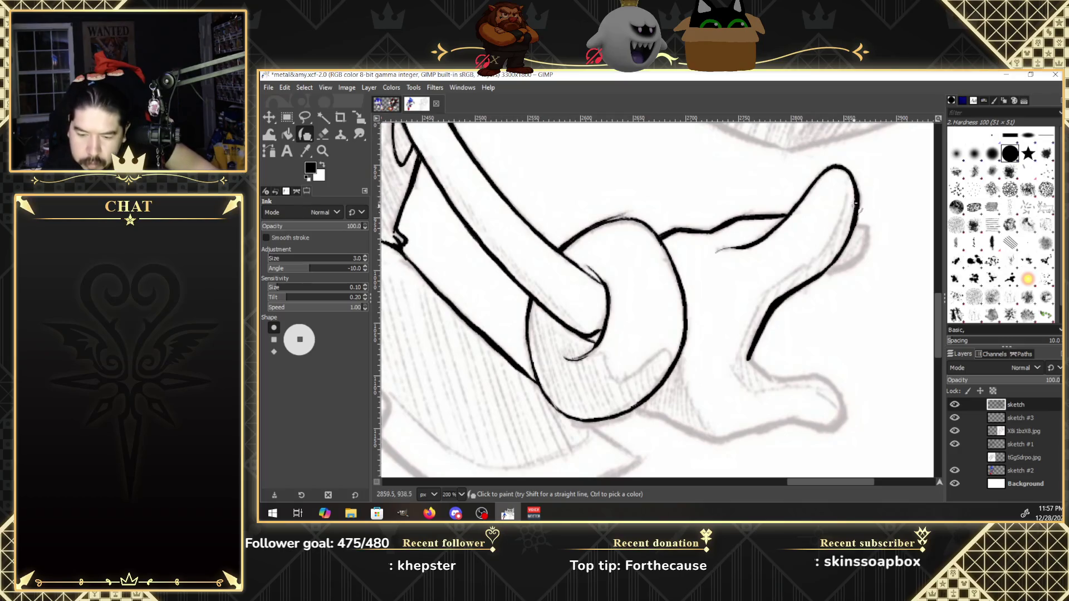
# Touch up the cuff edge and ink the hand's underside, redoing an overshooting stroke.
pyautogui.moveTo(846, 236); pyautogui.dragTo(841, 234)
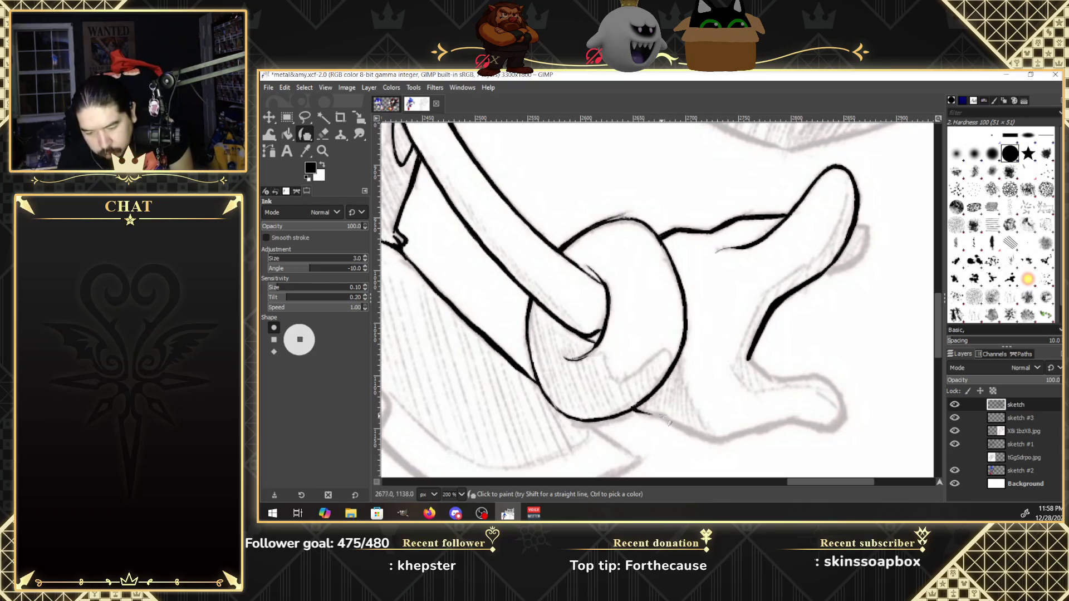
pyautogui.moveTo(641, 412); pyautogui.dragTo(672, 422)
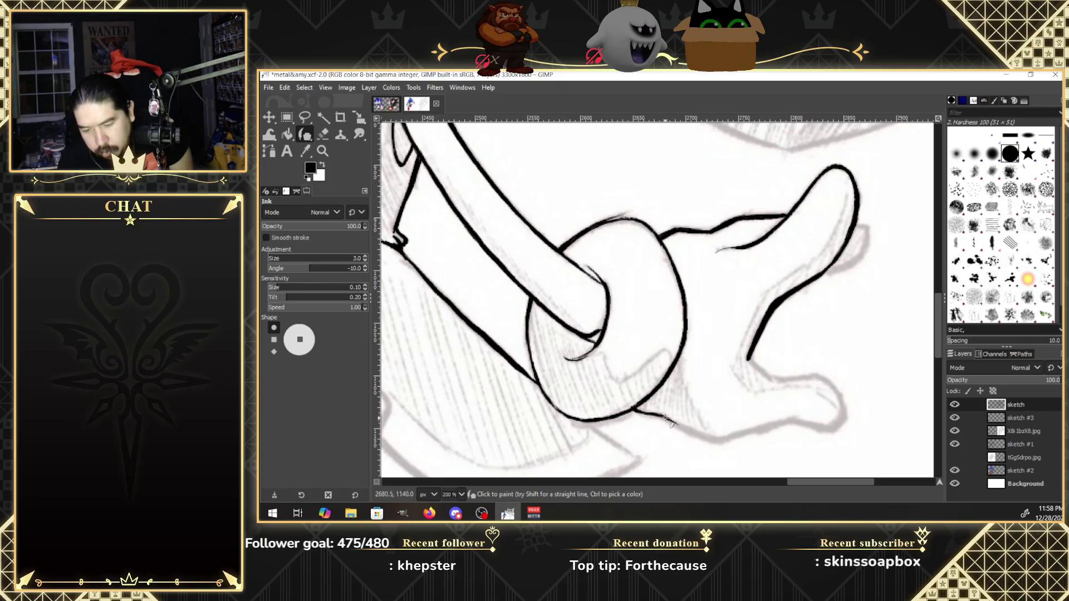
pyautogui.moveTo(697, 432); pyautogui.dragTo(726, 433)
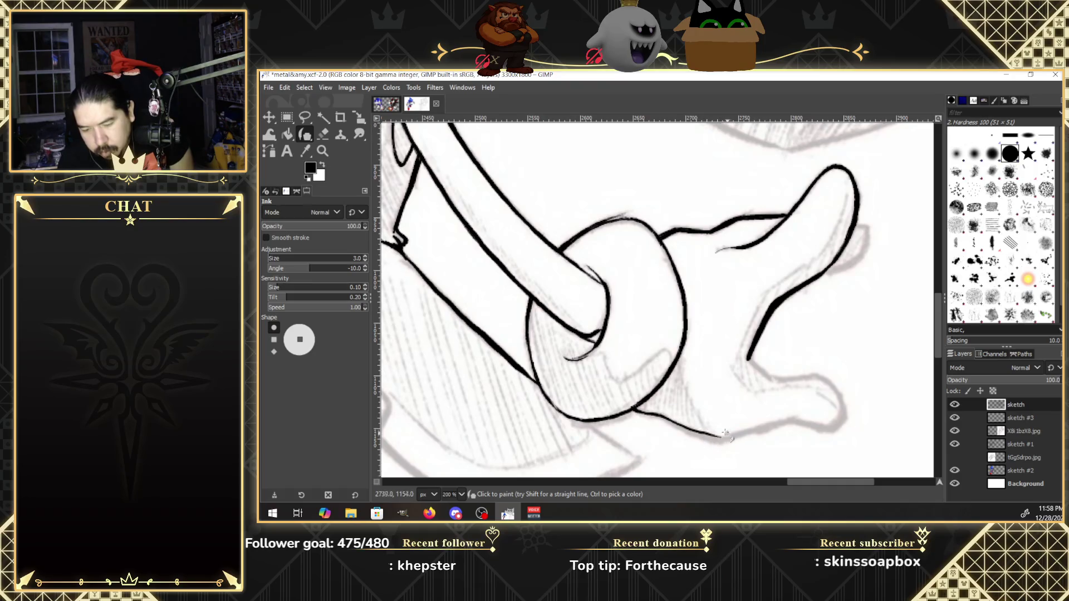
pyautogui.hotkey('ctrl', 'z')
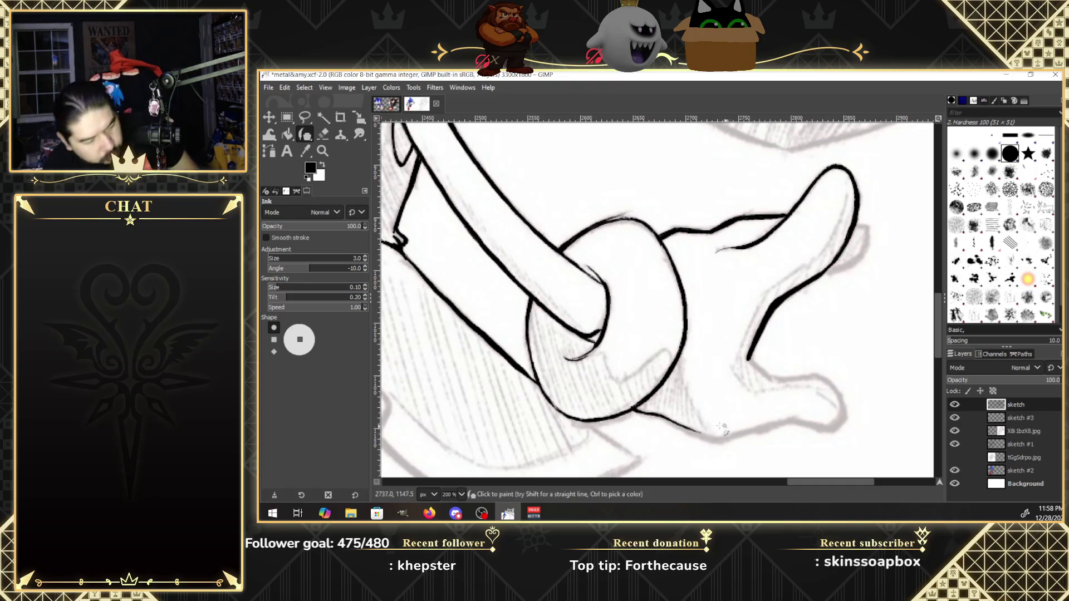
pyautogui.moveTo(665, 419); pyautogui.dragTo(705, 440)
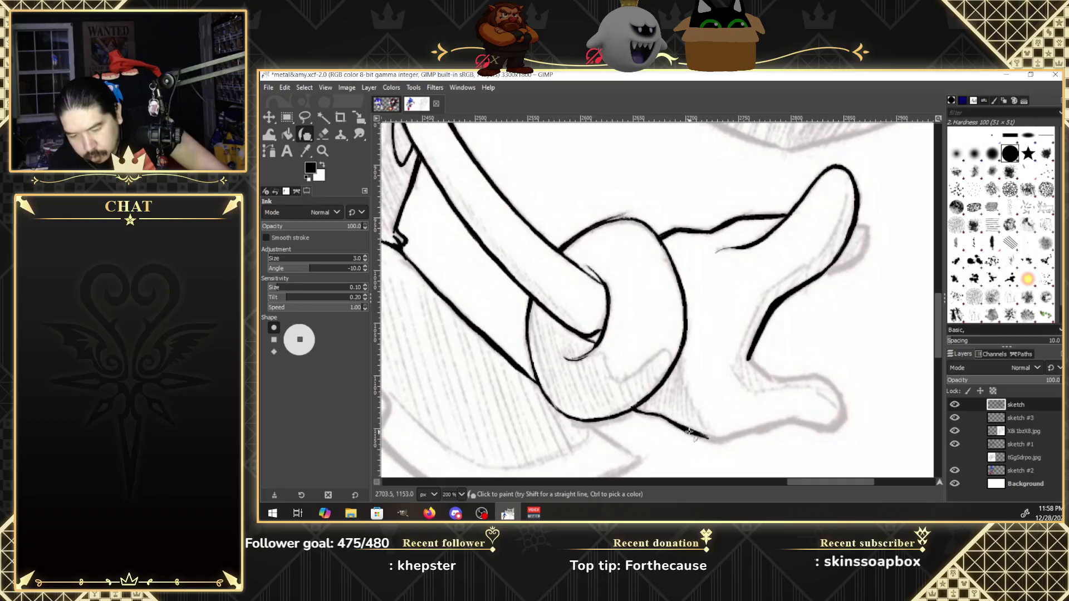
pyautogui.moveTo(713, 439); pyautogui.dragTo(727, 440)
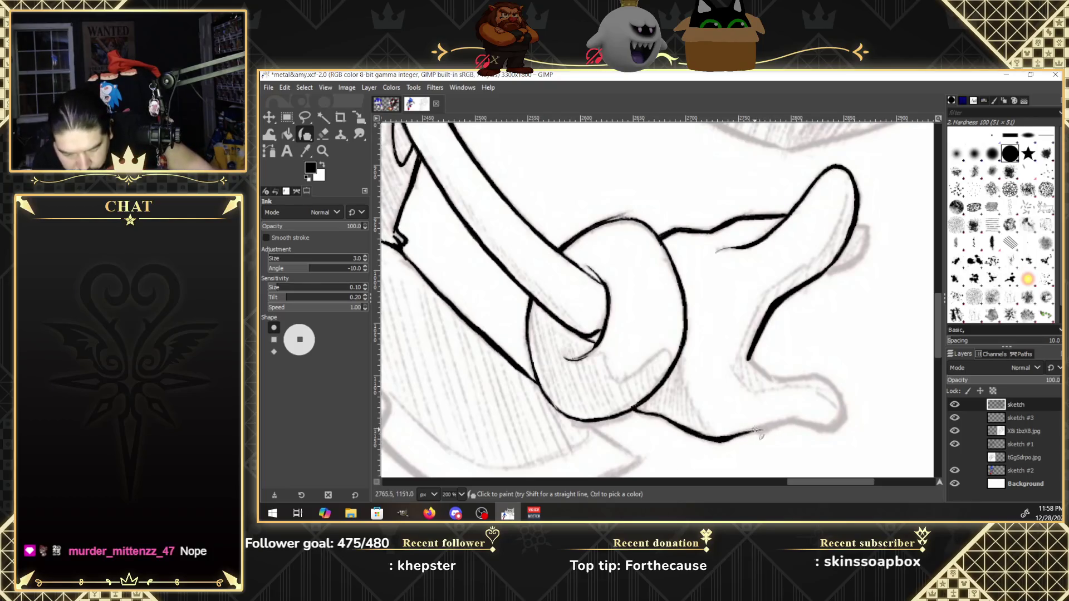
# Continue the bottom contour out to a bold rounded tip on the lowest finger.
pyautogui.moveTo(746, 433); pyautogui.dragTo(760, 428)
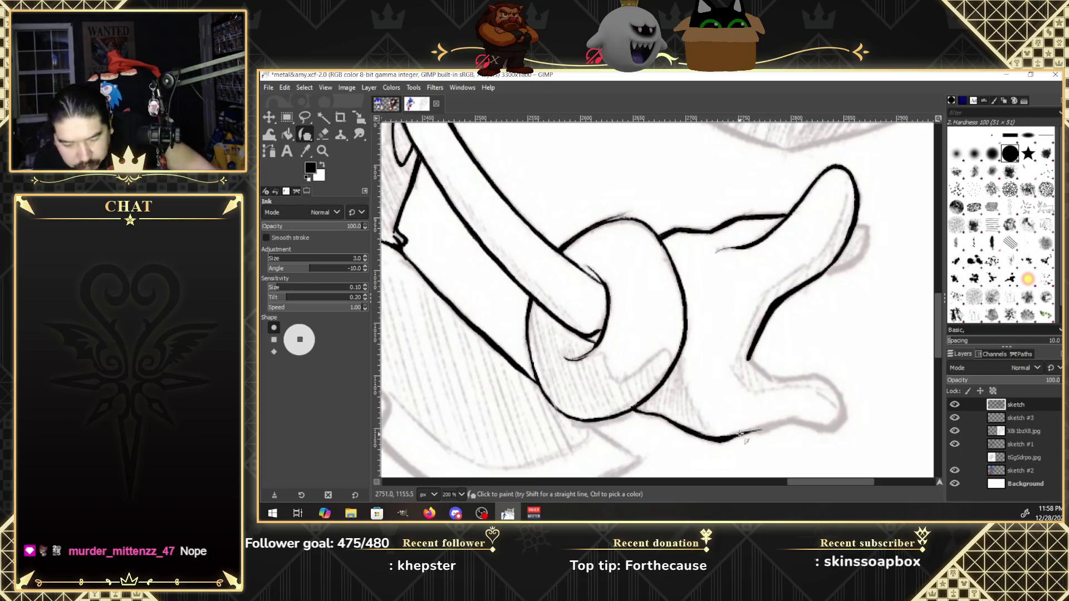
pyautogui.moveTo(768, 425); pyautogui.dragTo(795, 421)
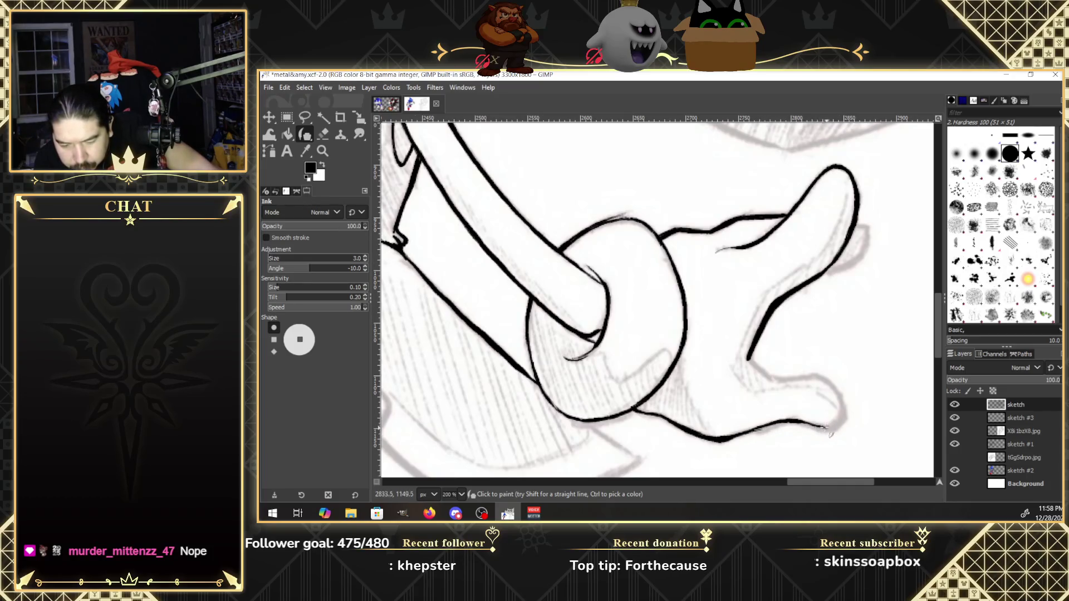
pyautogui.moveTo(789, 430)
pyautogui.mouseDown()
pyautogui.moveTo(751, 432)
pyautogui.moveTo(790, 423)
pyautogui.mouseUp()
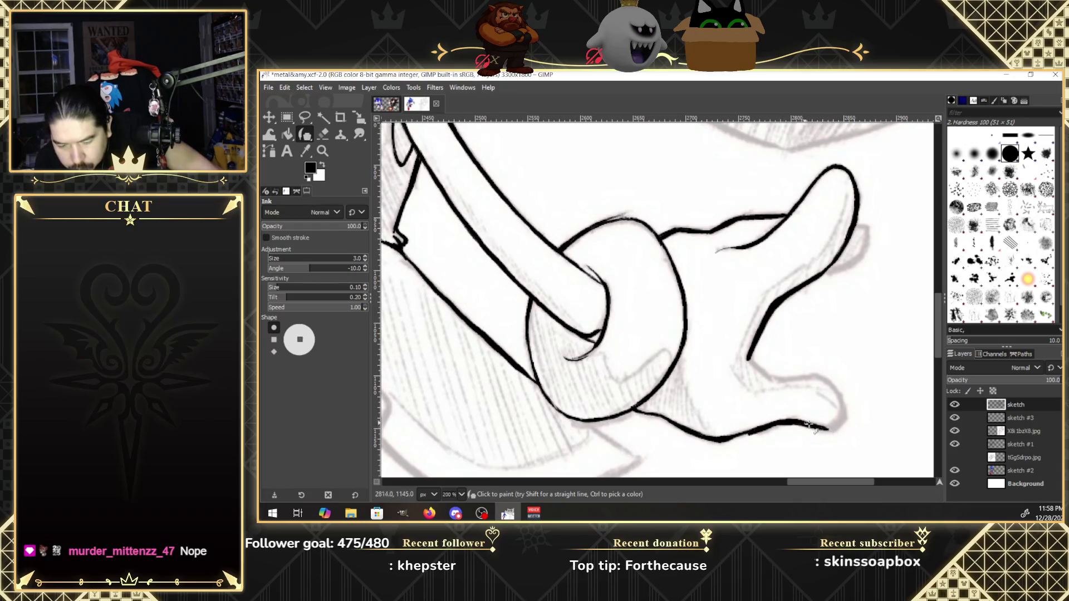
pyautogui.moveTo(807, 426); pyautogui.dragTo(832, 430)
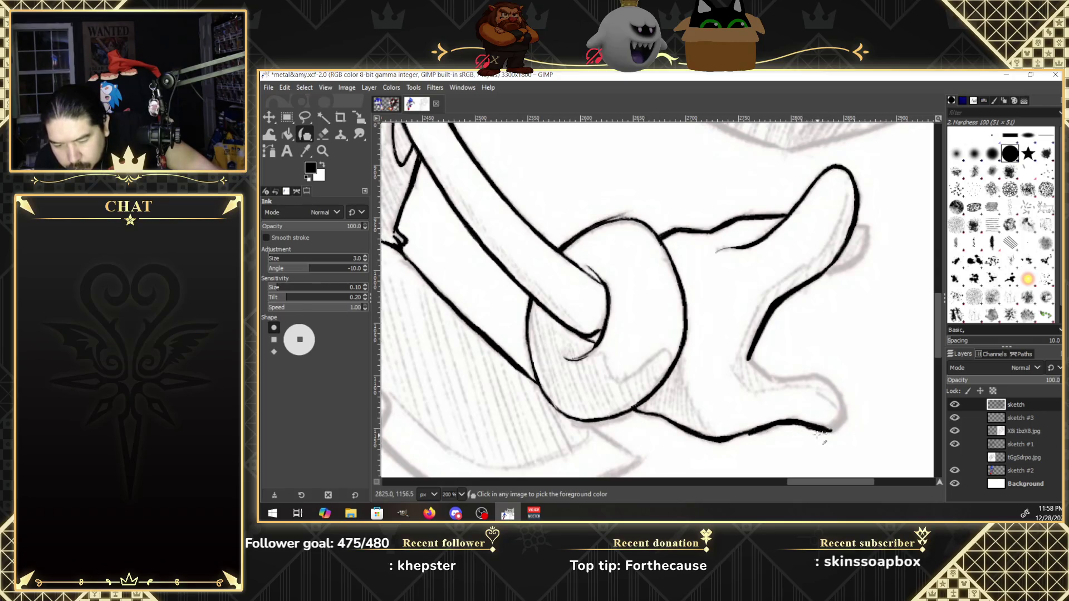
pyautogui.moveTo(823, 431); pyautogui.dragTo(839, 424)
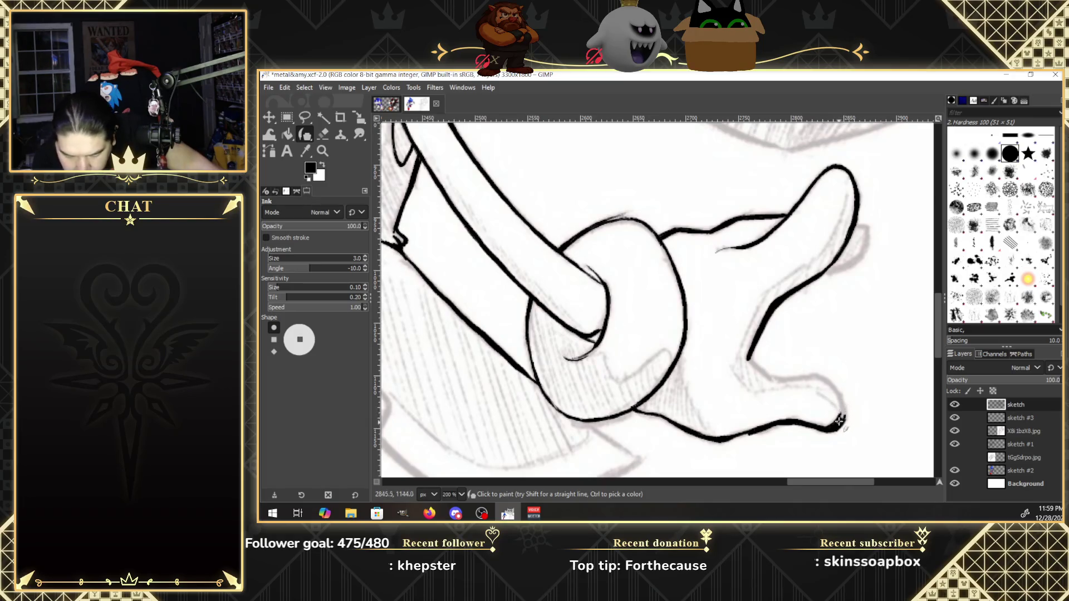
pyautogui.moveTo(842, 406); pyautogui.dragTo(840, 418)
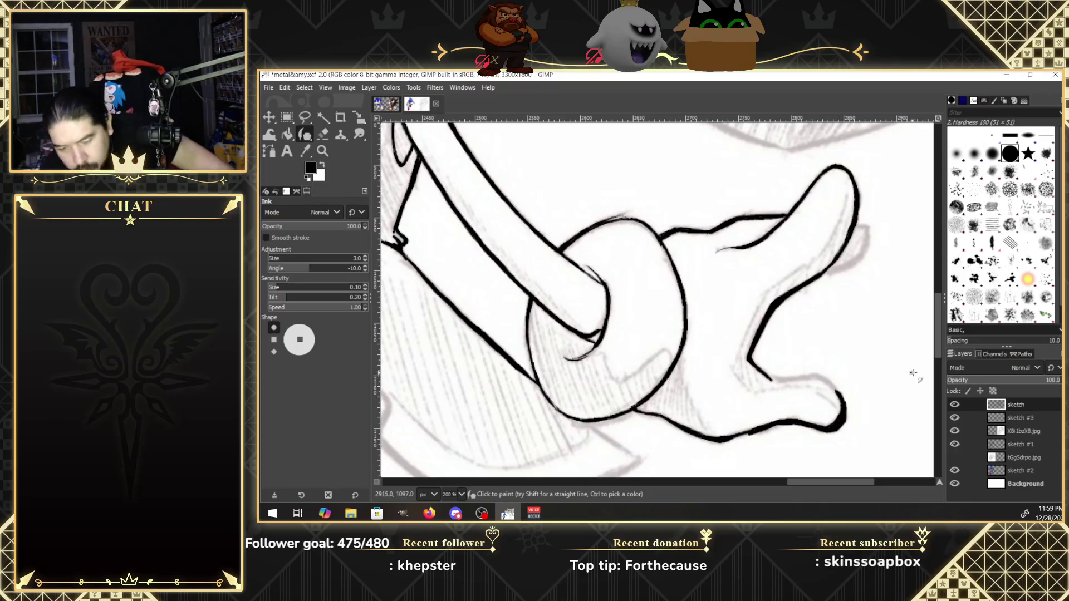
pyautogui.moveTo(862, 481); pyautogui.dragTo(877, 479)
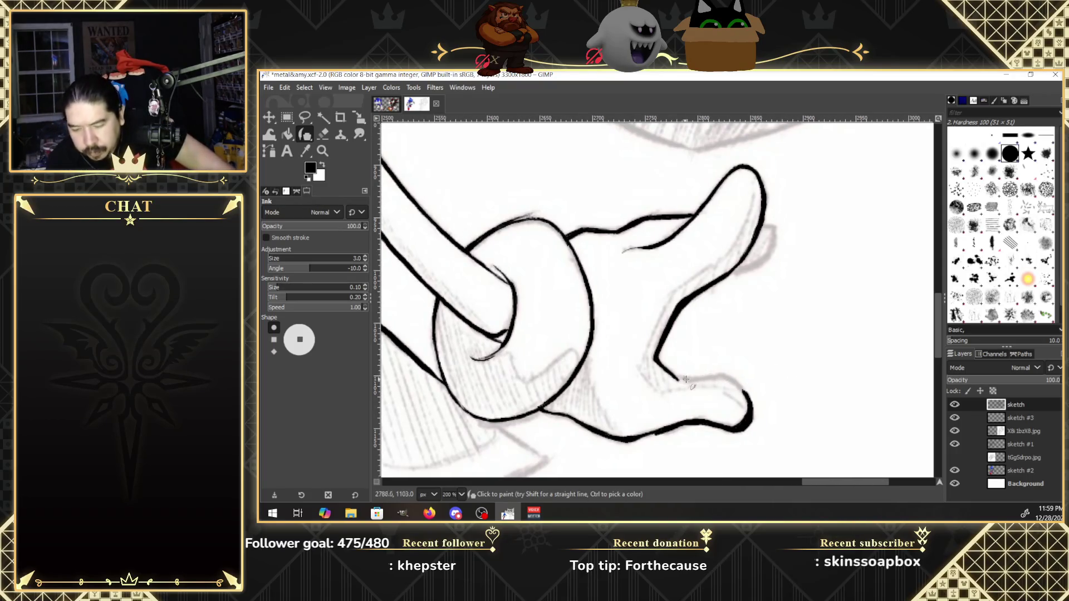
# Close the finger outline gap, cap the raised fingertip, and join it to the lower contour.
pyautogui.moveTo(681, 378); pyautogui.dragTo(724, 377)
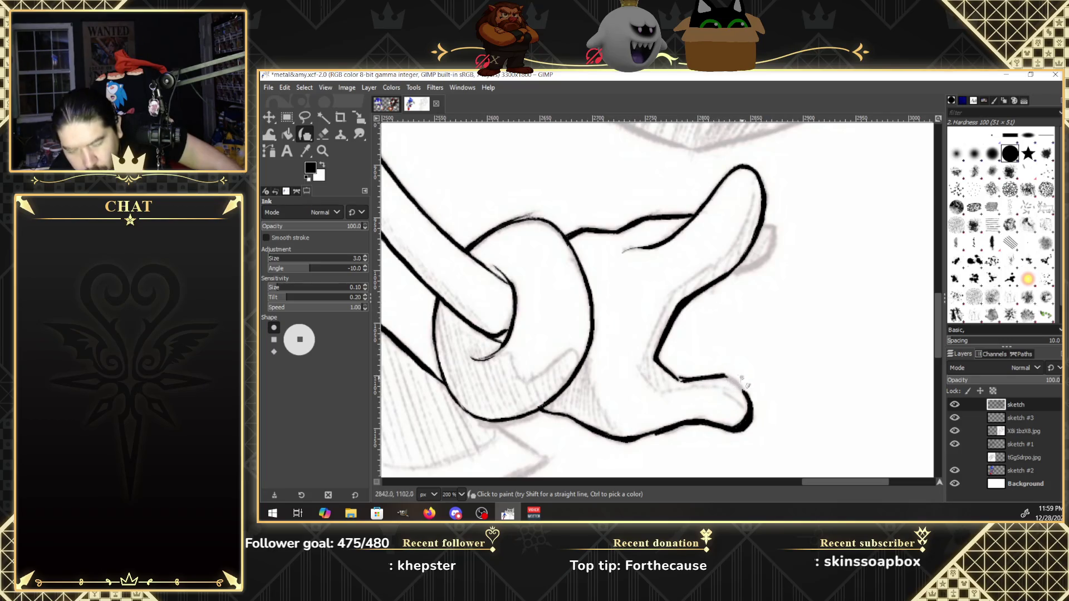
pyautogui.moveTo(725, 377); pyautogui.dragTo(742, 391)
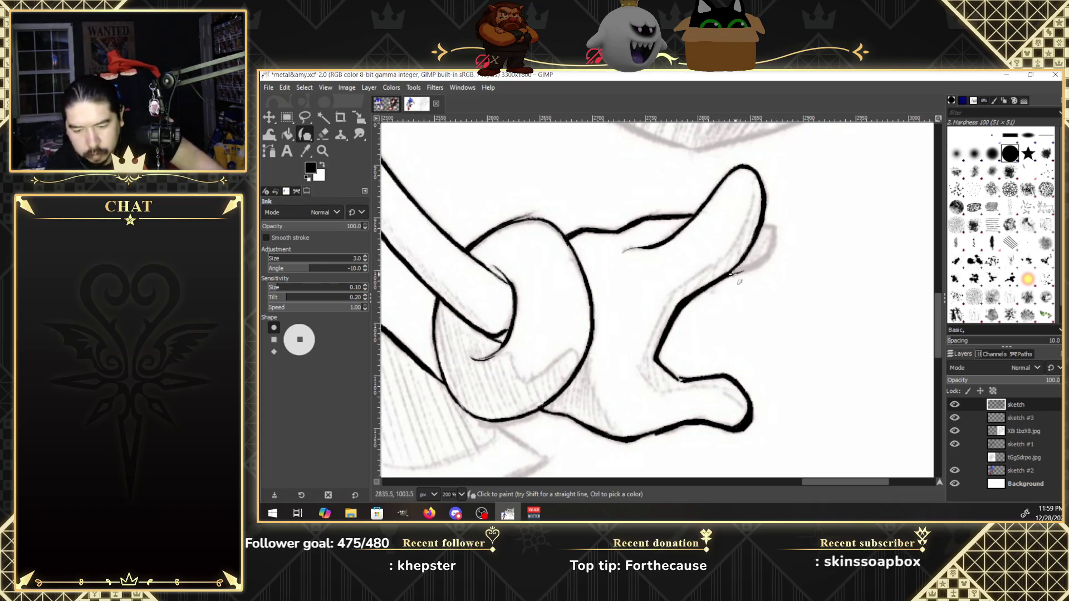
pyautogui.moveTo(735, 272); pyautogui.dragTo(757, 266)
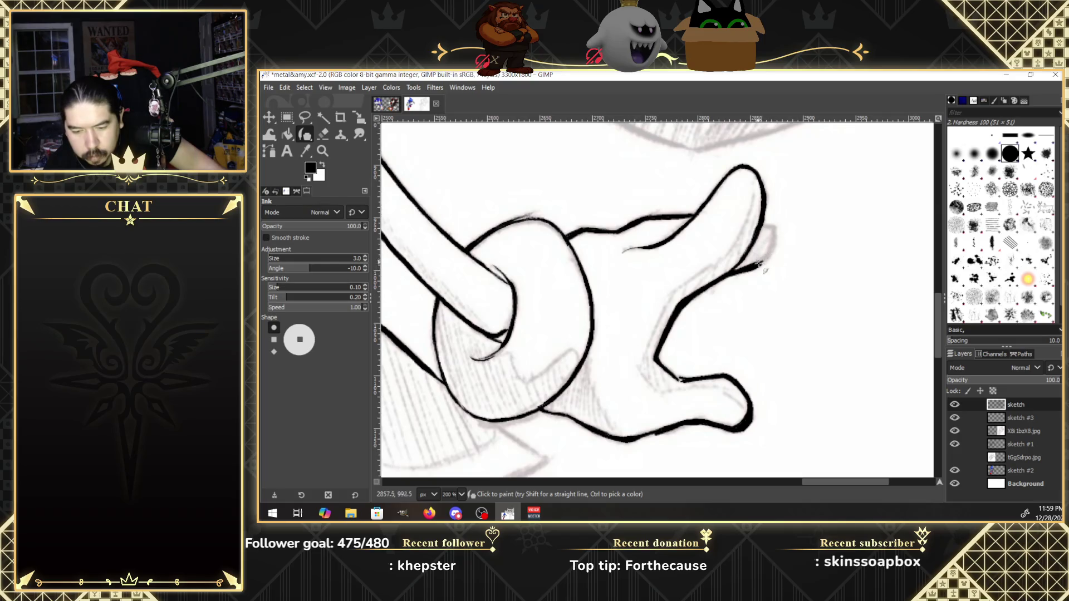
pyautogui.moveTo(752, 267); pyautogui.dragTo(771, 243)
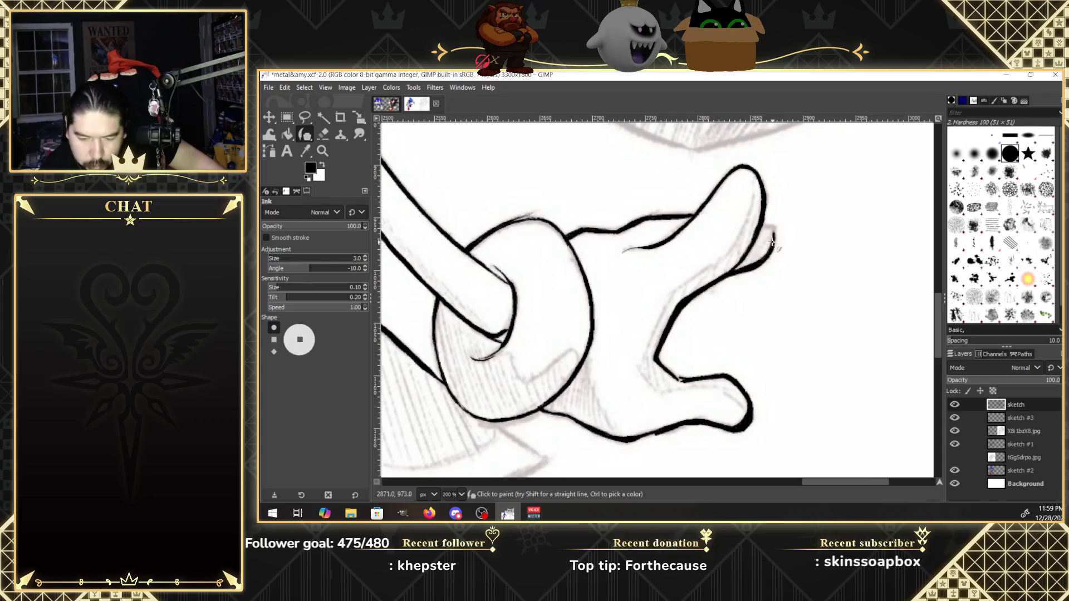
pyautogui.moveTo(773, 247); pyautogui.dragTo(764, 223)
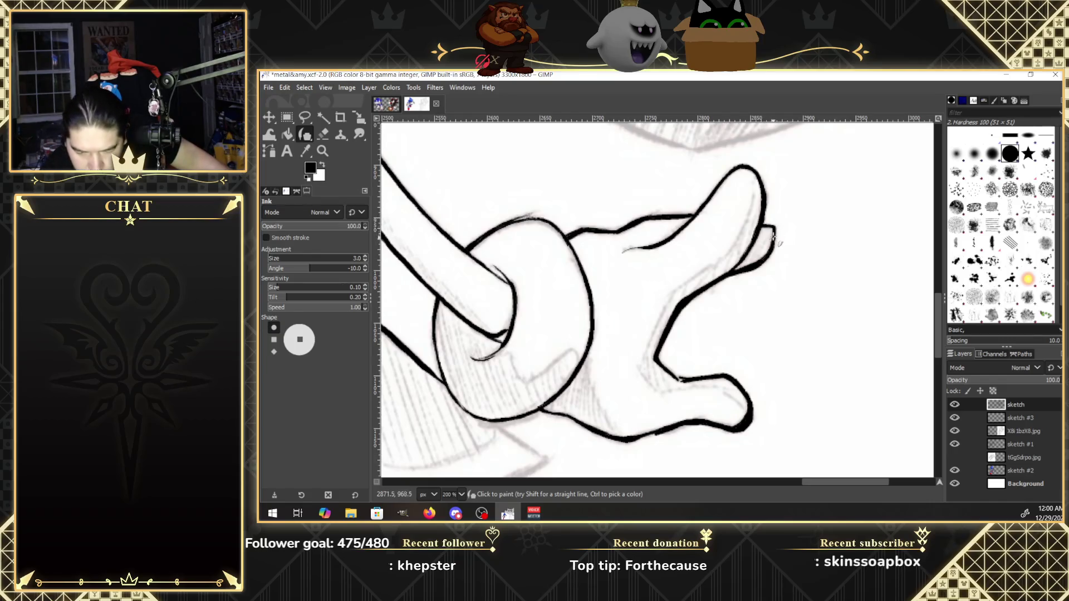
pyautogui.moveTo(764, 224); pyautogui.dragTo(774, 245)
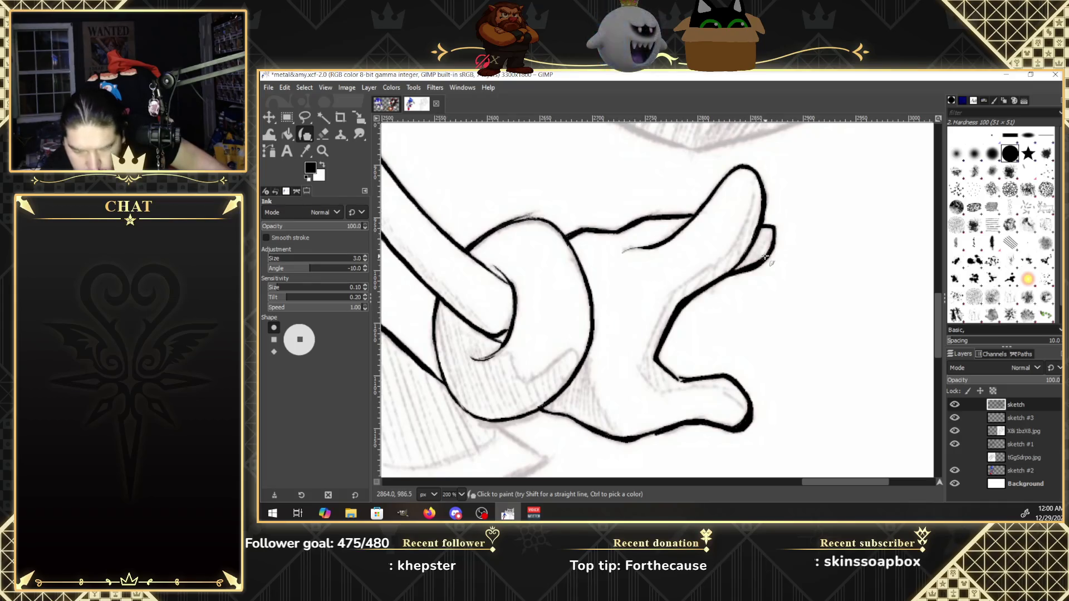
pyautogui.moveTo(765, 257); pyautogui.dragTo(775, 245)
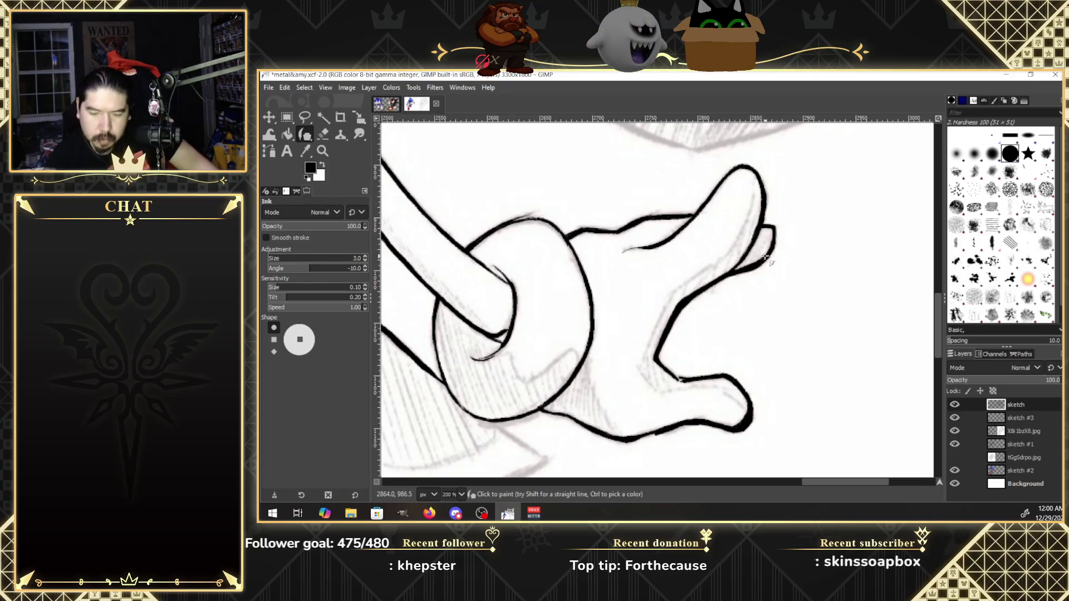
pyautogui.moveTo(935, 354); pyautogui.dragTo(937, 362)
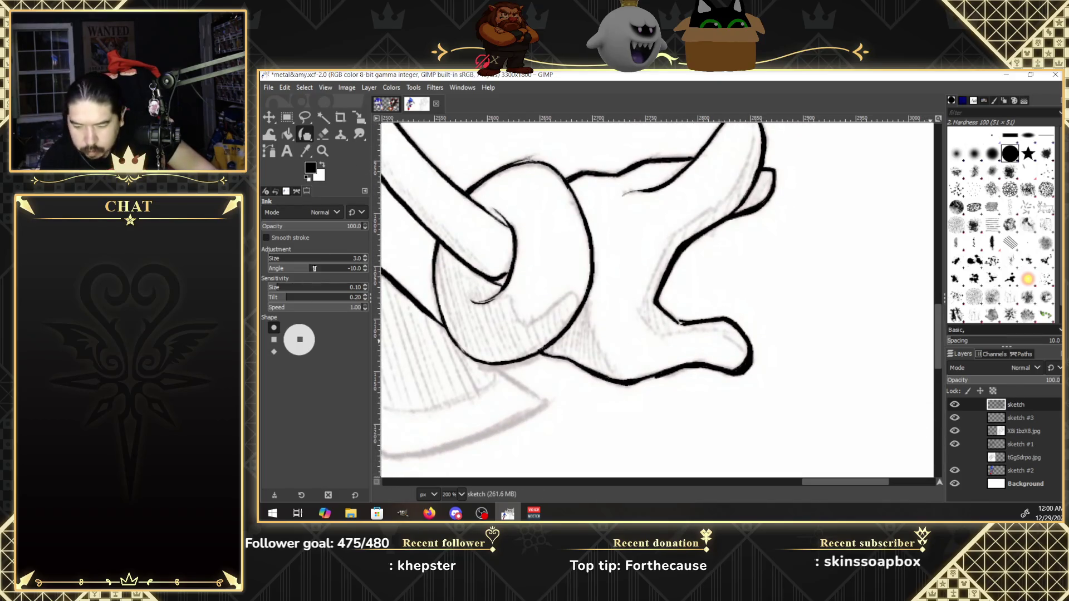
pyautogui.press('z')
pyautogui.click(304, 241)
pyautogui.click(474, 304)
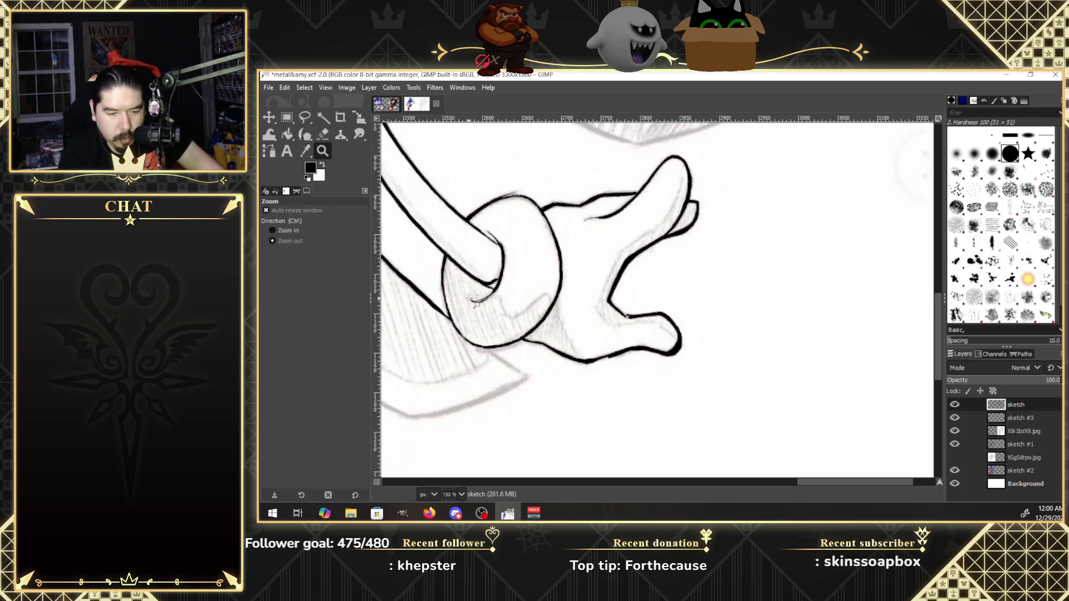
pyautogui.click(476, 305)
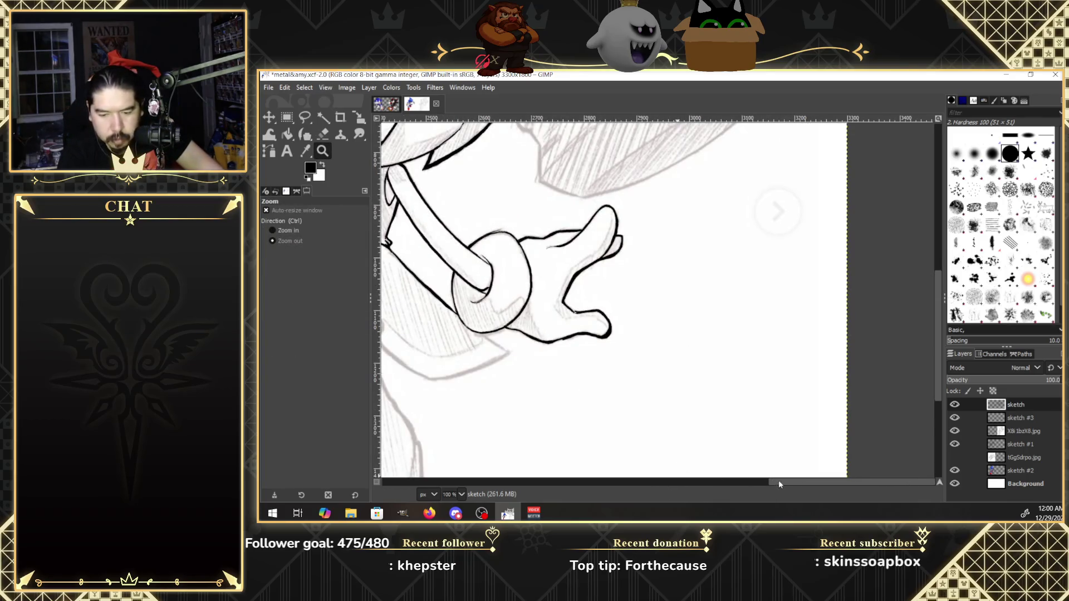
pyautogui.moveTo(778, 483); pyautogui.dragTo(673, 482)
pyautogui.click(750, 348)
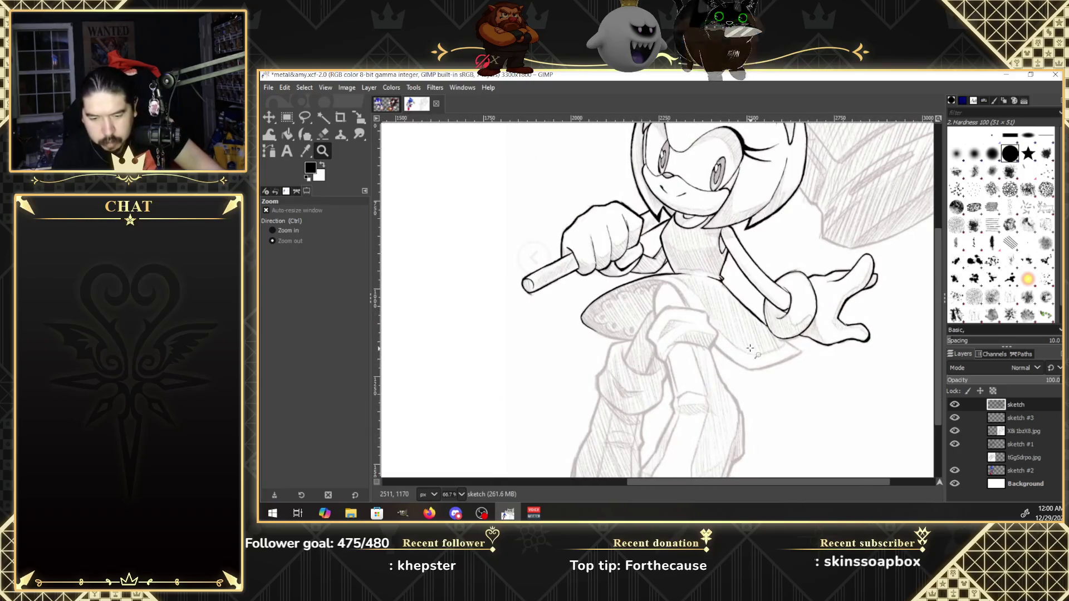
pyautogui.moveTo(937, 355); pyautogui.dragTo(940, 307)
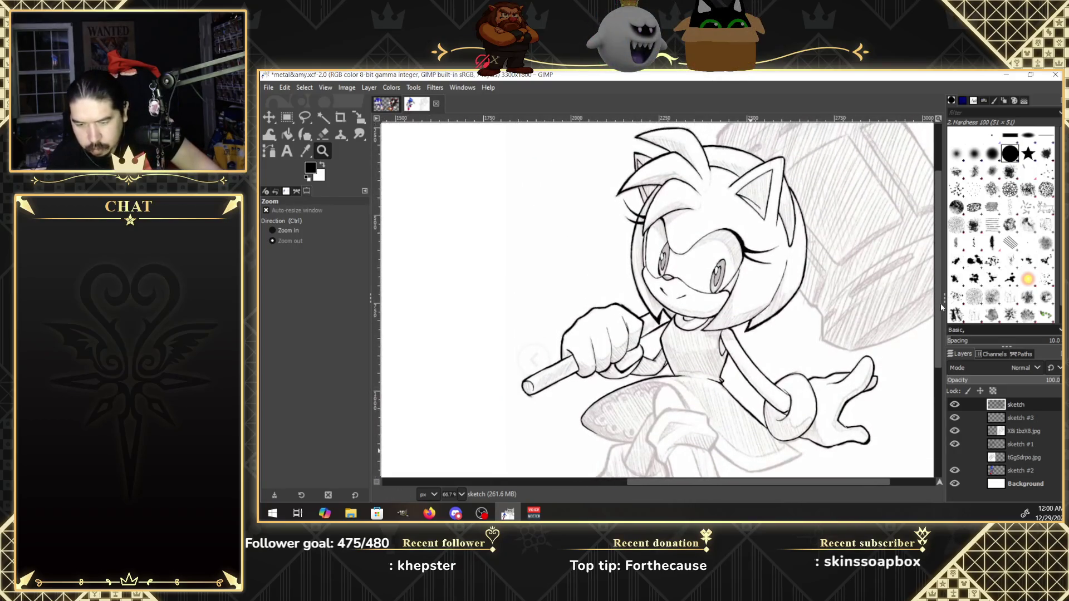
pyautogui.click(957, 404)
pyautogui.click(957, 405)
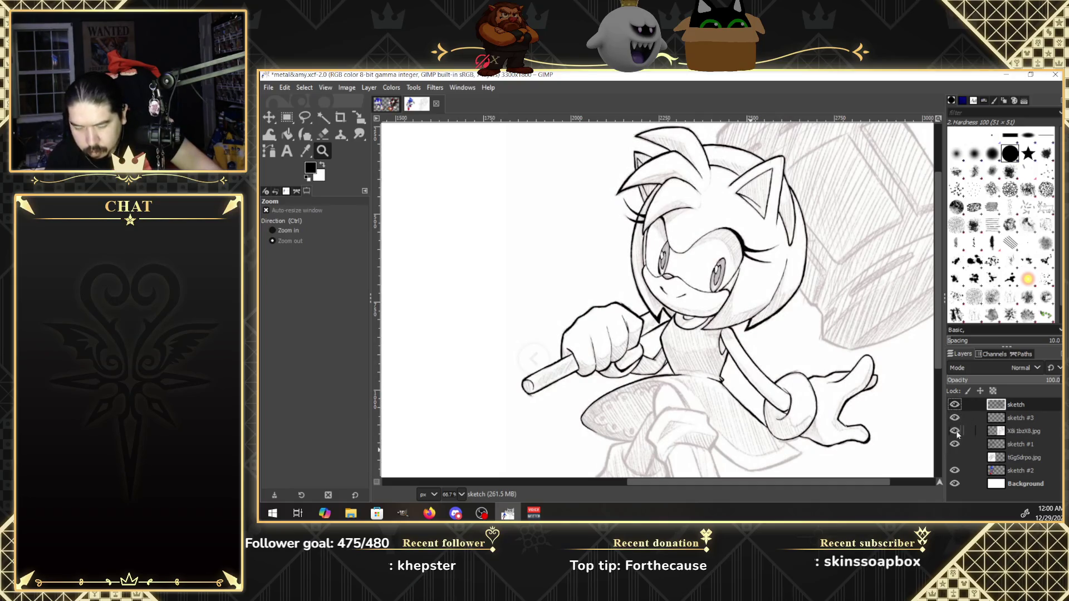
pyautogui.click(955, 431)
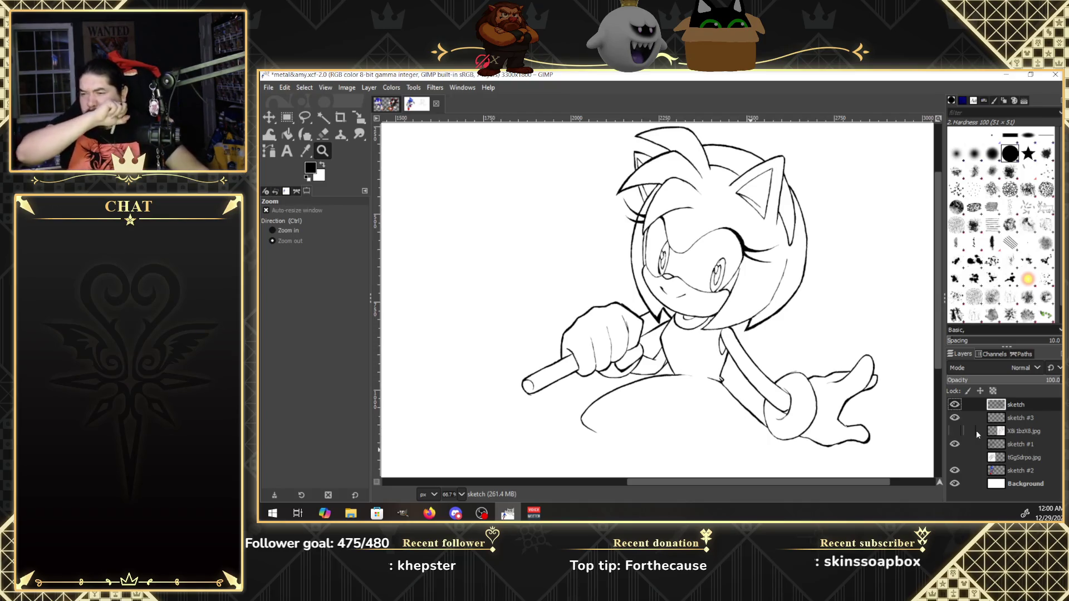
pyautogui.click(955, 431)
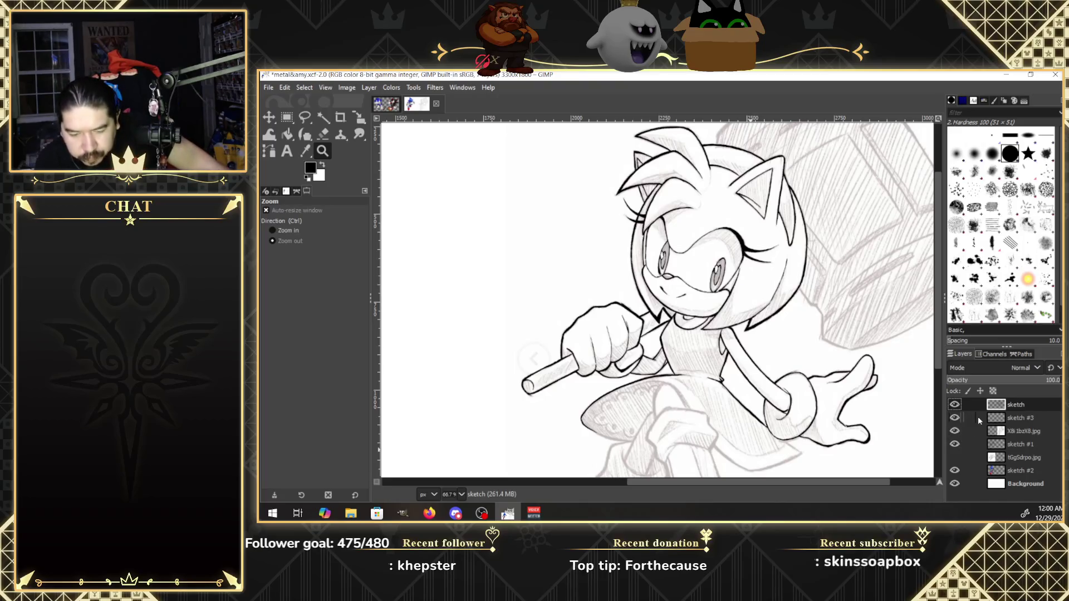
pyautogui.click(284, 230)
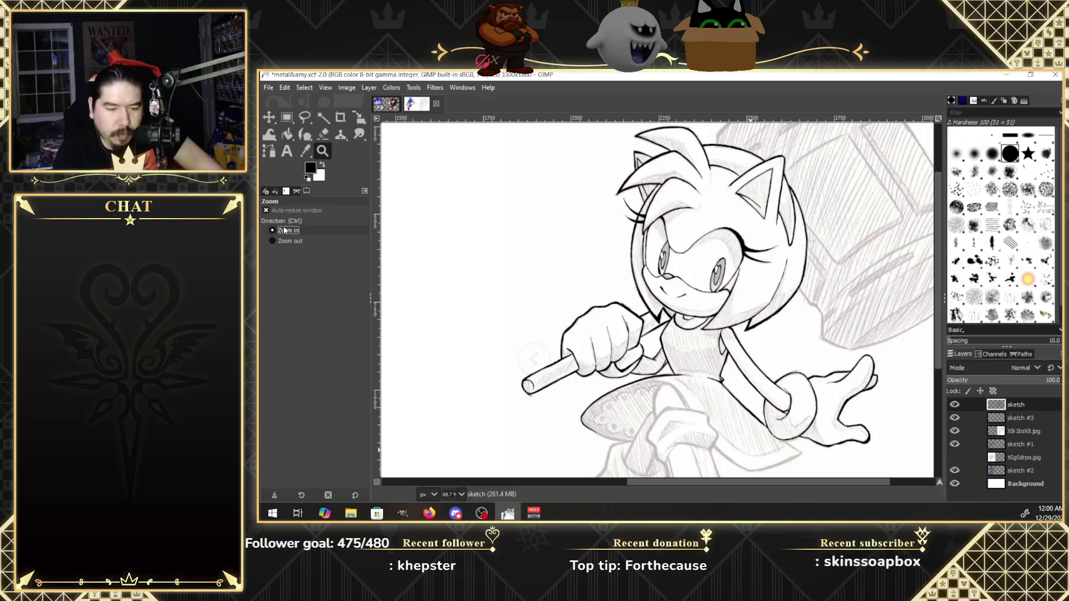
pyautogui.click(641, 429)
pyautogui.click(641, 428)
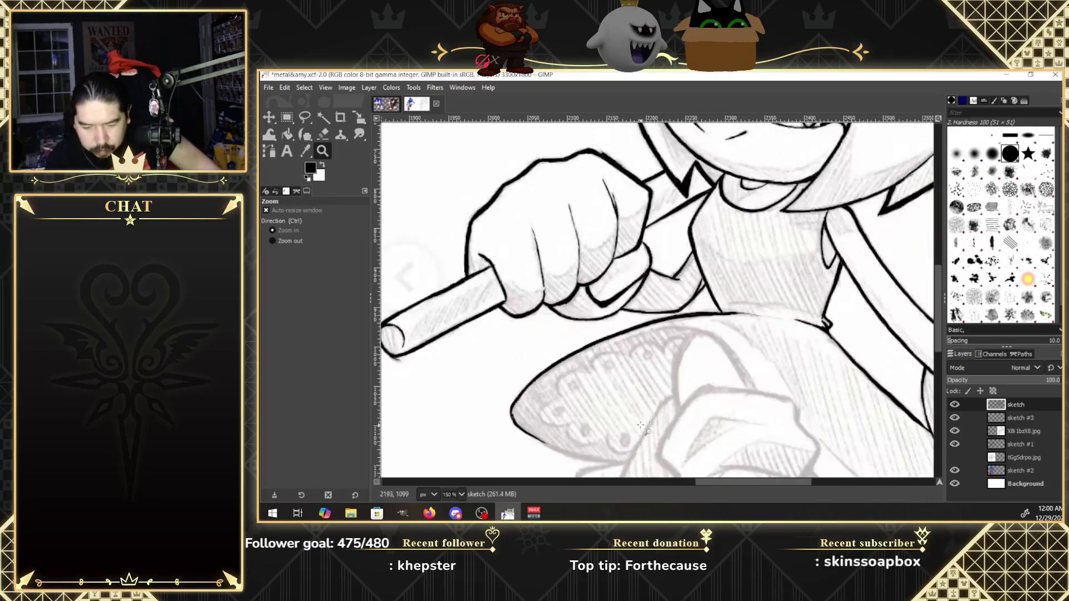
# Ink the leg's upper contour below the skirt hem, undoing an overshoot.
pyautogui.moveTo(938, 346); pyautogui.dragTo(940, 377)
pyautogui.click(308, 136)
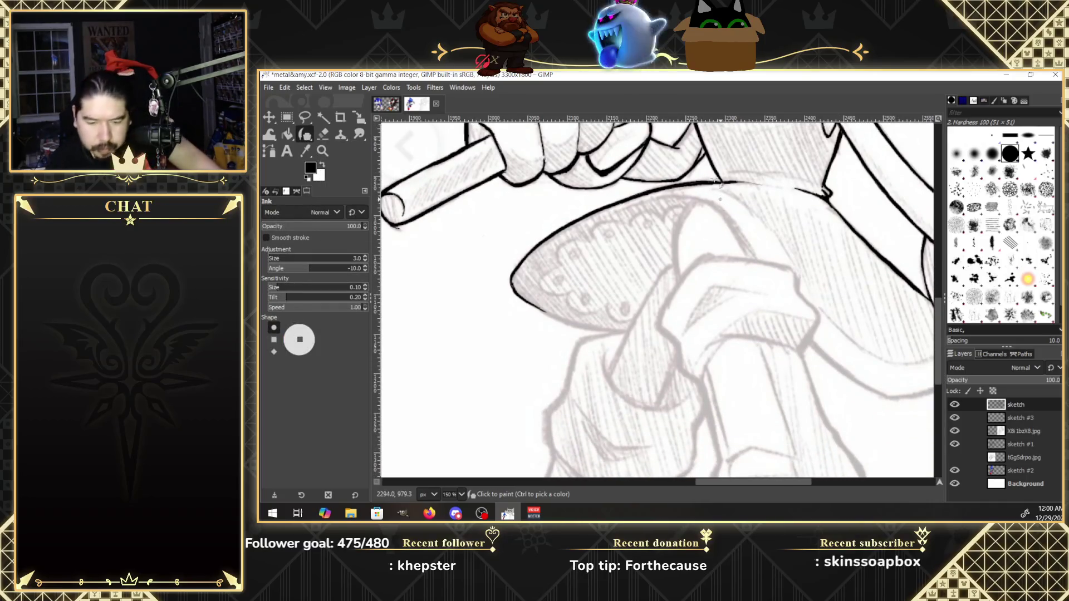
pyautogui.click(693, 204)
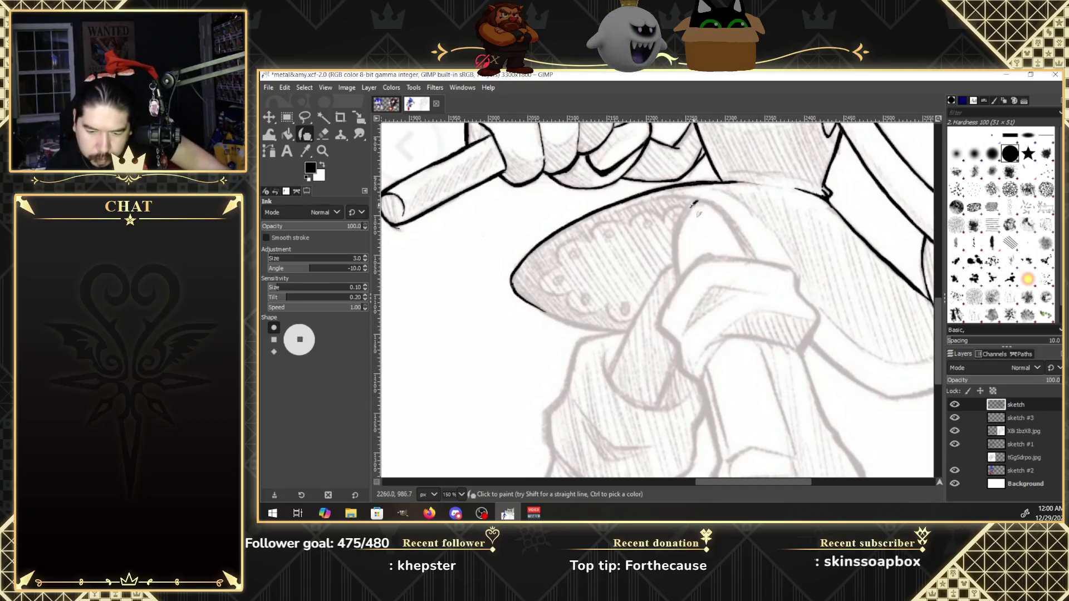
pyautogui.moveTo(696, 202); pyautogui.dragTo(677, 259)
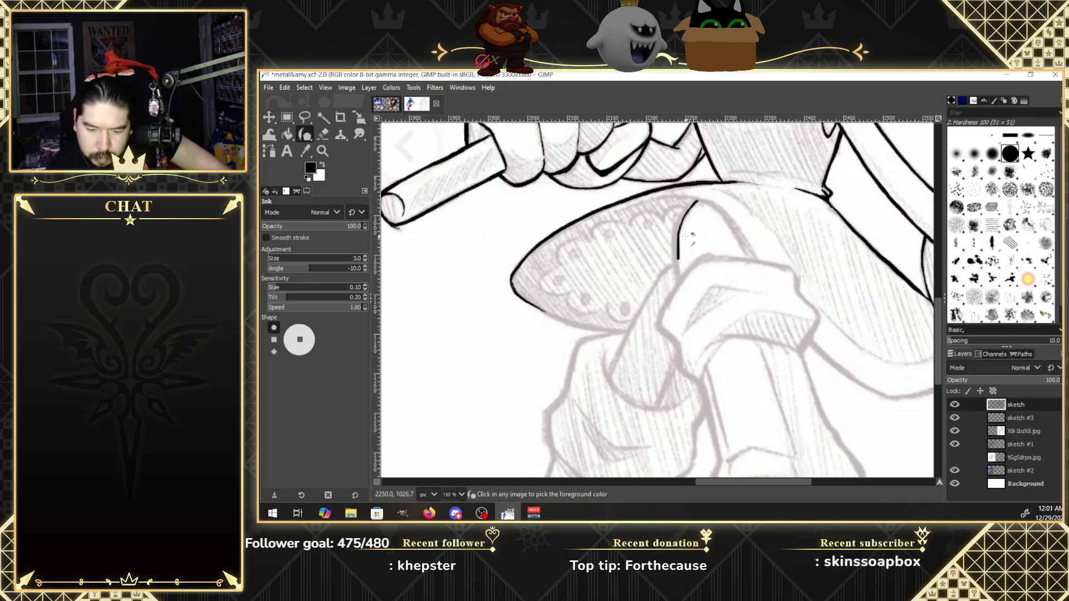
pyautogui.hotkey('ctrl', 'z')
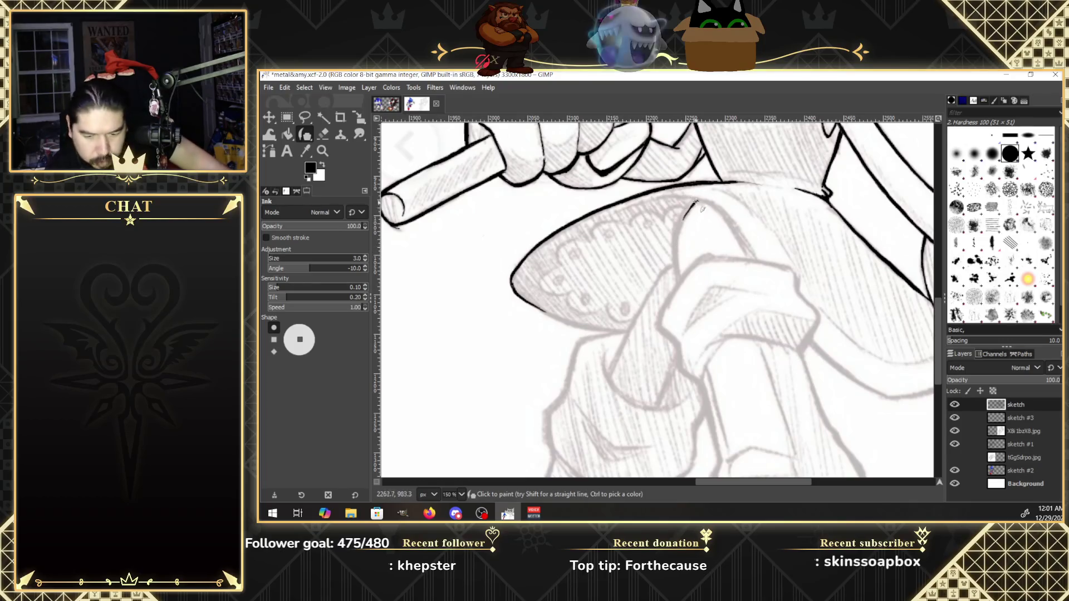
pyautogui.moveTo(685, 217); pyautogui.dragTo(678, 279)
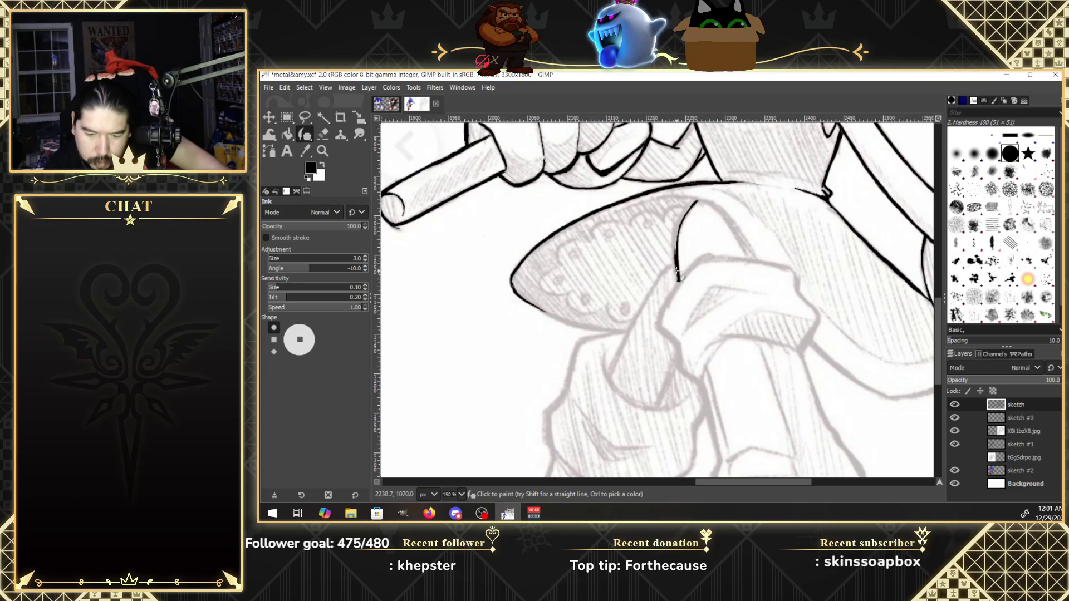
pyautogui.moveTo(677, 281)
pyautogui.mouseDown()
pyautogui.moveTo(676, 230)
pyautogui.moveTo(697, 198)
pyautogui.mouseUp()
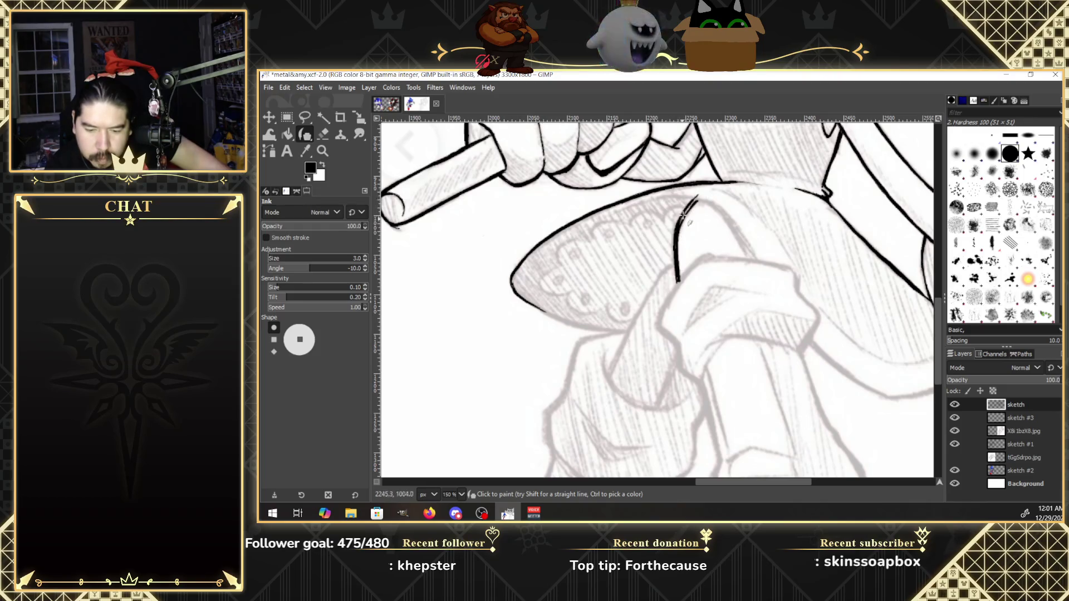
pyautogui.moveTo(683, 219); pyautogui.dragTo(674, 277)
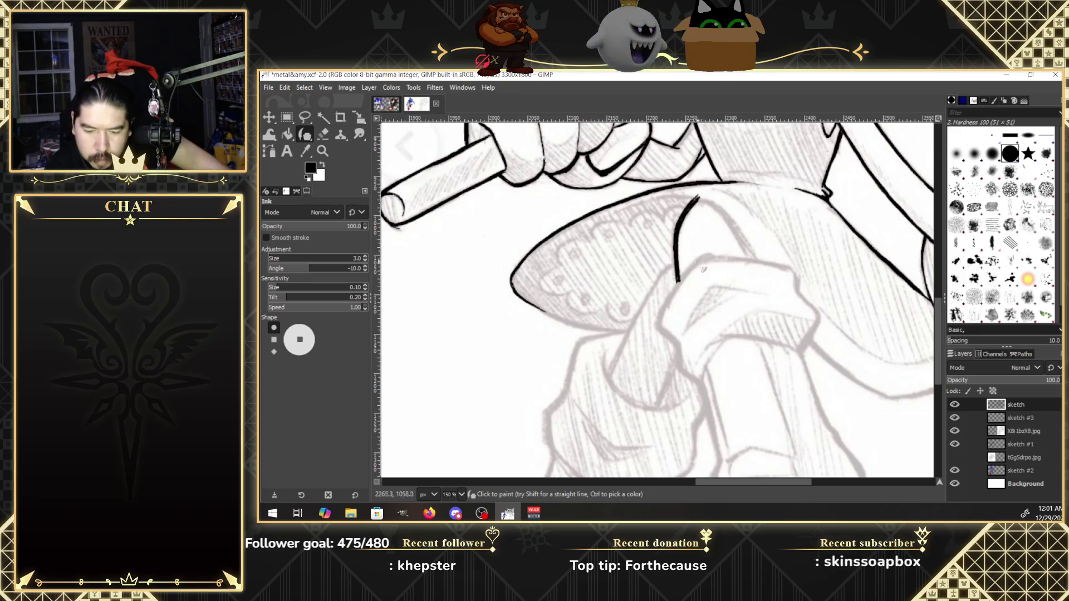
# Draw the diagonal lower leg line up to the junction, redoing a doubled end.
pyautogui.moveTo(698, 259); pyautogui.dragTo(658, 328)
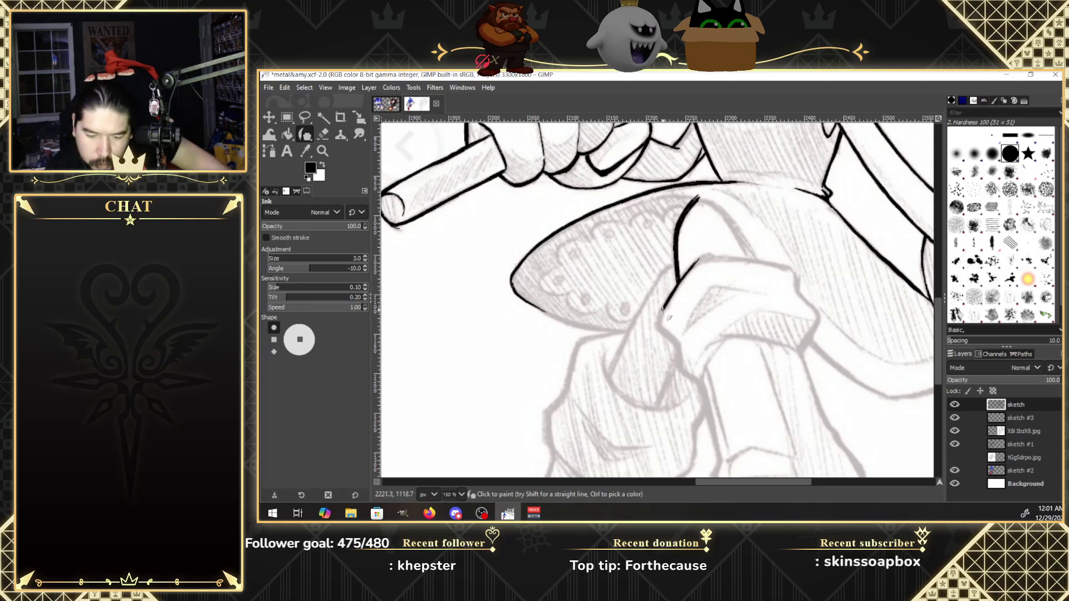
pyautogui.moveTo(678, 261); pyautogui.dragTo(609, 383)
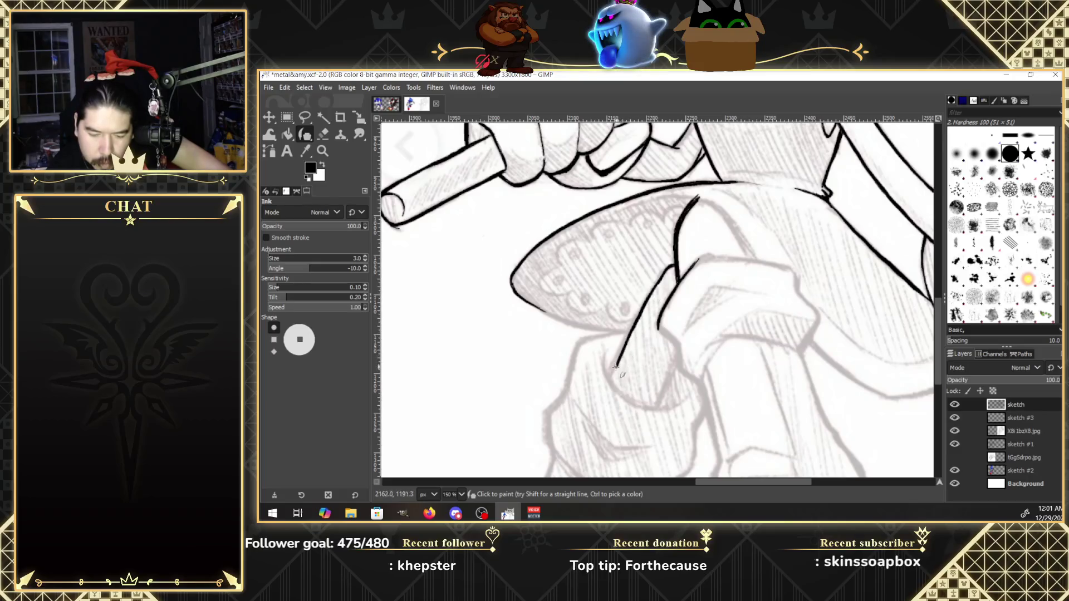
pyautogui.hotkey('ctrl', 'z')
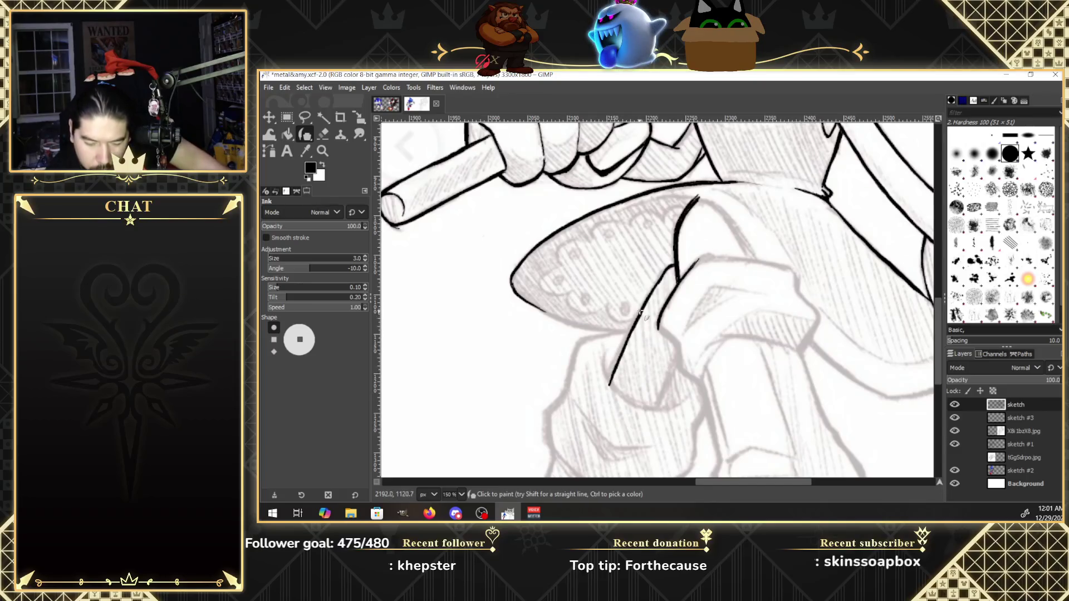
pyautogui.moveTo(645, 310); pyautogui.dragTo(609, 377)
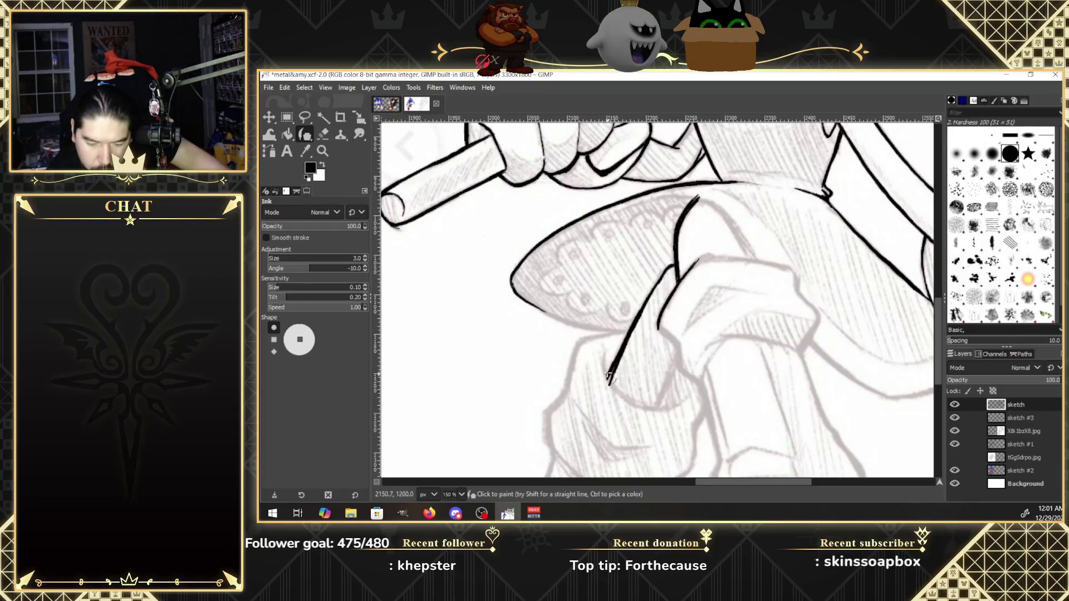
pyautogui.moveTo(641, 315); pyautogui.dragTo(665, 285)
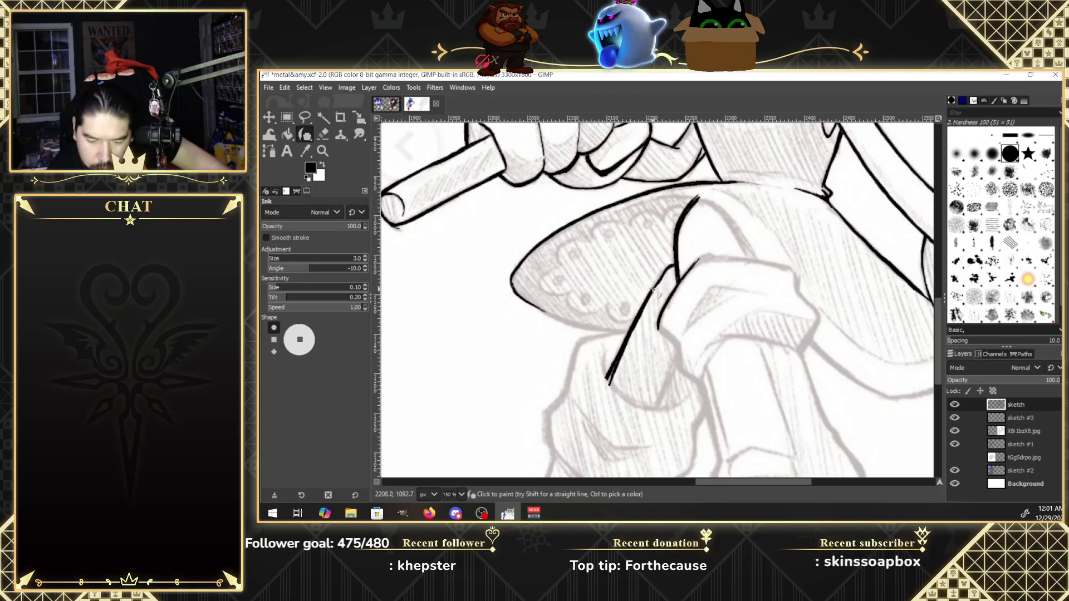
pyautogui.moveTo(664, 272); pyautogui.dragTo(675, 263)
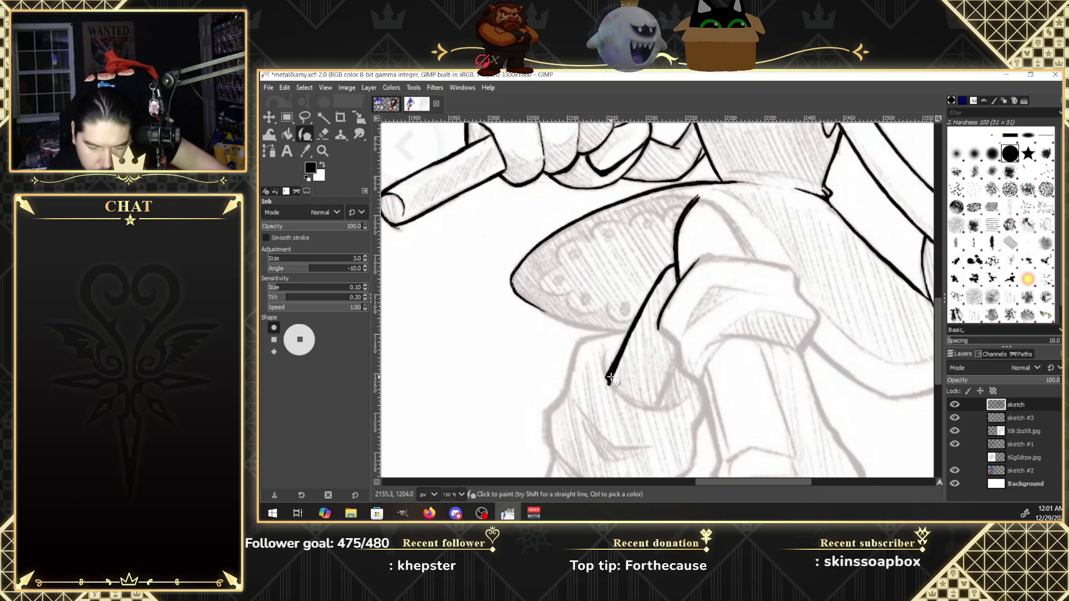
# Ink the leg's lower end and its curved bottom edge.
pyautogui.moveTo(674, 370); pyautogui.dragTo(679, 356)
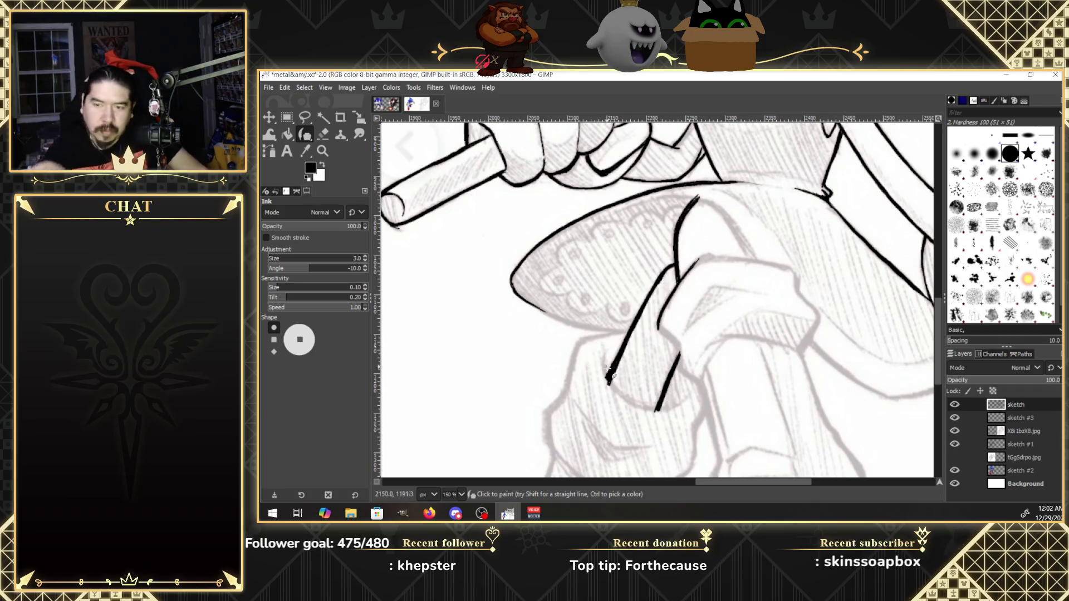
pyautogui.moveTo(605, 358)
pyautogui.mouseDown()
pyautogui.moveTo(608, 380)
pyautogui.moveTo(606, 365)
pyautogui.mouseUp()
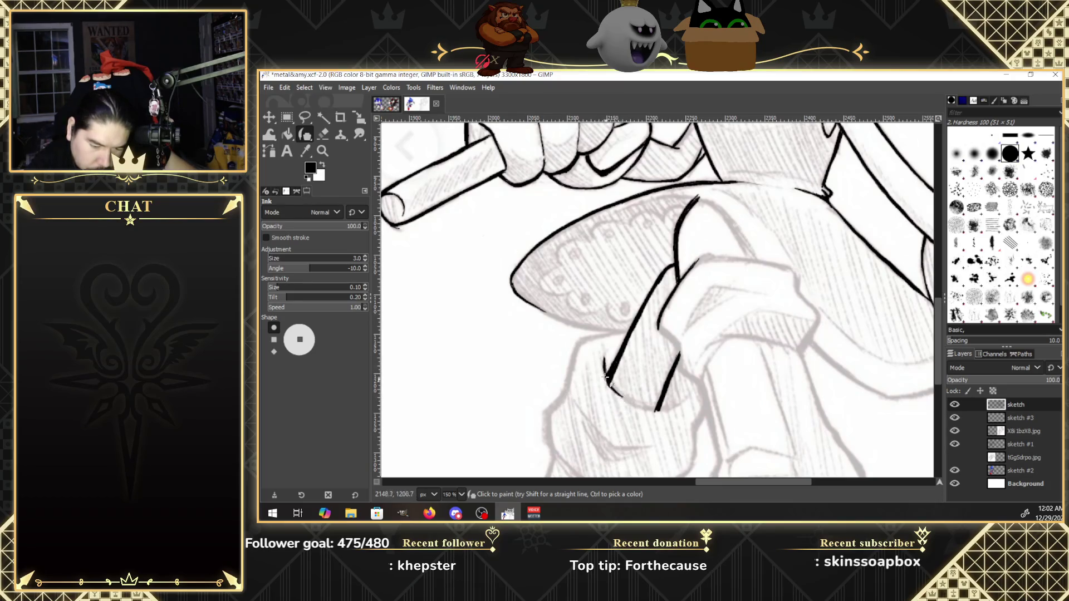
pyautogui.moveTo(610, 386); pyautogui.dragTo(646, 413)
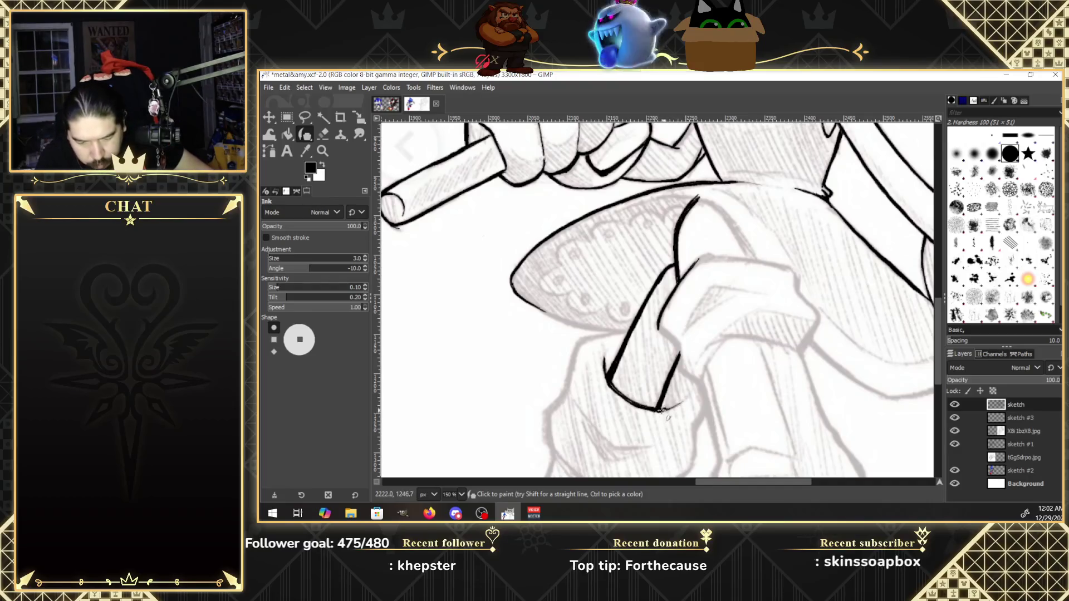
pyautogui.moveTo(682, 399); pyautogui.dragTo(665, 410)
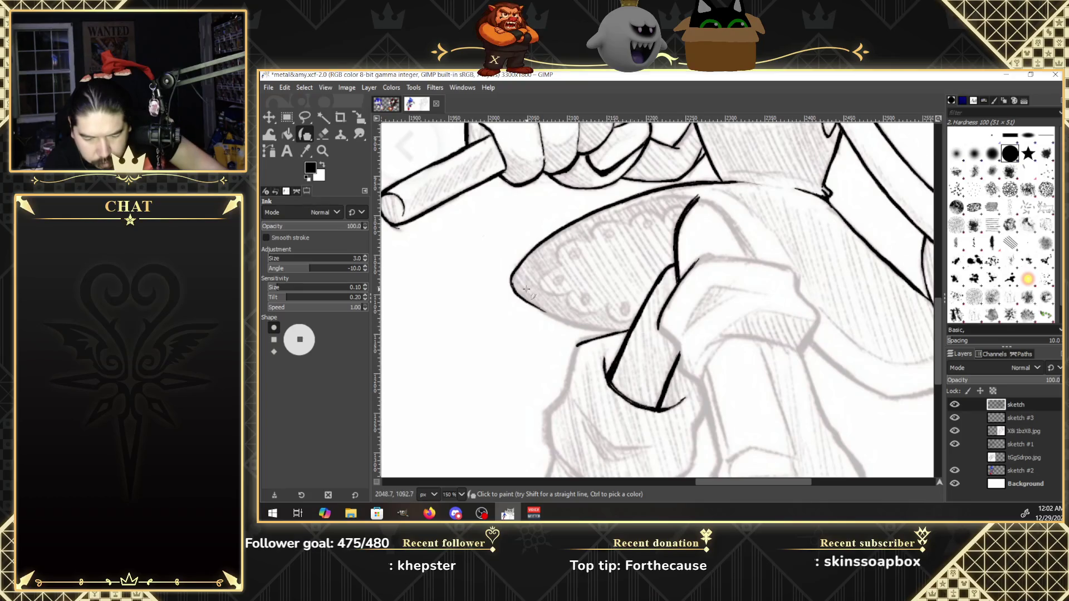
# Thicken the shoe's lower outline and its pointed tip.
pyautogui.moveTo(526, 296); pyautogui.dragTo(553, 317)
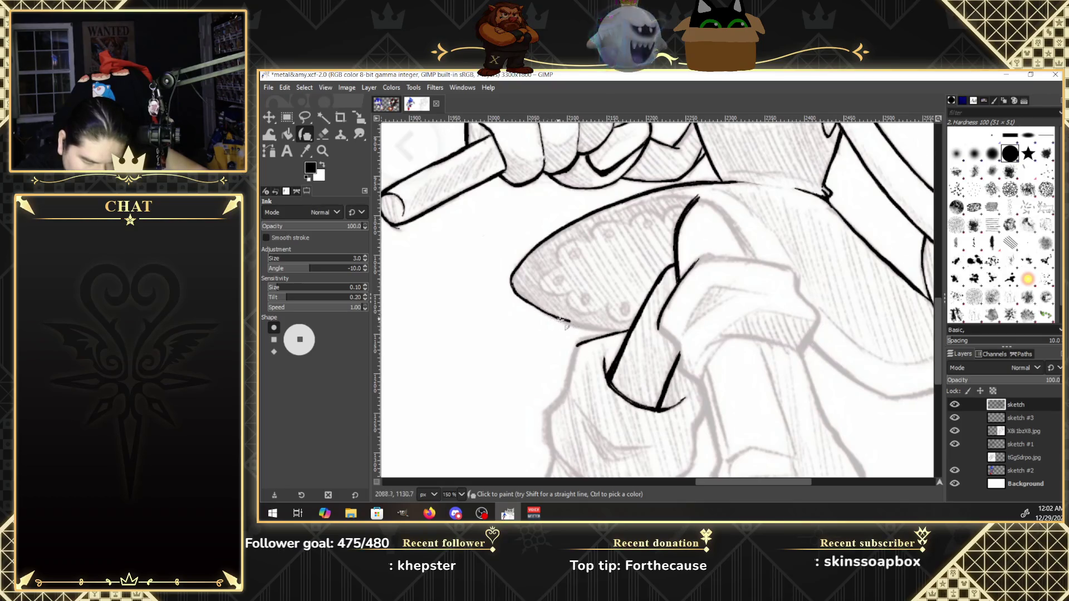
pyautogui.moveTo(559, 318); pyautogui.dragTo(584, 326)
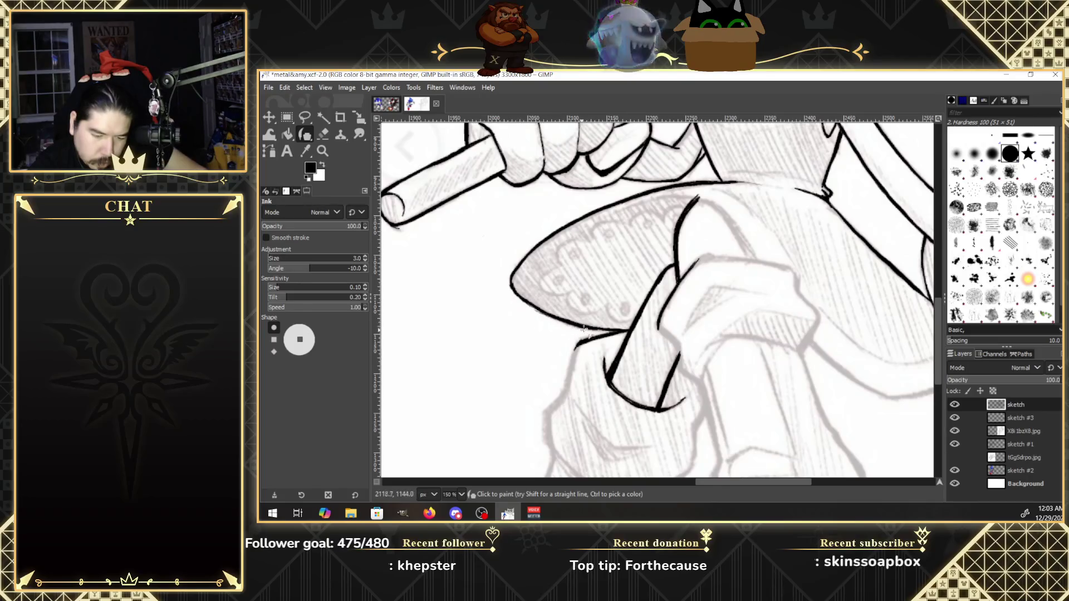
pyautogui.press('ctrl')
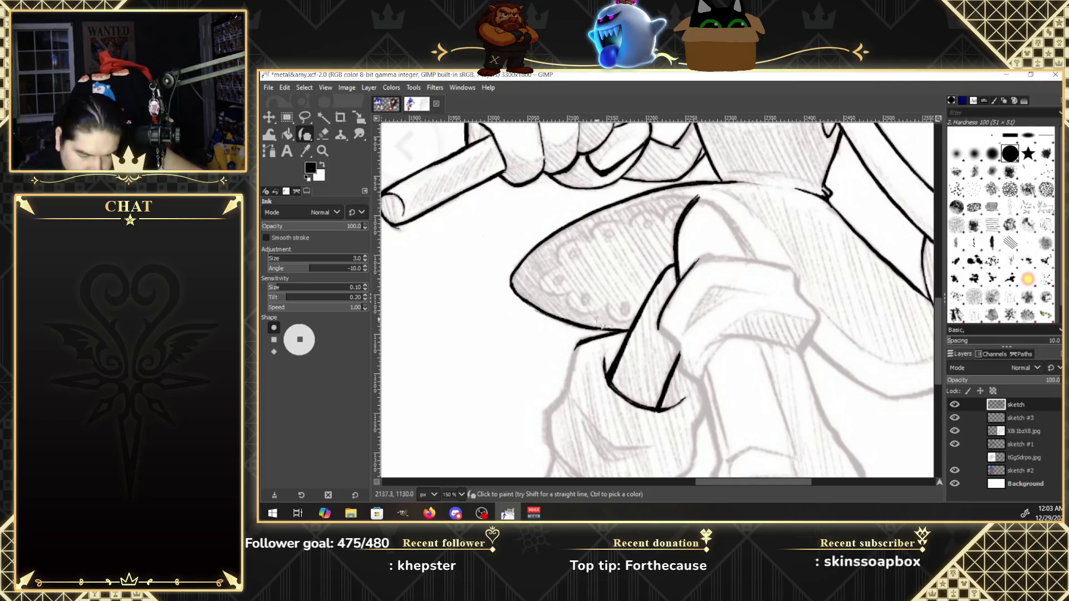
pyautogui.moveTo(593, 330); pyautogui.dragTo(617, 332)
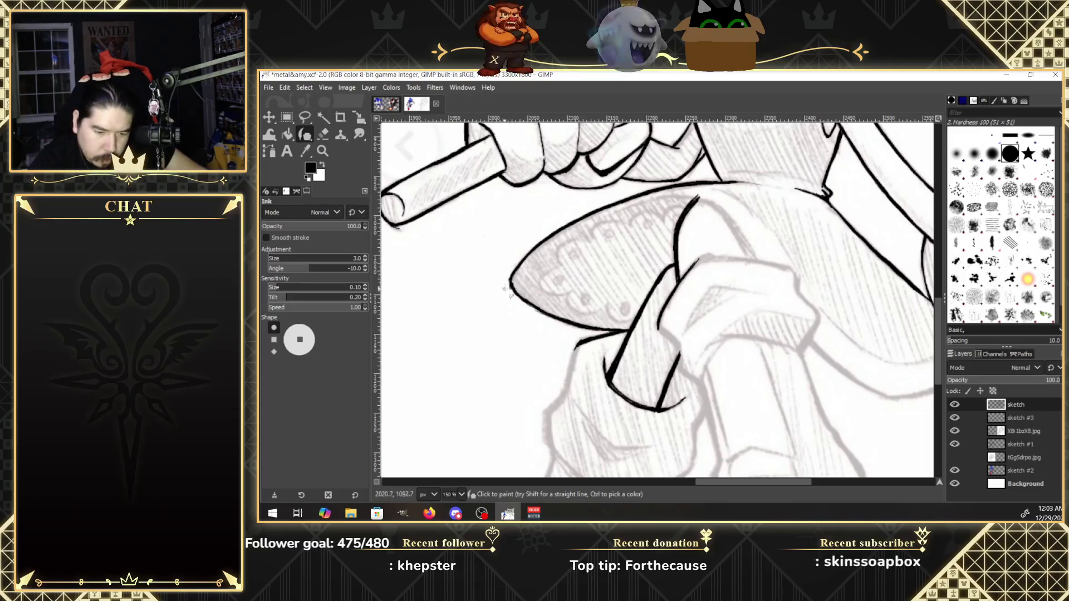
pyautogui.moveTo(510, 282); pyautogui.dragTo(534, 307)
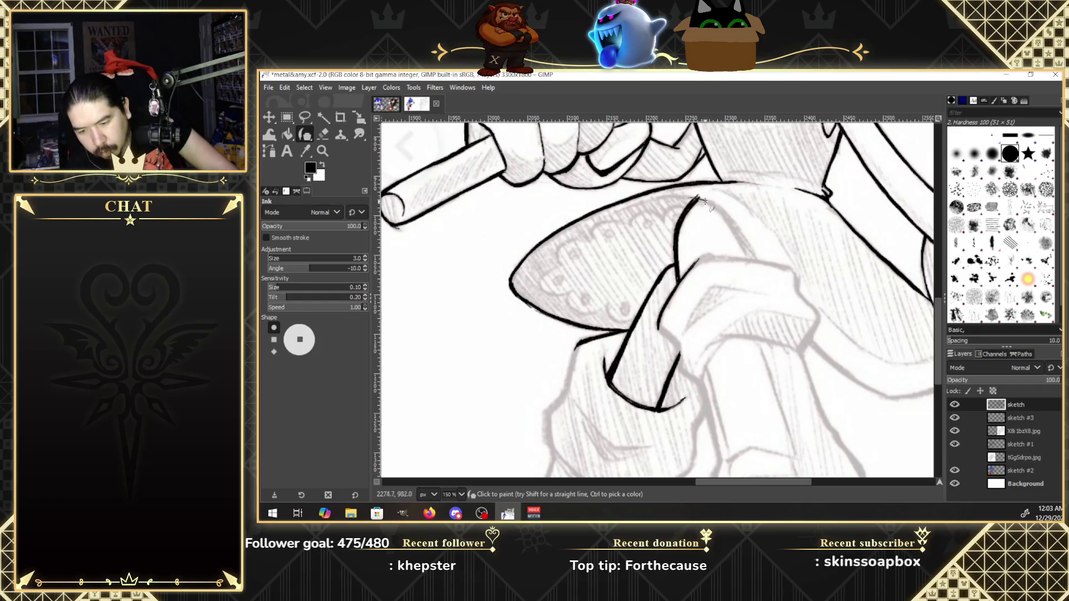
# Ink and thicken the ankle edge line where the shoe meets the leg.
pyautogui.moveTo(698, 196)
pyautogui.mouseDown()
pyautogui.moveTo(652, 196)
pyautogui.moveTo(599, 221)
pyautogui.moveTo(621, 210)
pyautogui.mouseUp()
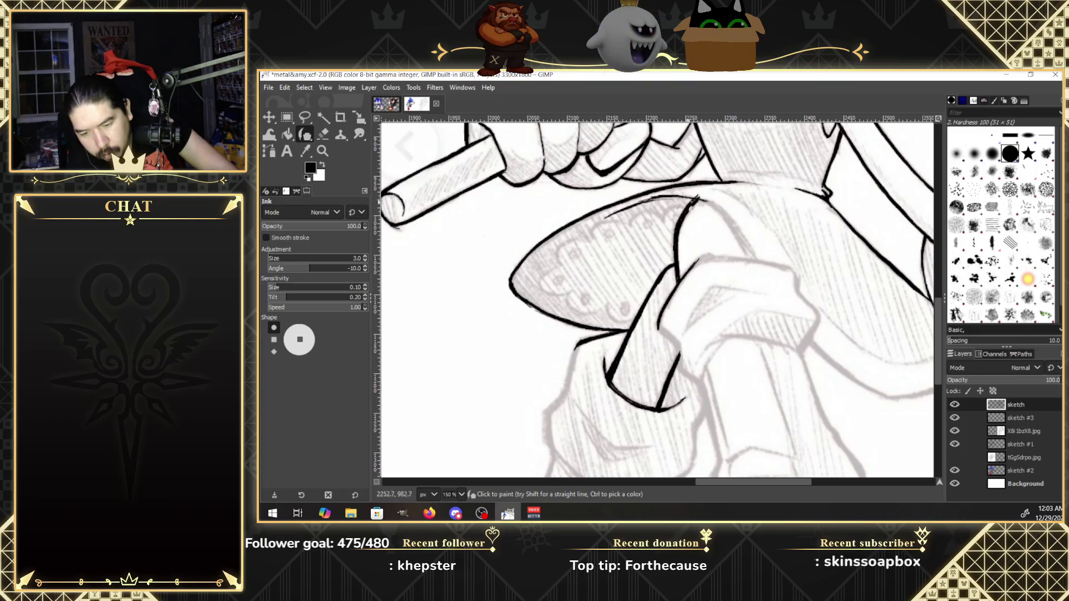
pyautogui.moveTo(657, 196); pyautogui.dragTo(697, 198)
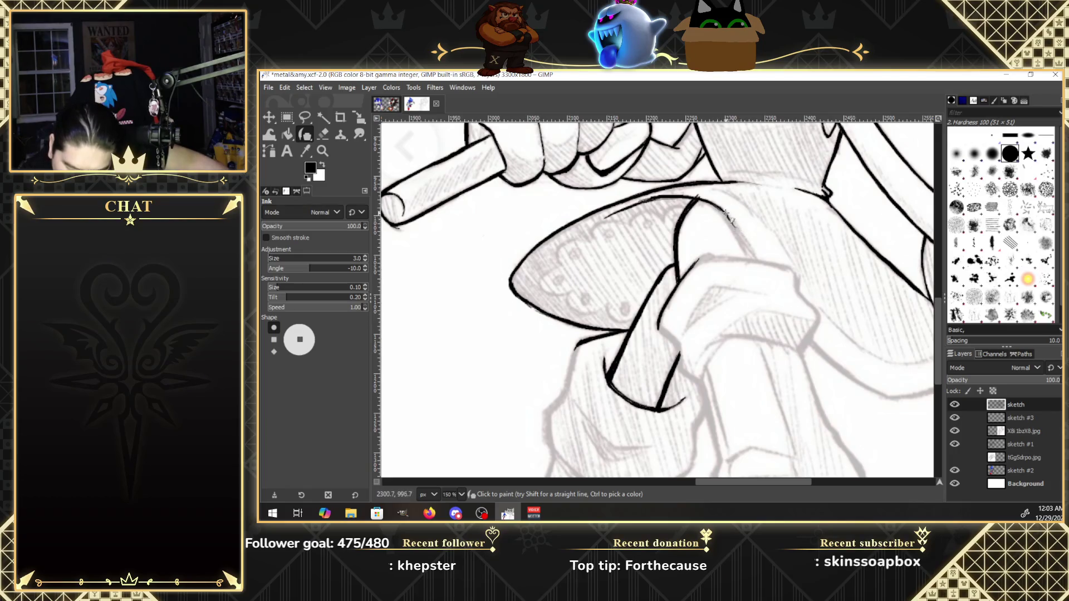
pyautogui.moveTo(725, 212); pyautogui.dragTo(756, 260)
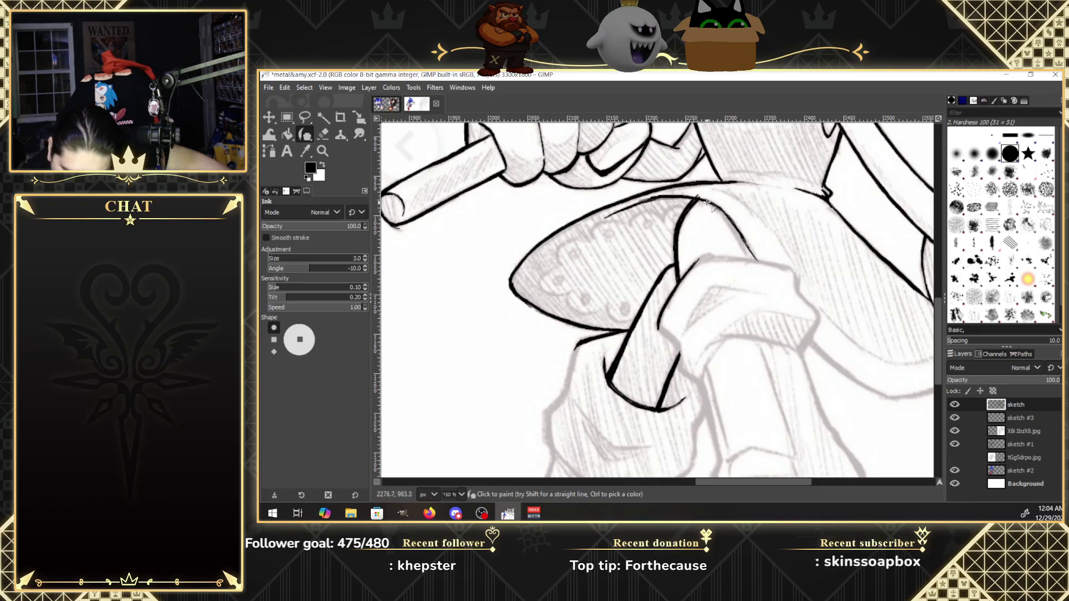
pyautogui.moveTo(713, 206); pyautogui.dragTo(728, 223)
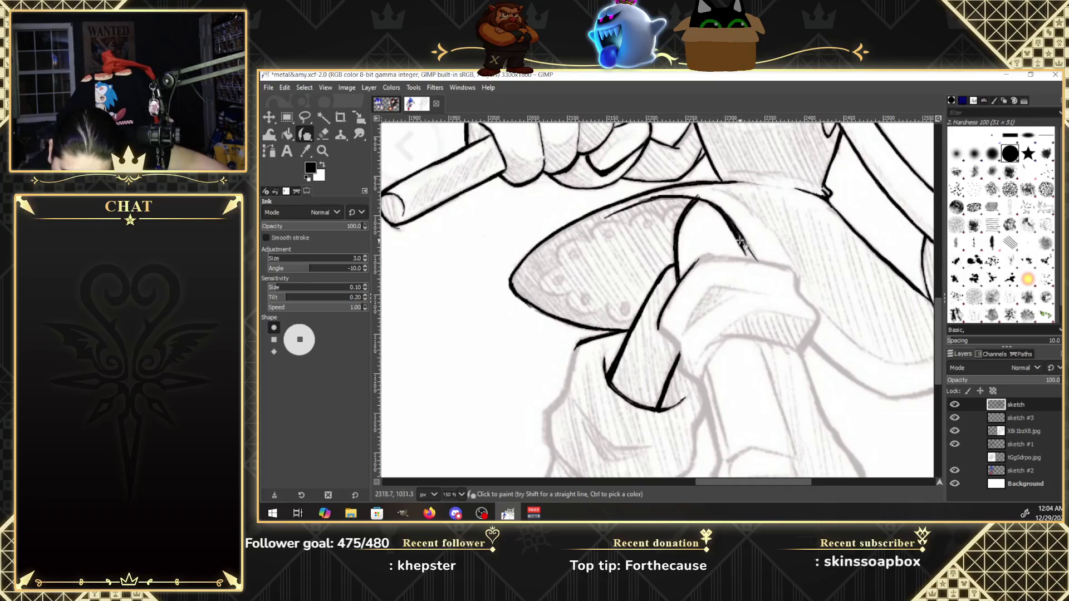
pyautogui.moveTo(733, 227)
pyautogui.mouseDown()
pyautogui.moveTo(749, 248)
pyautogui.moveTo(720, 211)
pyautogui.mouseUp()
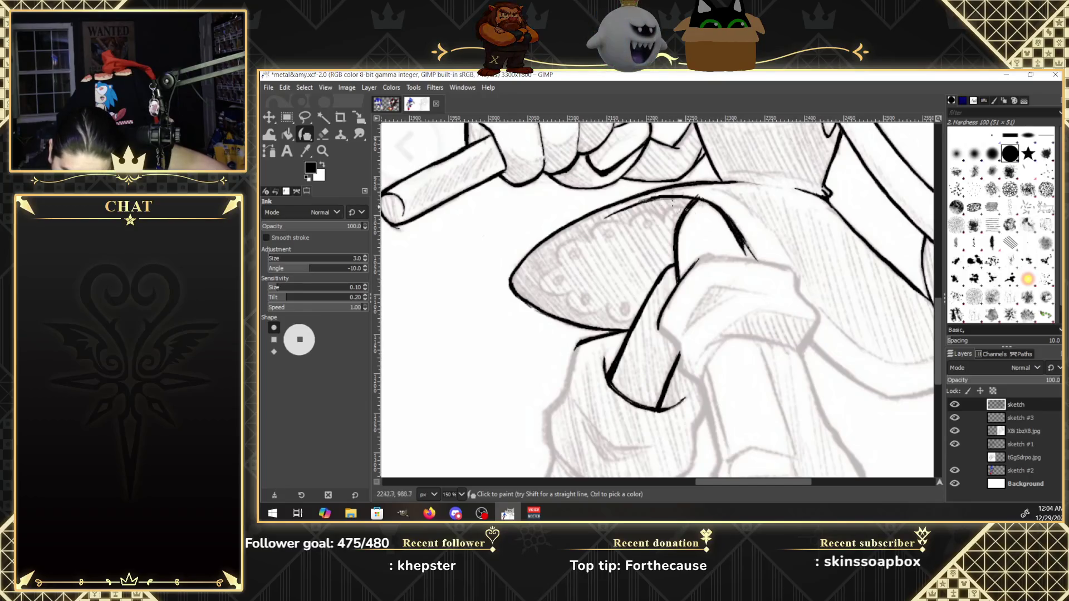
pyautogui.hotkey('shift', 'e')
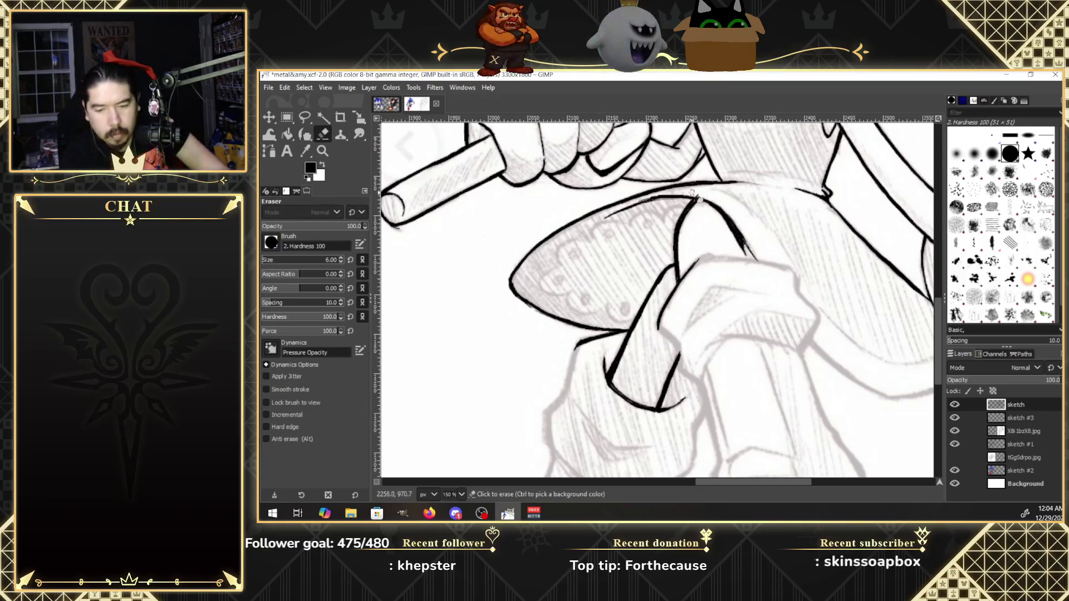
# Erase a small bit of stray ink on the ankle line.
pyautogui.moveTo(709, 201); pyautogui.dragTo(718, 207)
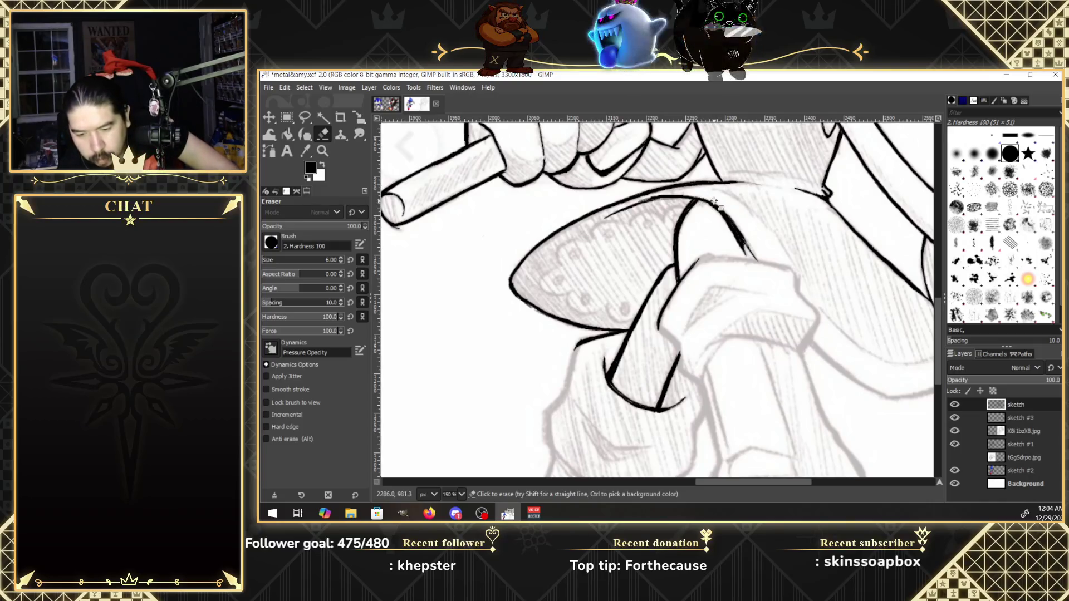
pyautogui.click(310, 136)
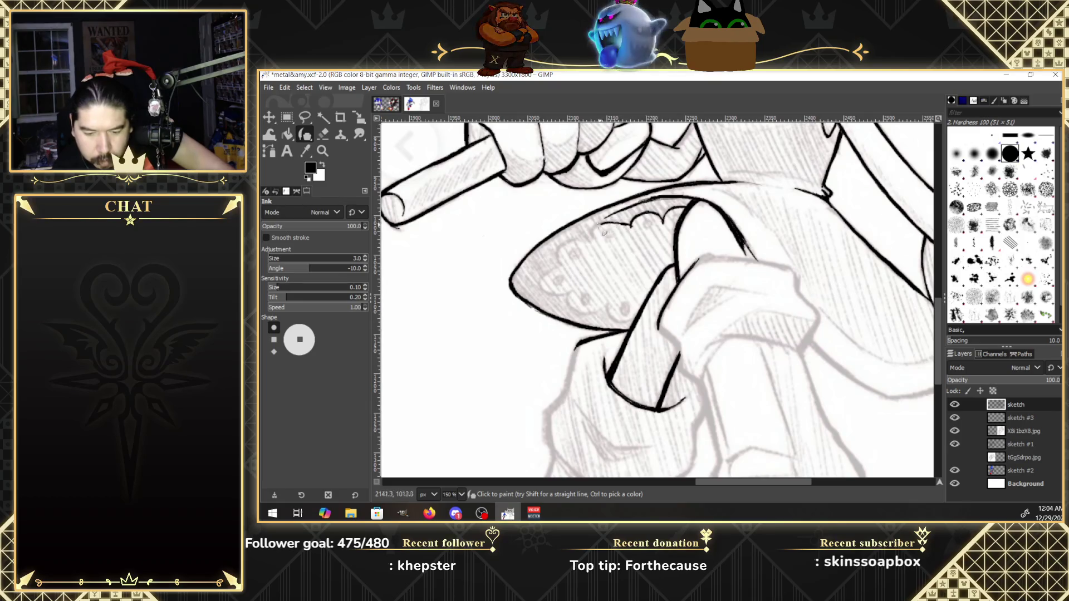
# Add two more scallop curves leftward along the shoe top and erase a stray mark.
pyautogui.moveTo(601, 222); pyautogui.dragTo(589, 230)
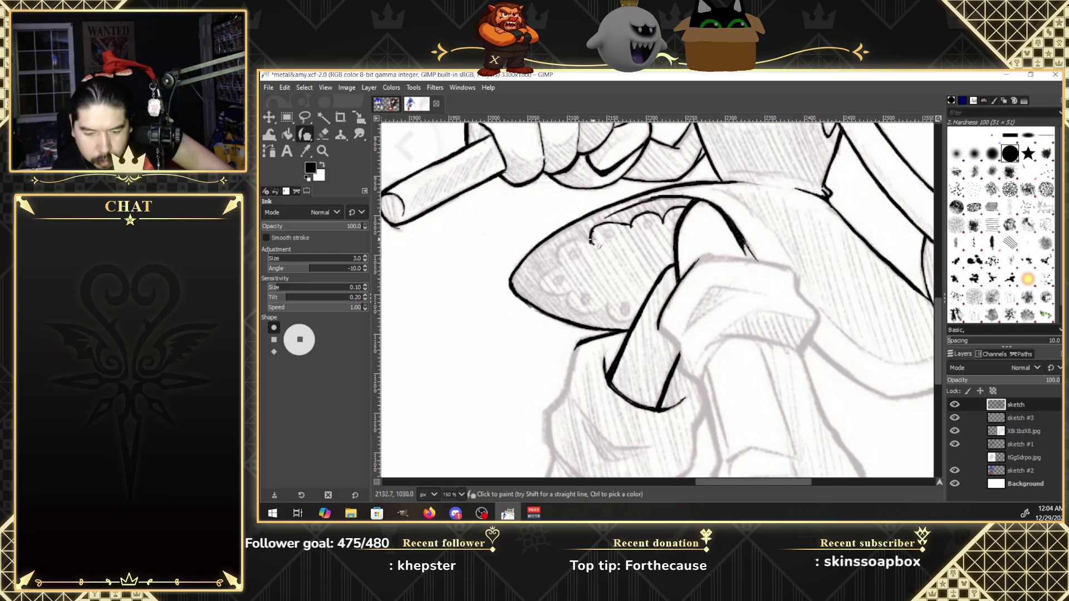
pyautogui.moveTo(591, 239); pyautogui.dragTo(608, 223)
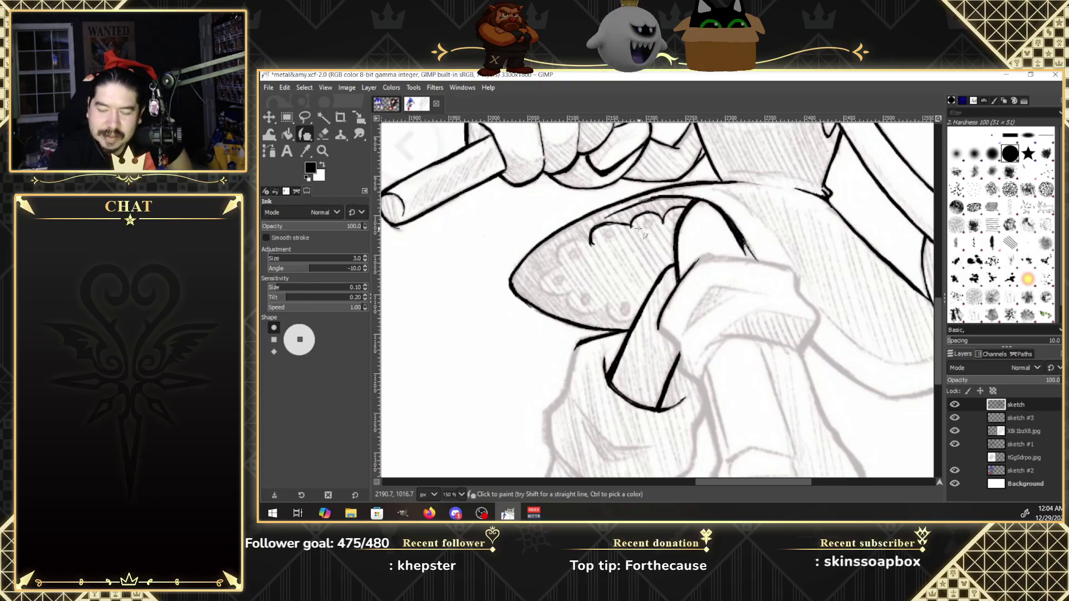
pyautogui.hotkey('shift', 'e')
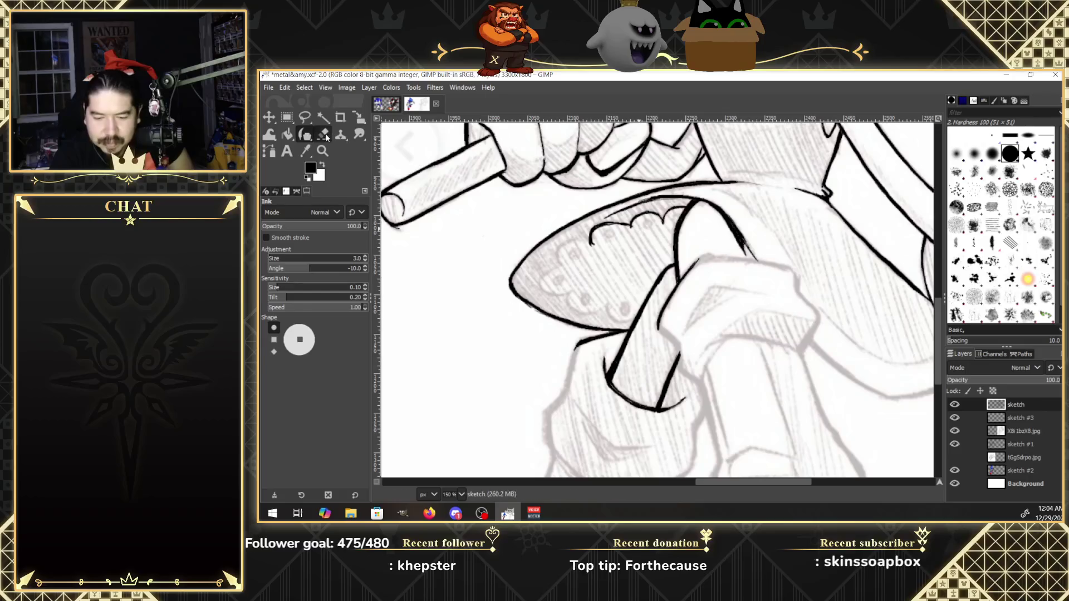
pyautogui.moveTo(596, 233); pyautogui.dragTo(600, 231)
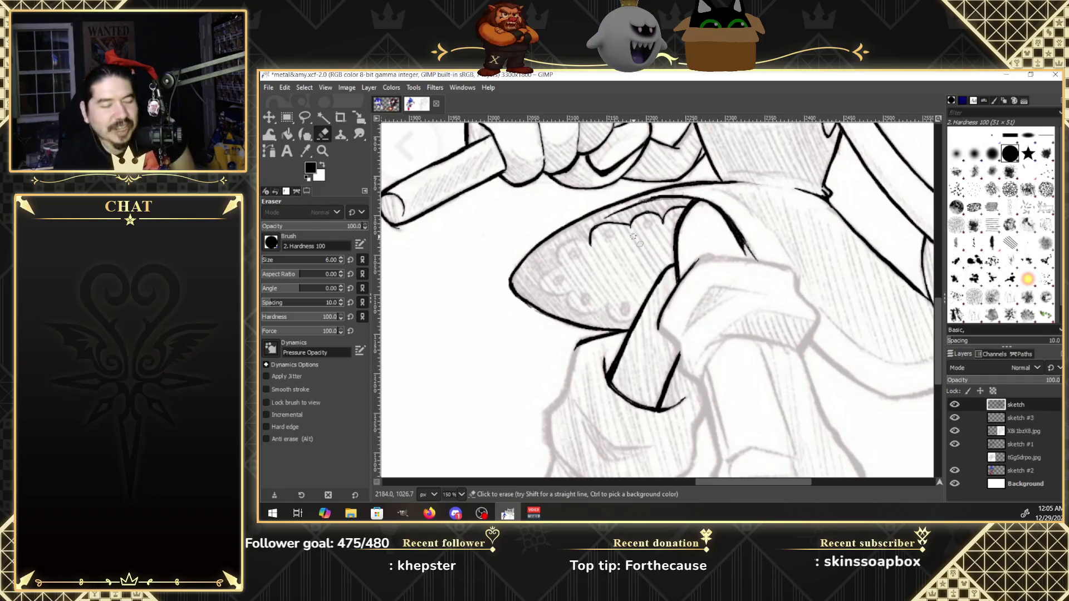
pyautogui.click(306, 135)
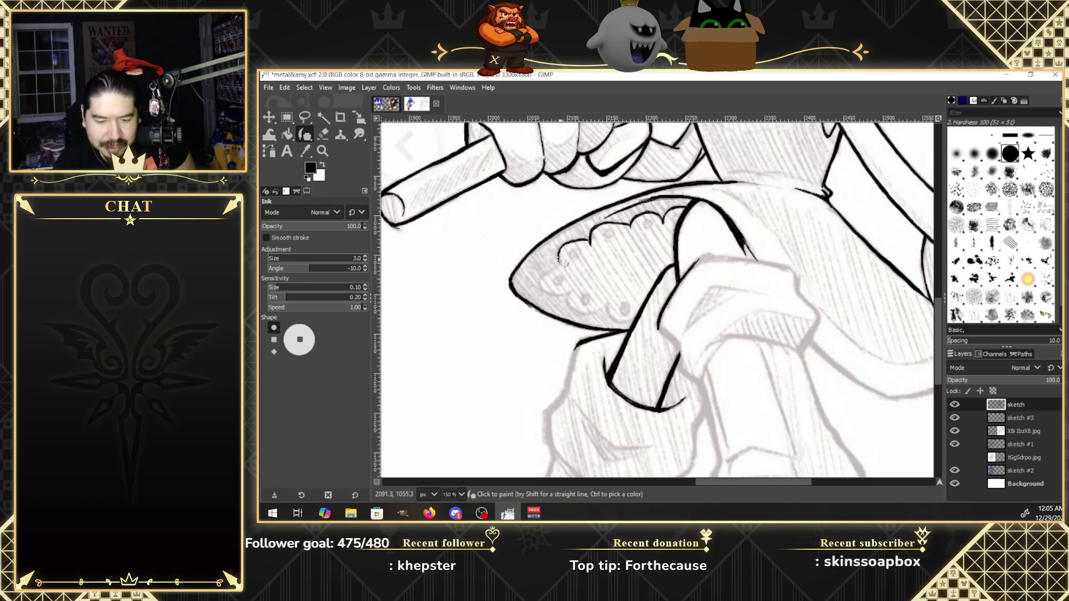
# Draw scallops around the shoe front and along its bottom edge toward the block.
pyautogui.moveTo(560, 264); pyautogui.dragTo(563, 247)
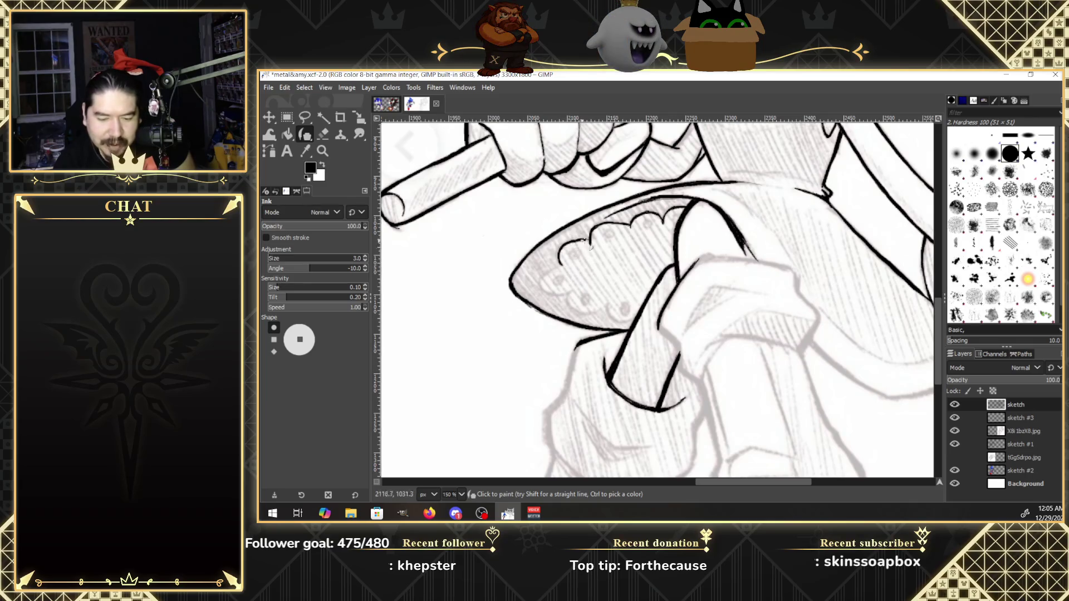
pyautogui.moveTo(573, 243); pyautogui.dragTo(587, 240)
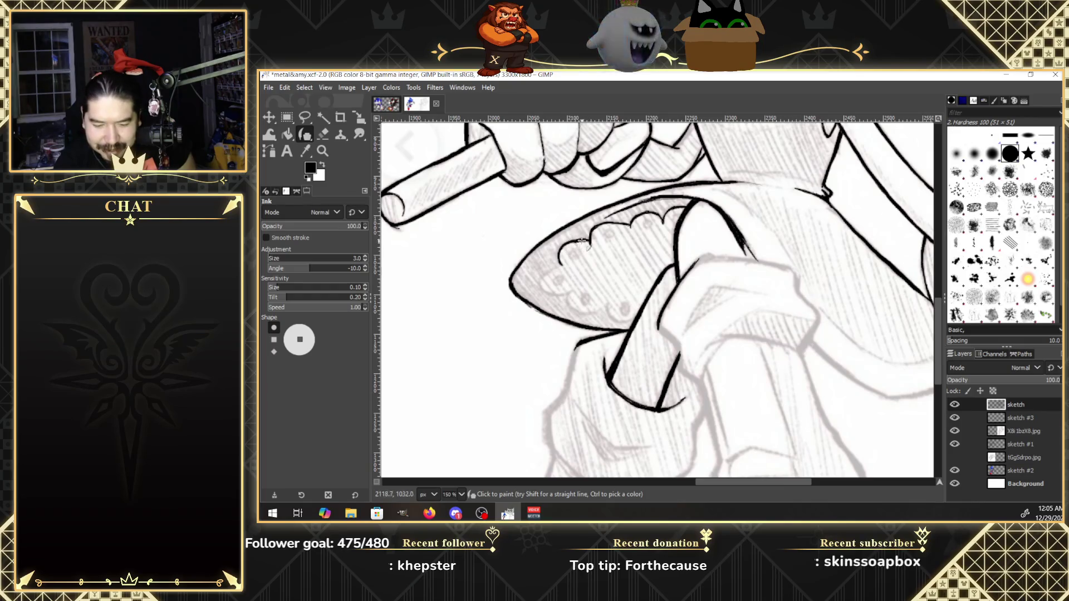
pyautogui.moveTo(568, 242); pyautogui.dragTo(588, 240)
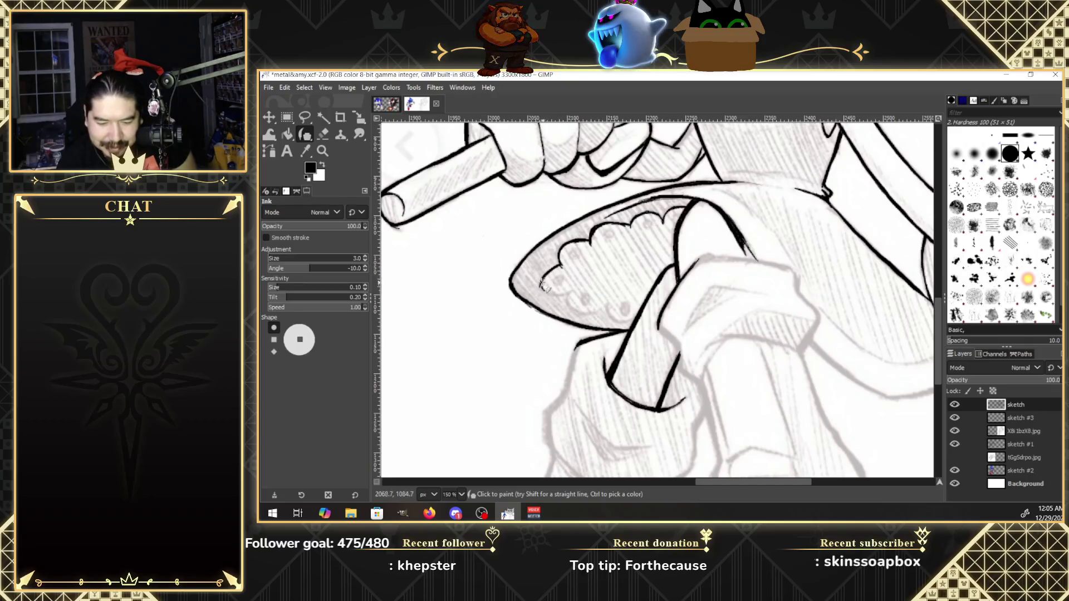
pyautogui.moveTo(541, 285); pyautogui.dragTo(568, 296)
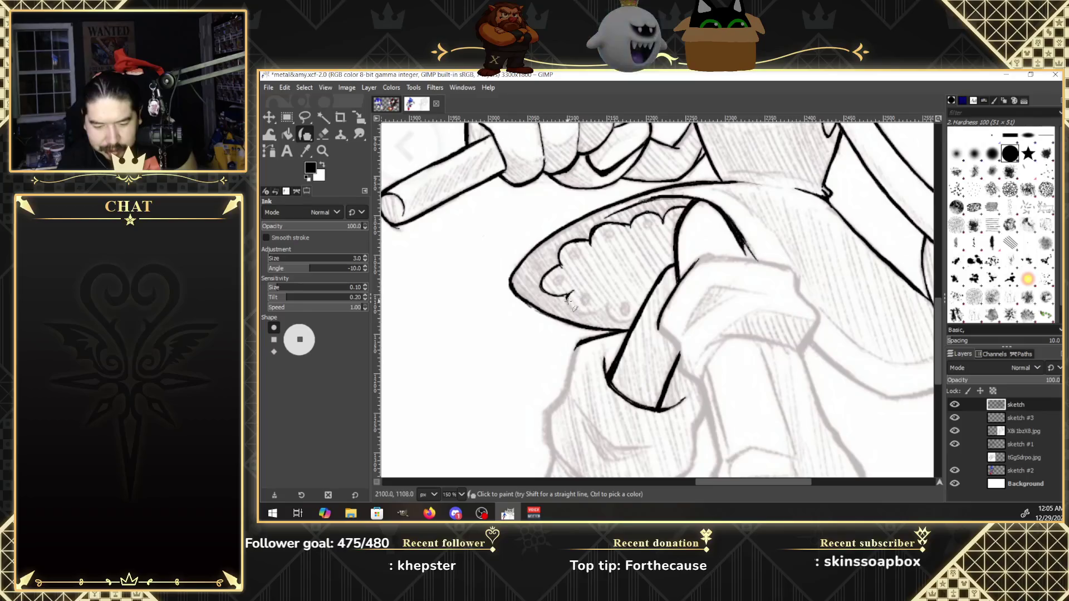
pyautogui.moveTo(557, 295)
pyautogui.mouseDown()
pyautogui.moveTo(542, 285)
pyautogui.moveTo(570, 265)
pyautogui.mouseUp()
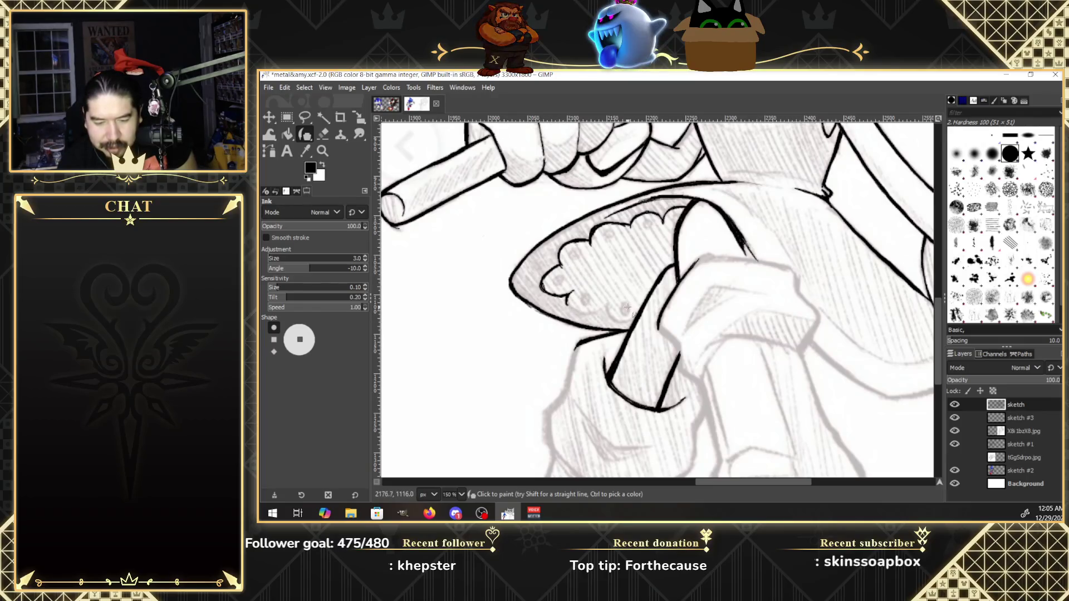
pyautogui.moveTo(604, 308); pyautogui.dragTo(572, 312)
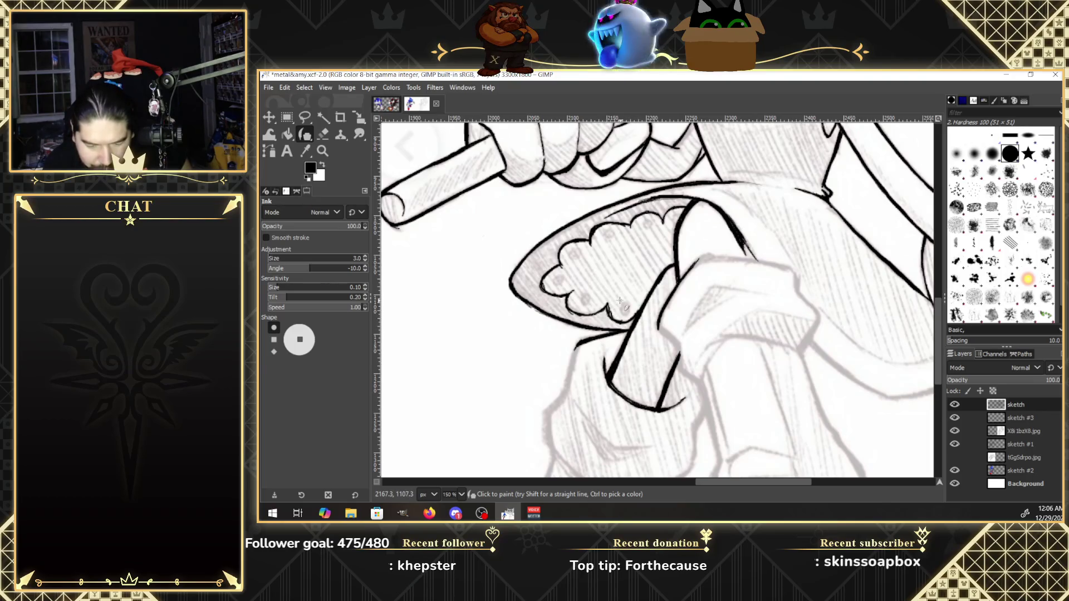
pyautogui.click(325, 135)
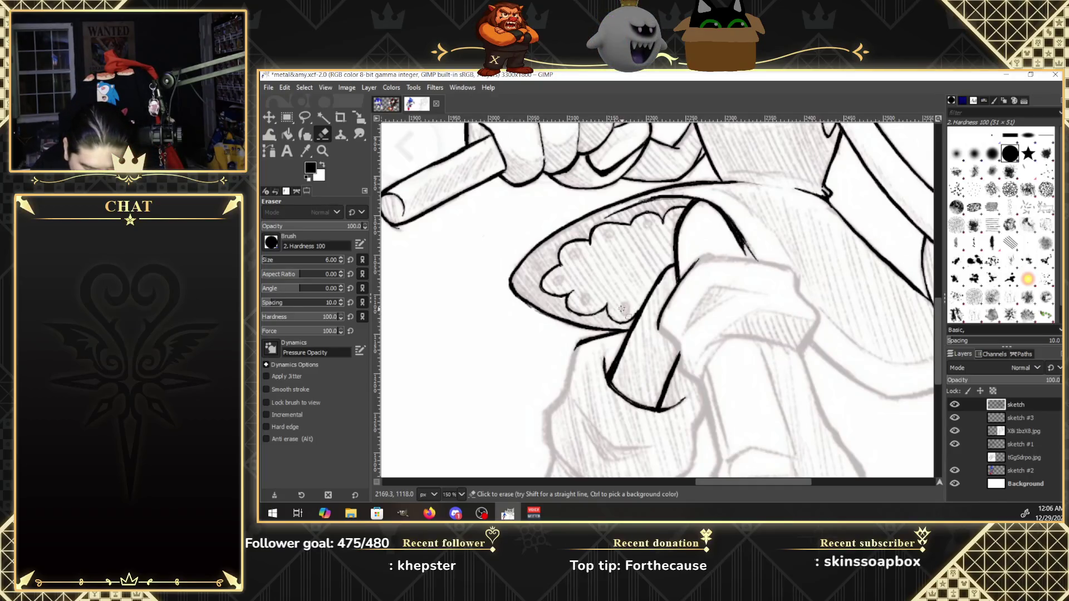
# Zoom to 300% on the shoe's scallops and re-ink the upper row's tops in bolder lines.
pyautogui.click(323, 151)
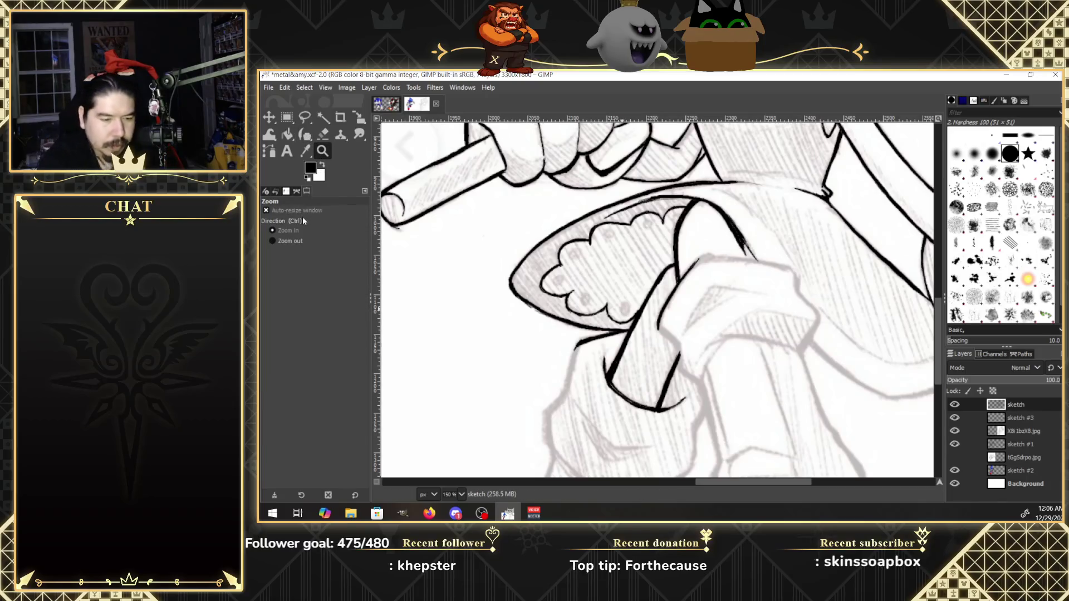
pyautogui.click(659, 250)
pyautogui.click(662, 248)
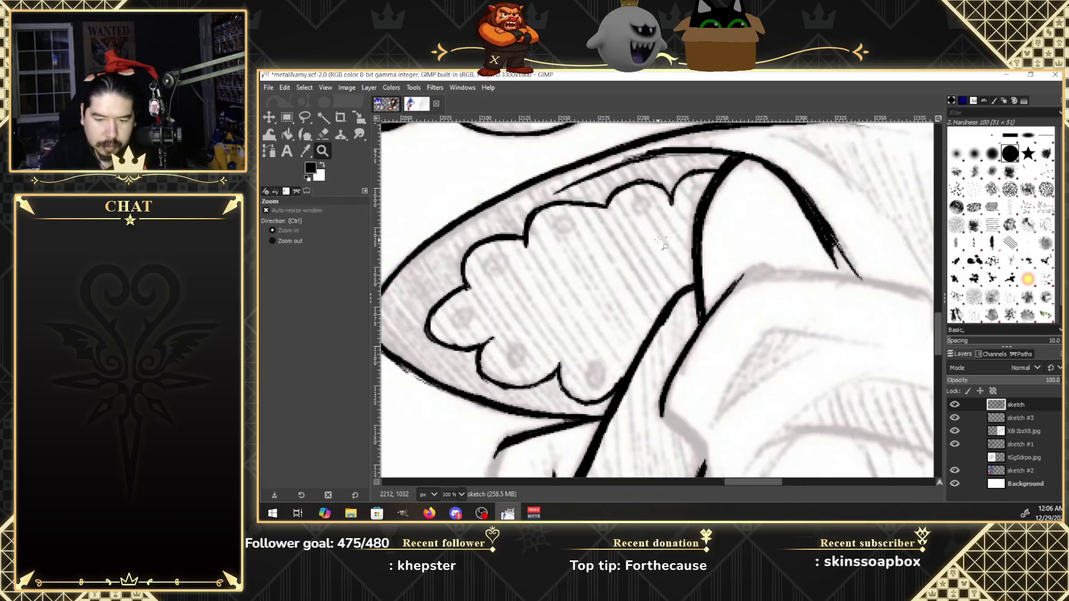
pyautogui.click(307, 133)
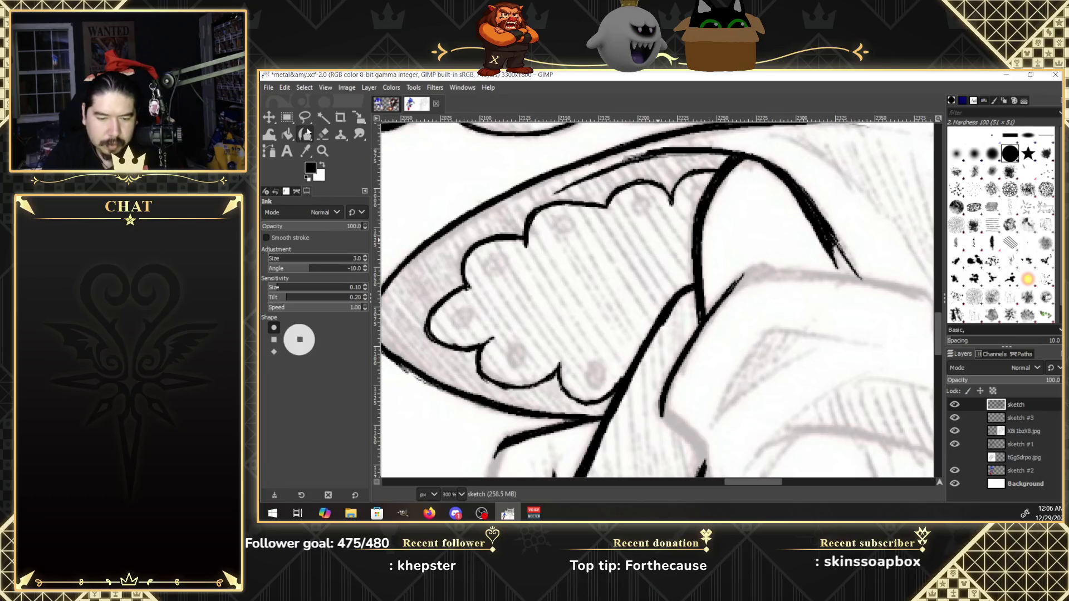
pyautogui.click(711, 170)
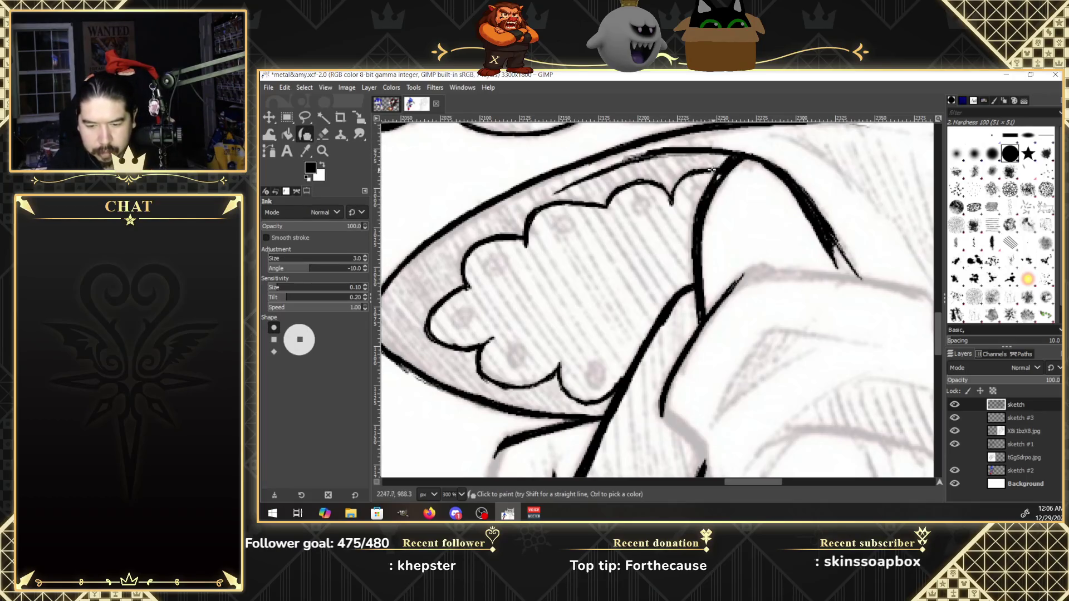
pyautogui.moveTo(696, 171); pyautogui.dragTo(680, 182)
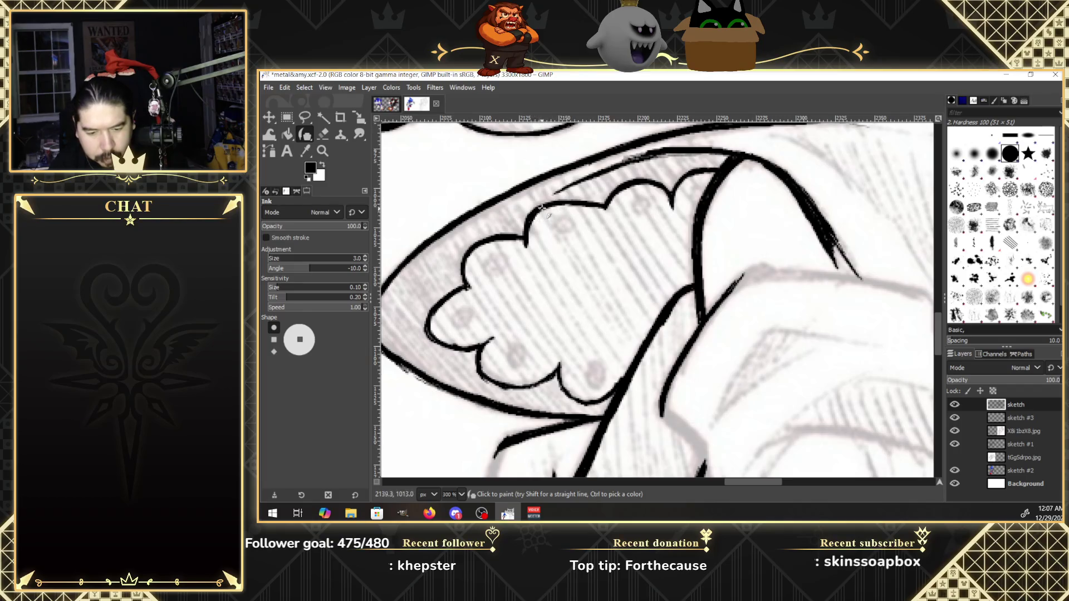
pyautogui.moveTo(529, 223); pyautogui.dragTo(606, 208)
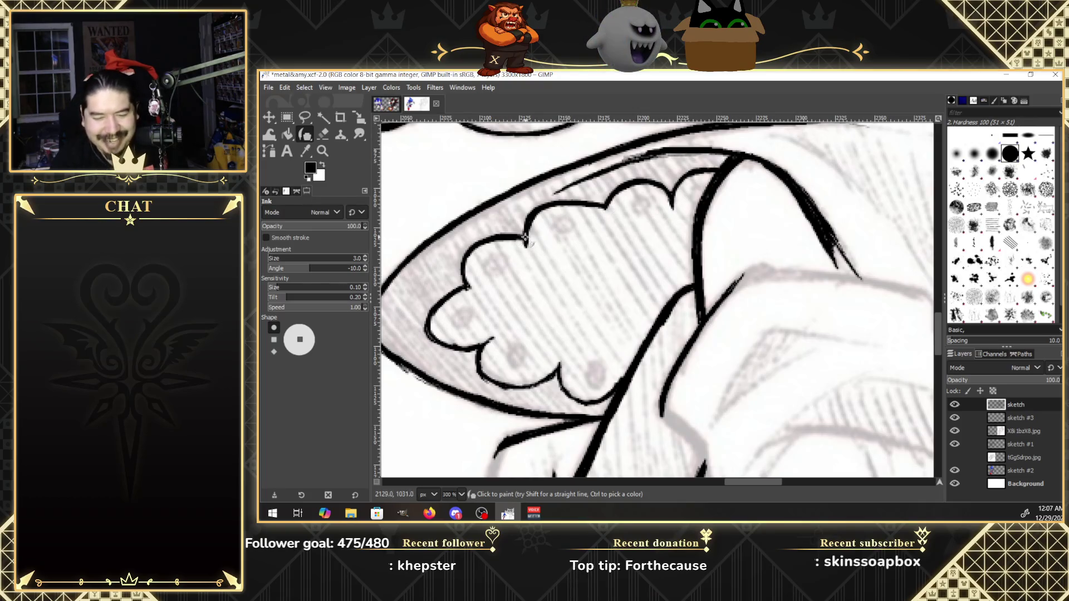
pyautogui.moveTo(524, 238); pyautogui.dragTo(490, 240)
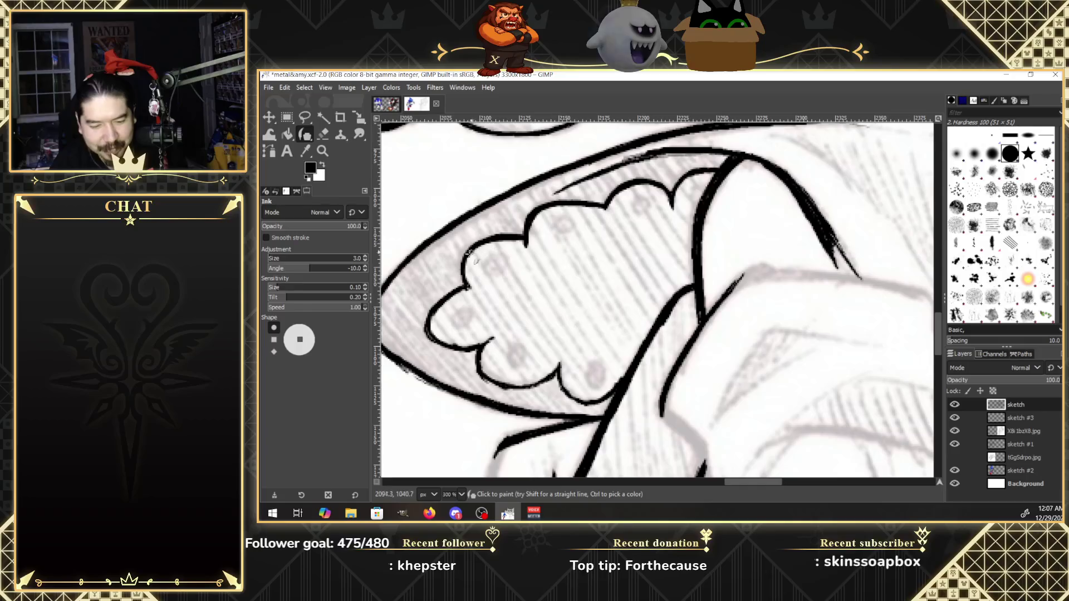
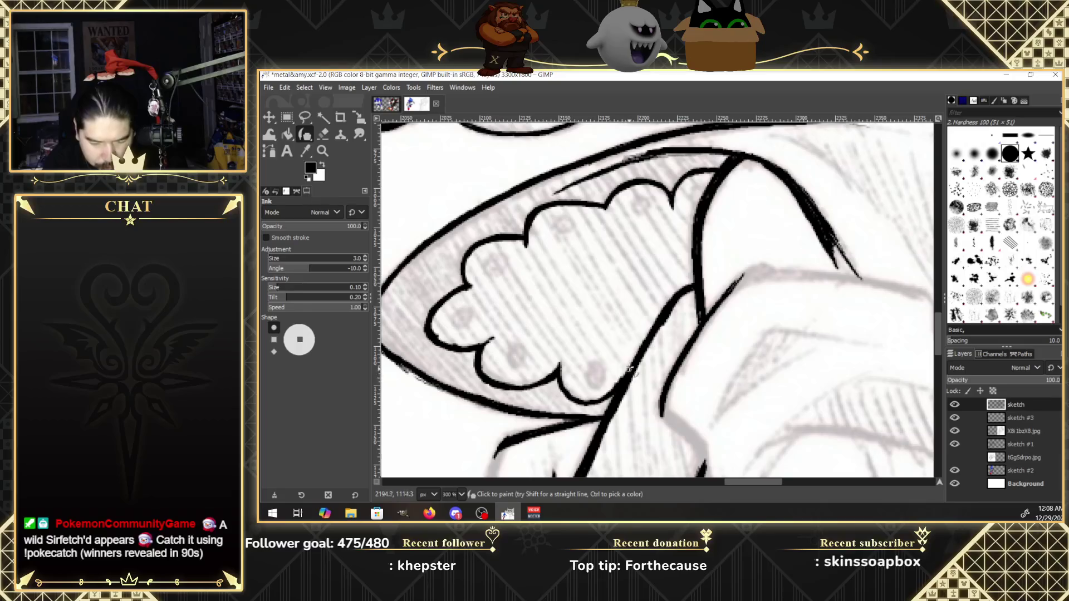
# Erase stray ink along the lower edge of the scalloped outline.
pyautogui.click(328, 134)
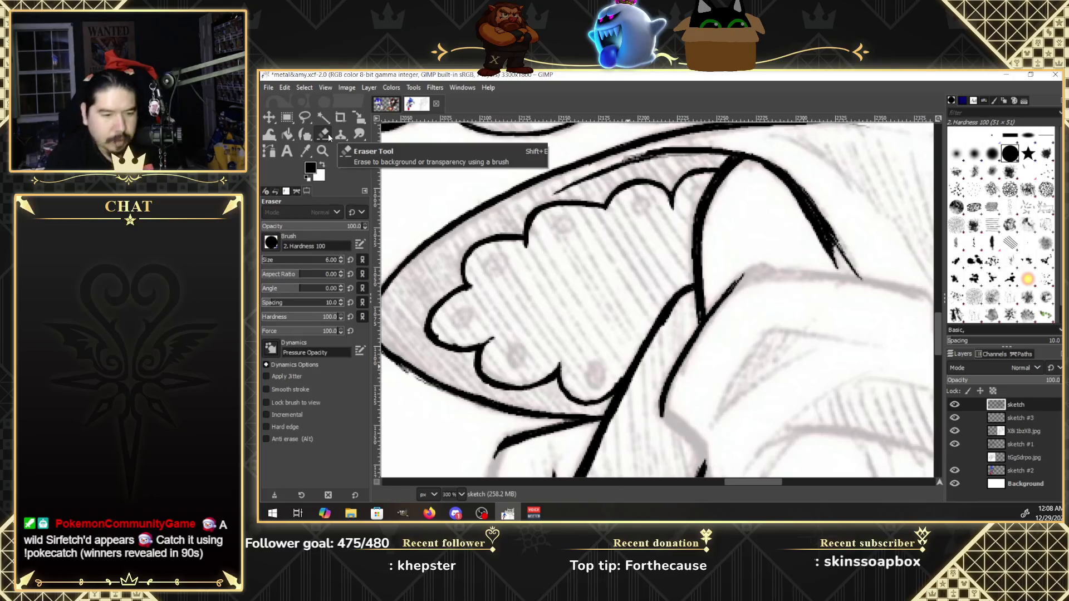
pyautogui.click(439, 332)
pyautogui.moveTo(442, 335); pyautogui.dragTo(479, 337)
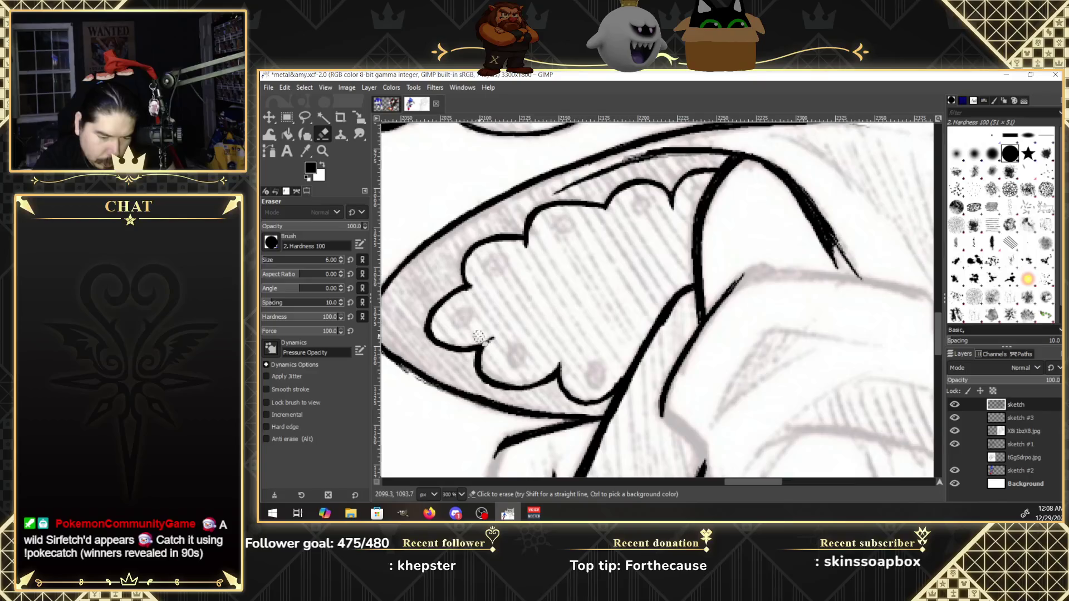
pyautogui.moveTo(482, 333); pyautogui.dragTo(495, 290)
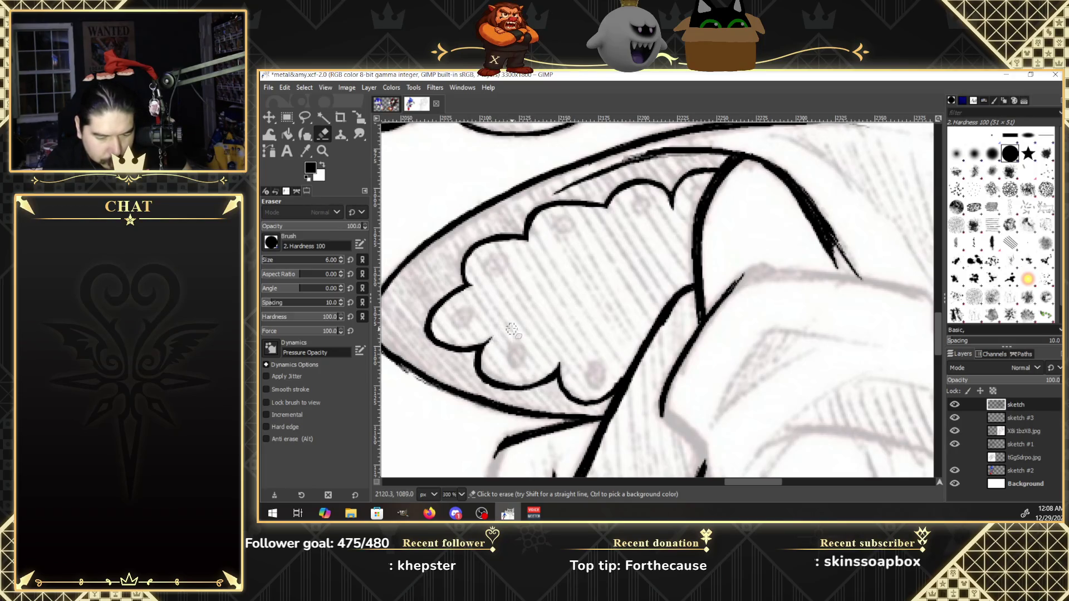
# Erase a small spot of the black line, then thicken the curved contour near its tip.
pyautogui.click(306, 134)
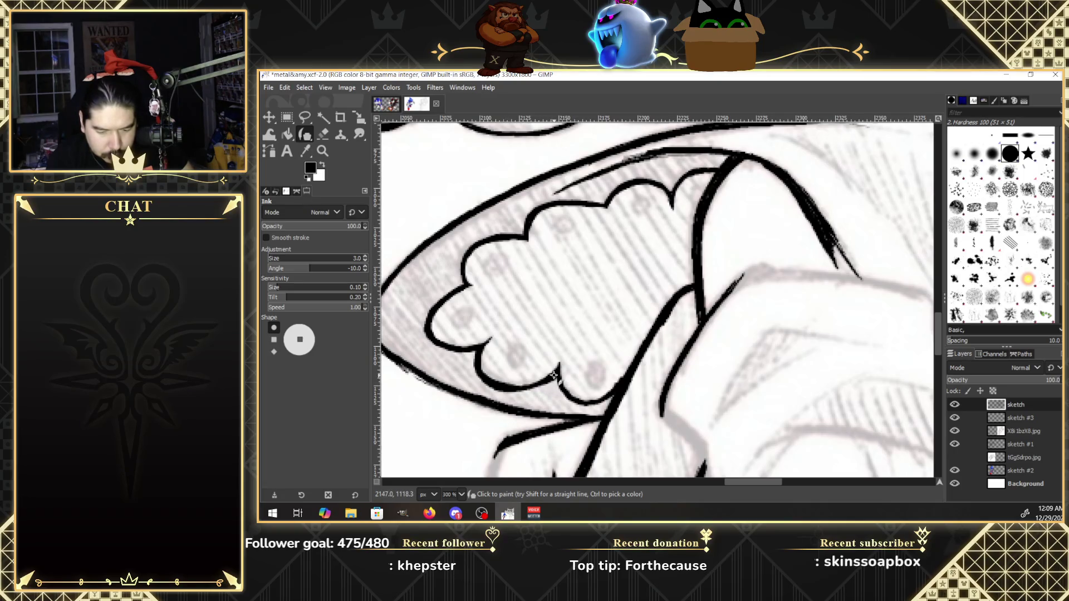
pyautogui.hotkey('shift', 'e')
pyautogui.moveTo(608, 384); pyautogui.dragTo(614, 377)
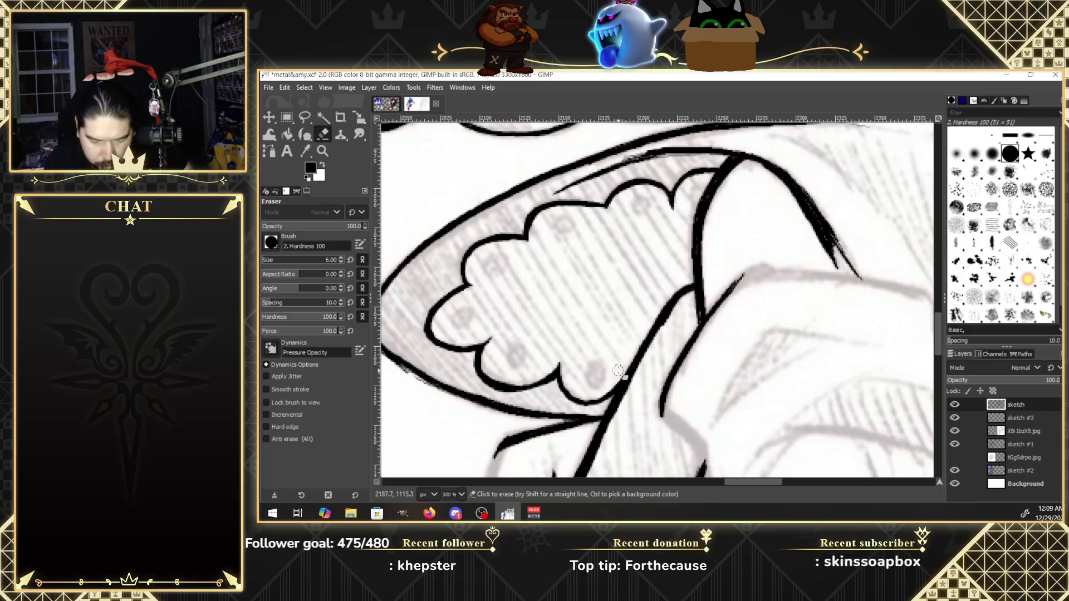
pyautogui.press('k')
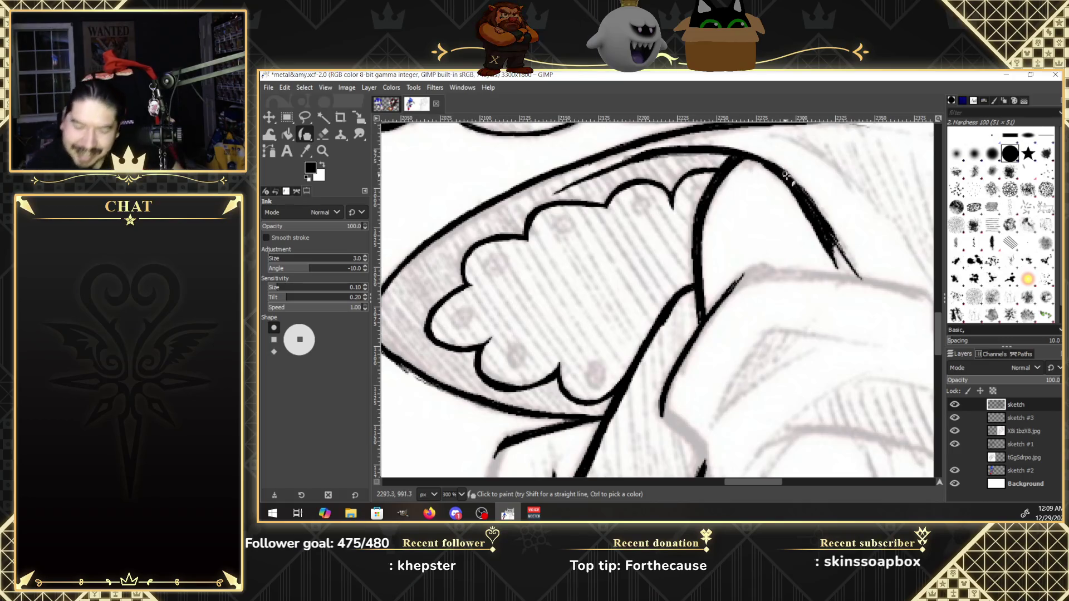
pyautogui.moveTo(791, 181); pyautogui.dragTo(833, 245)
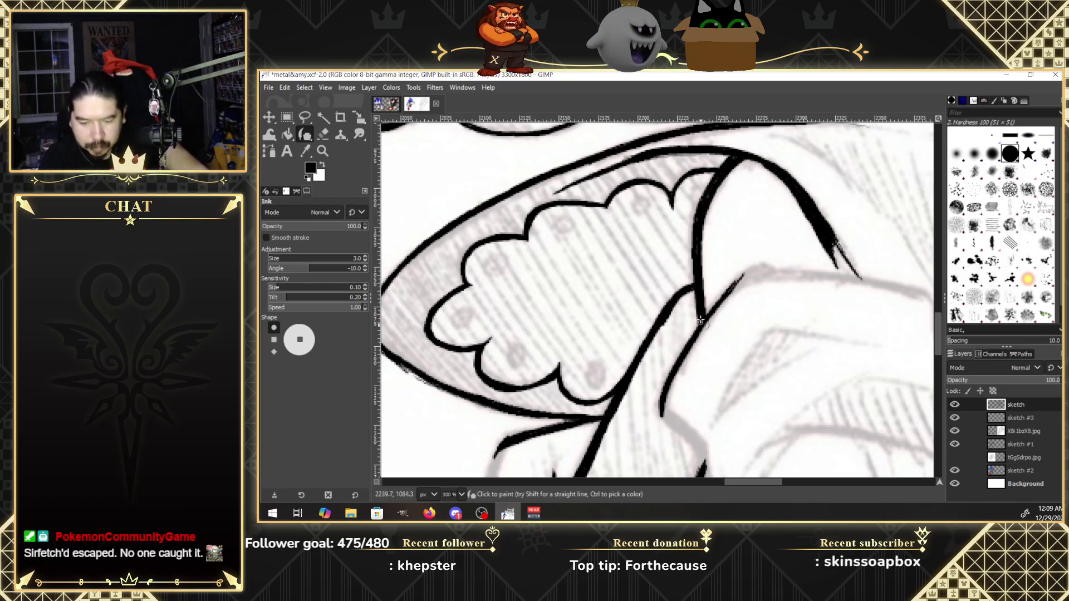
pyautogui.moveTo(938, 334); pyautogui.dragTo(942, 342)
# Extend the crossed ink lines down and to the right over the sketch.
pyautogui.scroll(-3, 941, 344)
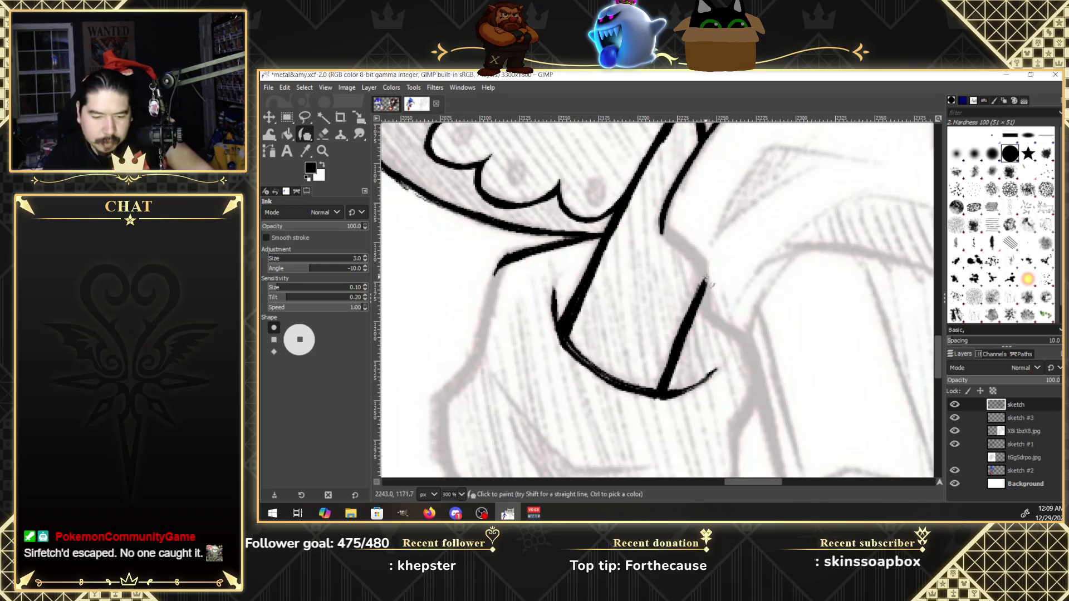
pyautogui.moveTo(700, 271); pyautogui.dragTo(702, 288)
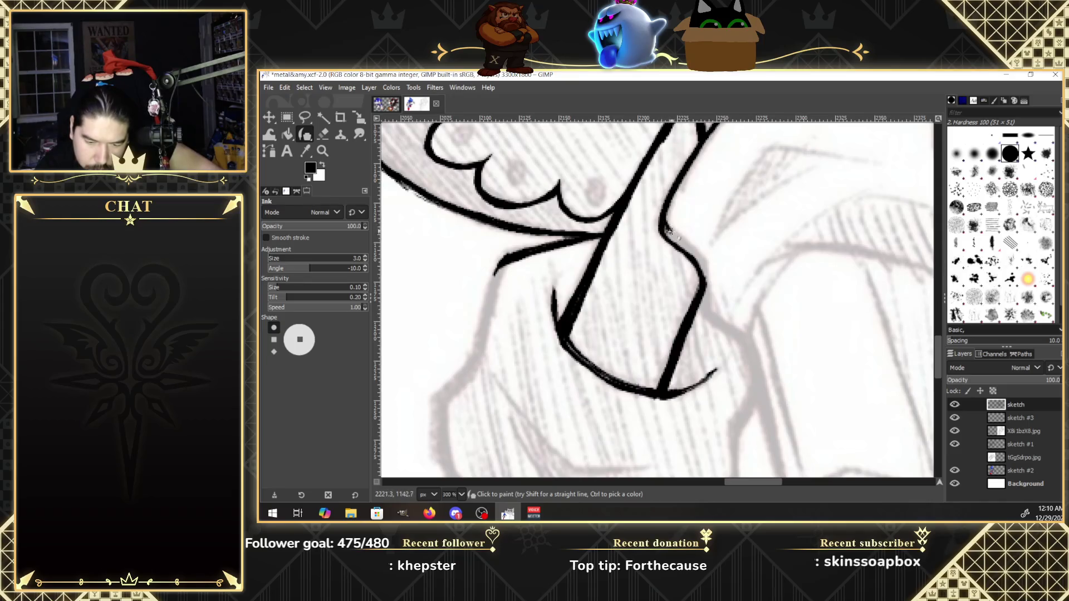
pyautogui.moveTo(664, 221); pyautogui.dragTo(696, 255)
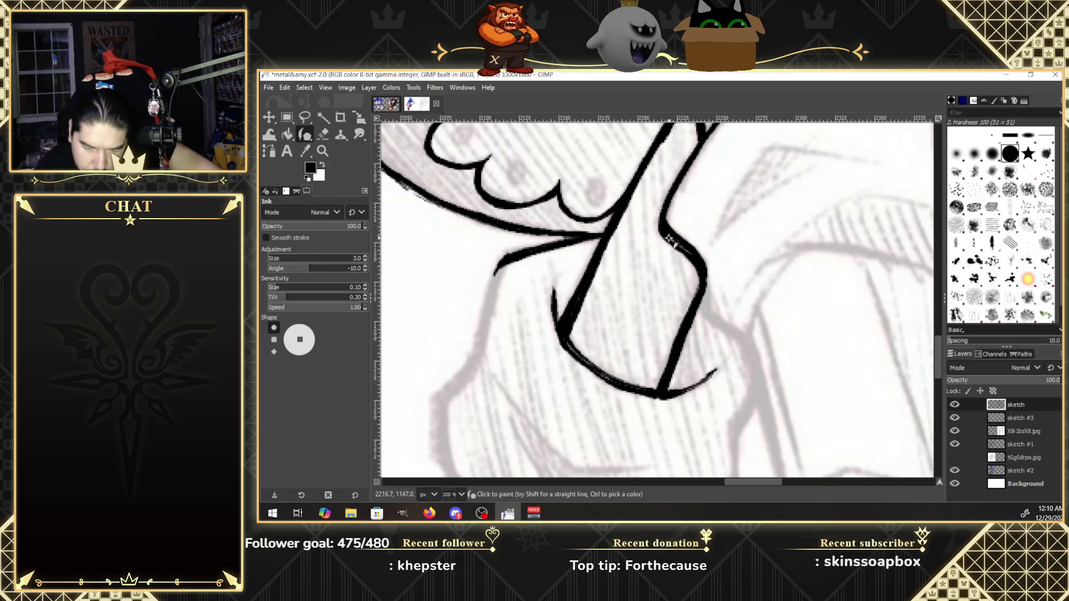
pyautogui.moveTo(701, 290); pyautogui.dragTo(725, 327)
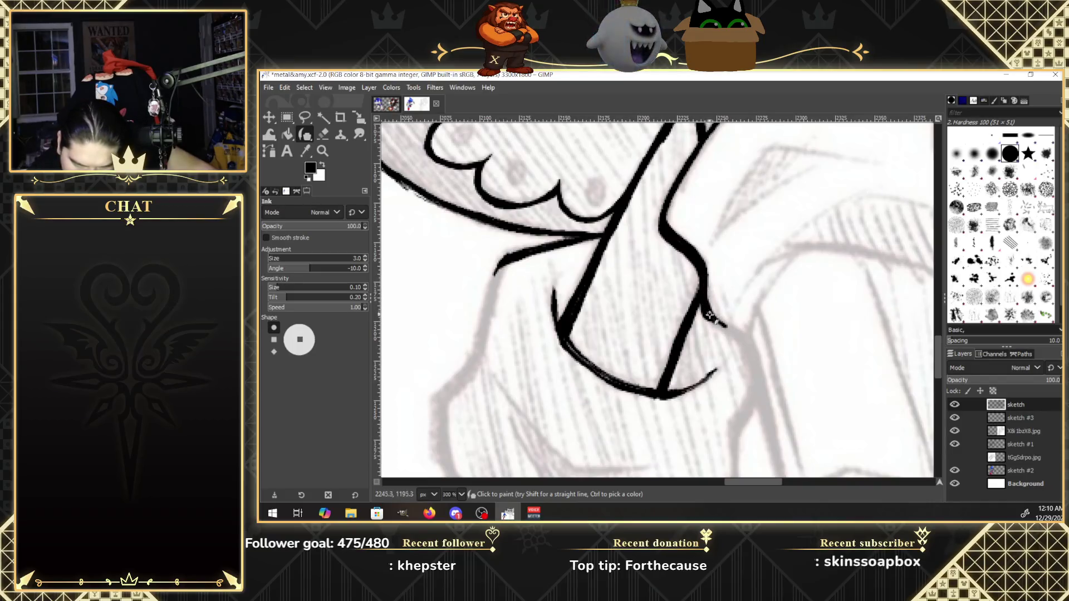
pyautogui.moveTo(734, 334); pyautogui.dragTo(745, 345)
# Ink and thicken the right-hand outline along the grey sketch curve.
pyautogui.scroll(-3, 741, 334)
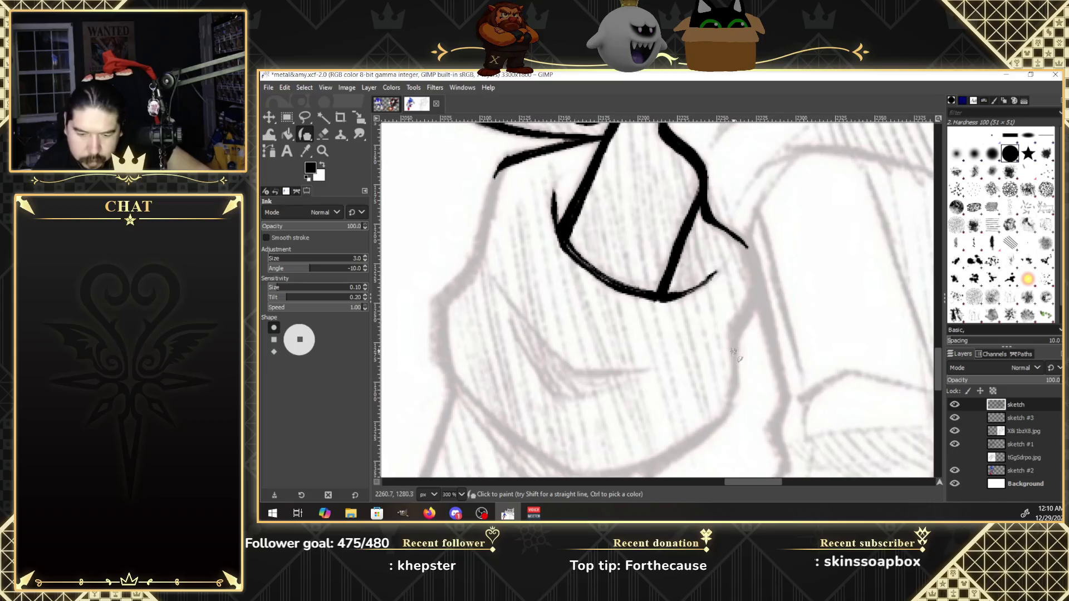
pyautogui.moveTo(731, 338); pyautogui.dragTo(732, 354)
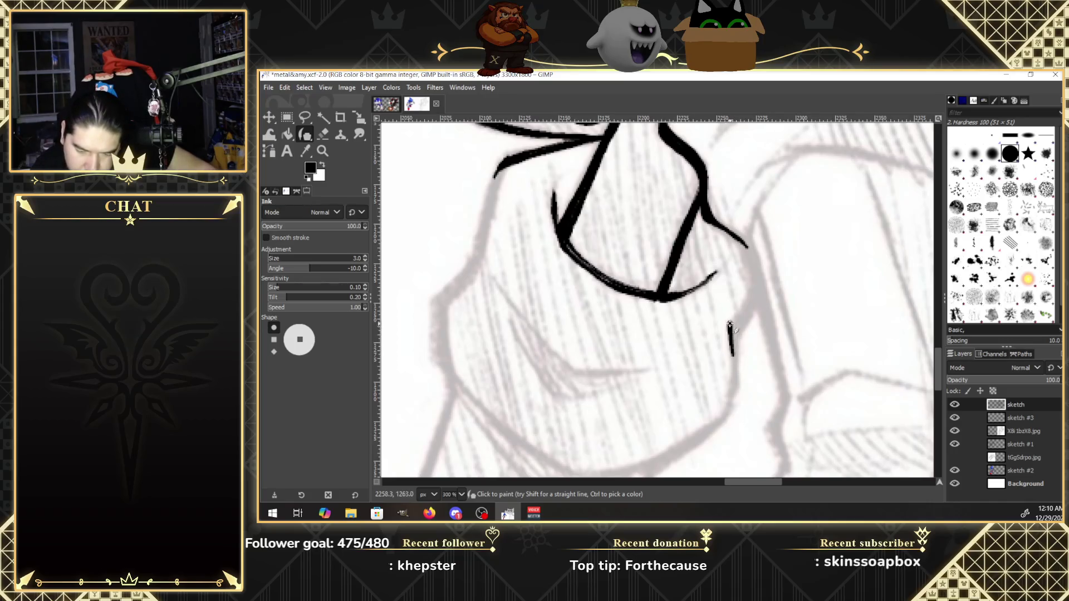
pyautogui.moveTo(746, 298); pyautogui.dragTo(754, 278)
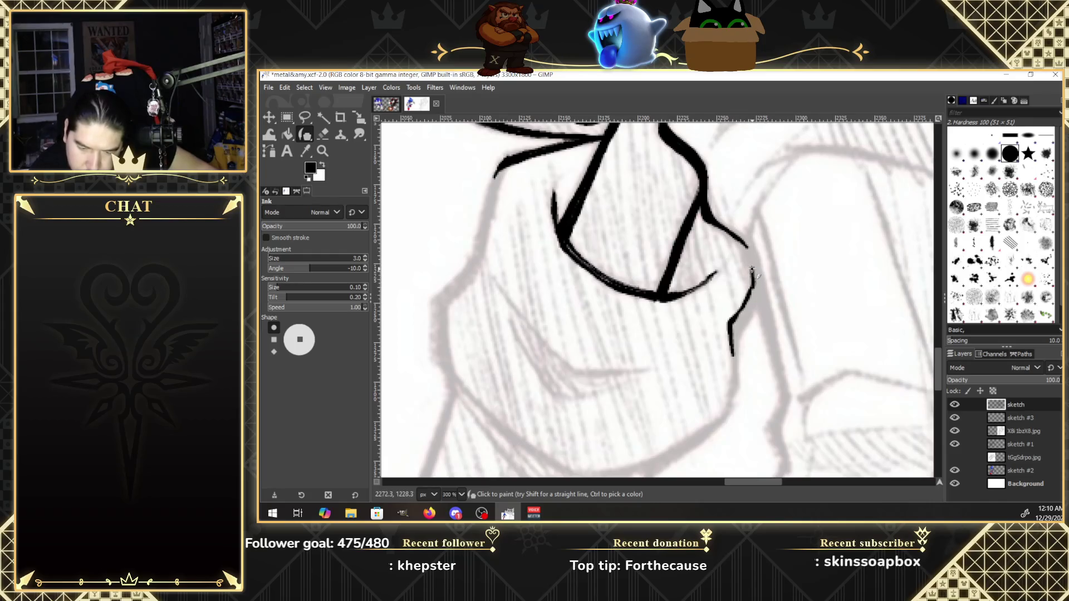
pyautogui.moveTo(746, 248); pyautogui.dragTo(734, 381)
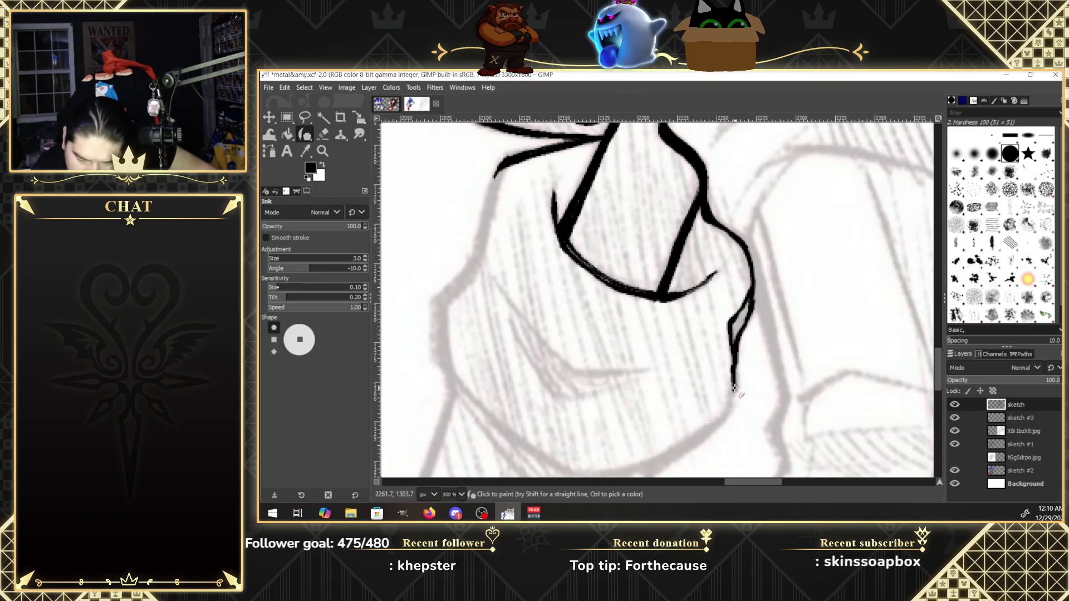
pyautogui.moveTo(734, 388); pyautogui.dragTo(735, 363)
pyautogui.moveTo(731, 331); pyautogui.dragTo(746, 306)
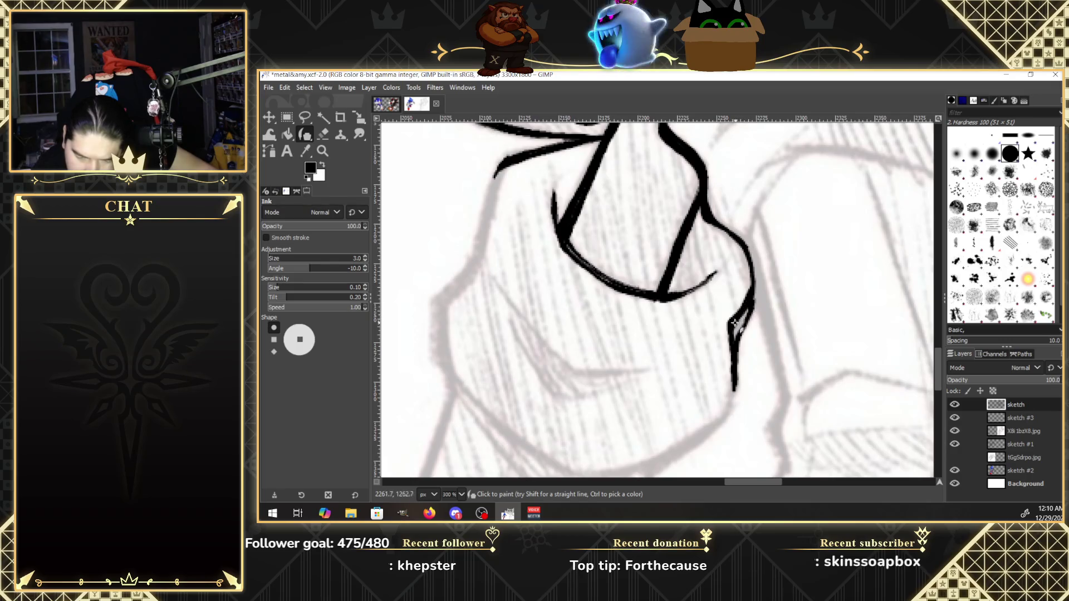
pyautogui.moveTo(735, 344)
pyautogui.mouseDown()
pyautogui.moveTo(747, 315)
pyautogui.moveTo(713, 429)
pyautogui.mouseUp()
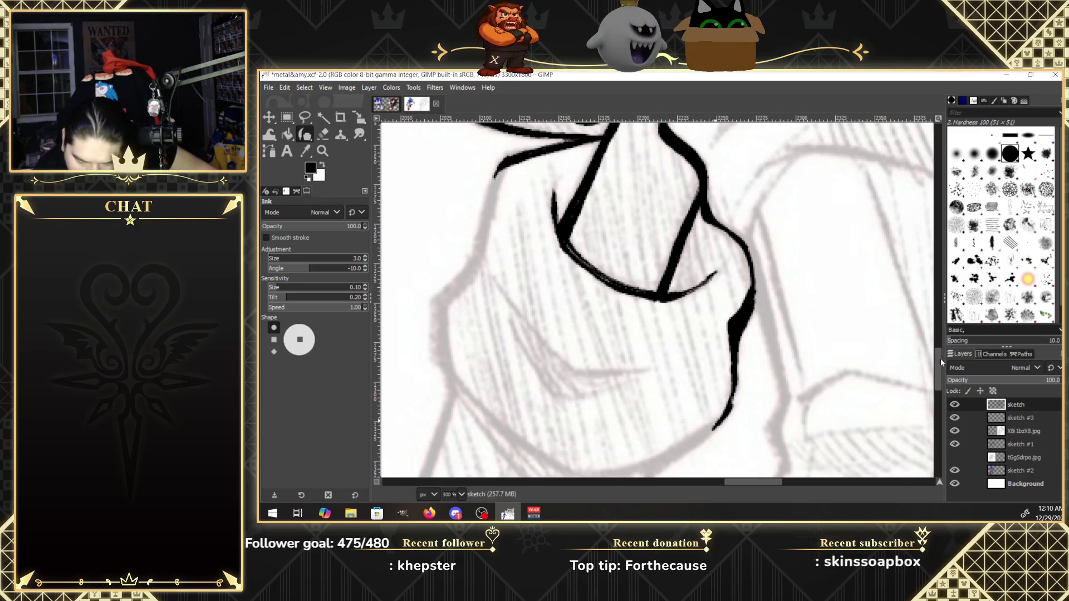
pyautogui.scroll(-2, 938, 364)
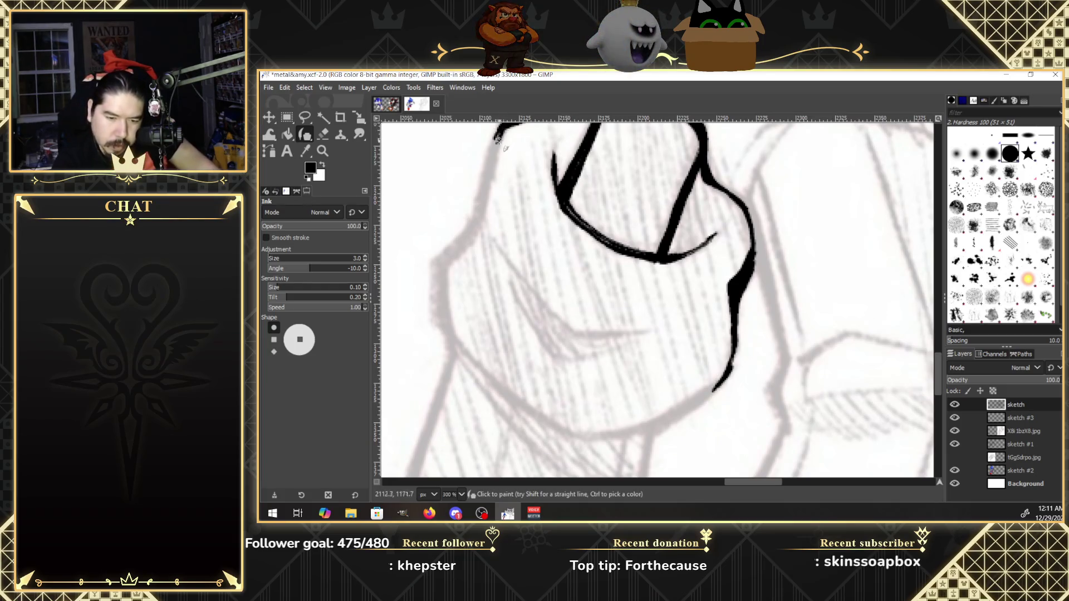
# Trace the left contour from its top down to the lower left, thickening the lower section.
pyautogui.moveTo(495, 147); pyautogui.dragTo(485, 198)
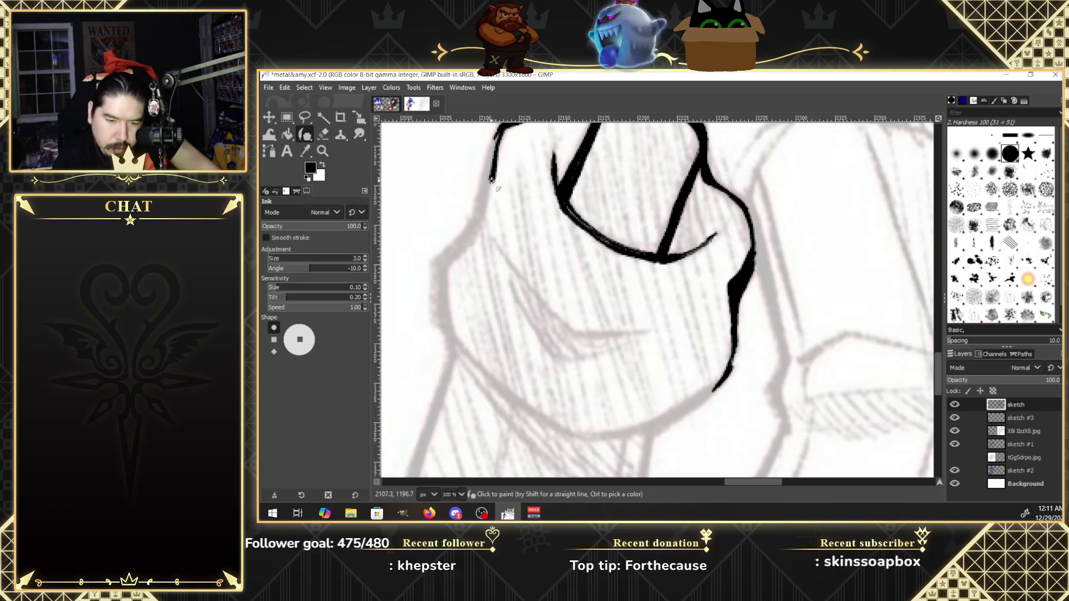
pyautogui.moveTo(503, 129); pyautogui.dragTo(490, 153)
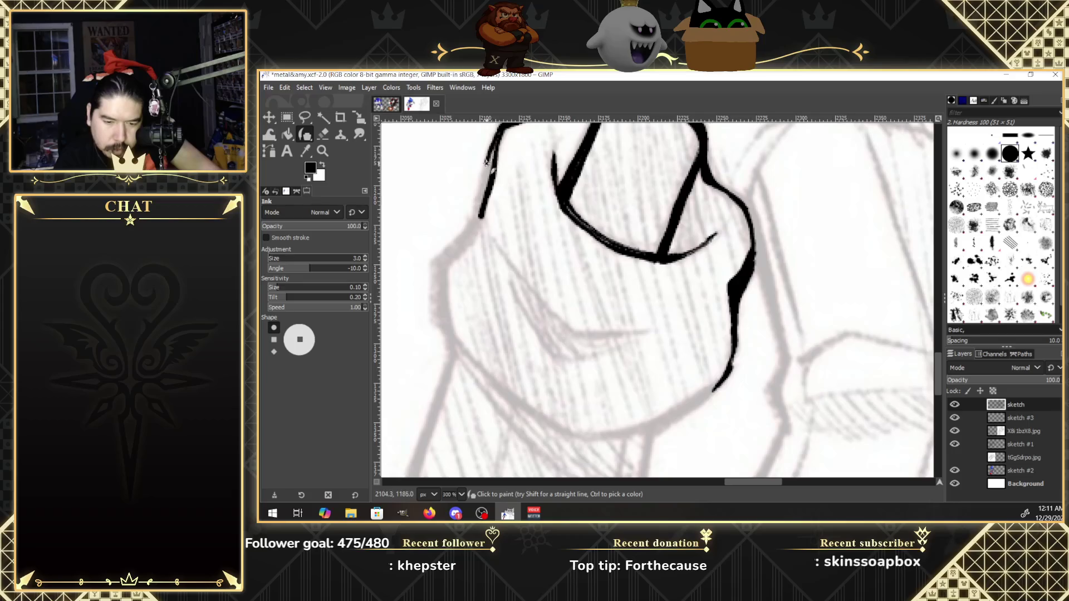
pyautogui.moveTo(482, 190)
pyautogui.mouseDown()
pyautogui.moveTo(431, 273)
pyautogui.moveTo(458, 346)
pyautogui.mouseUp()
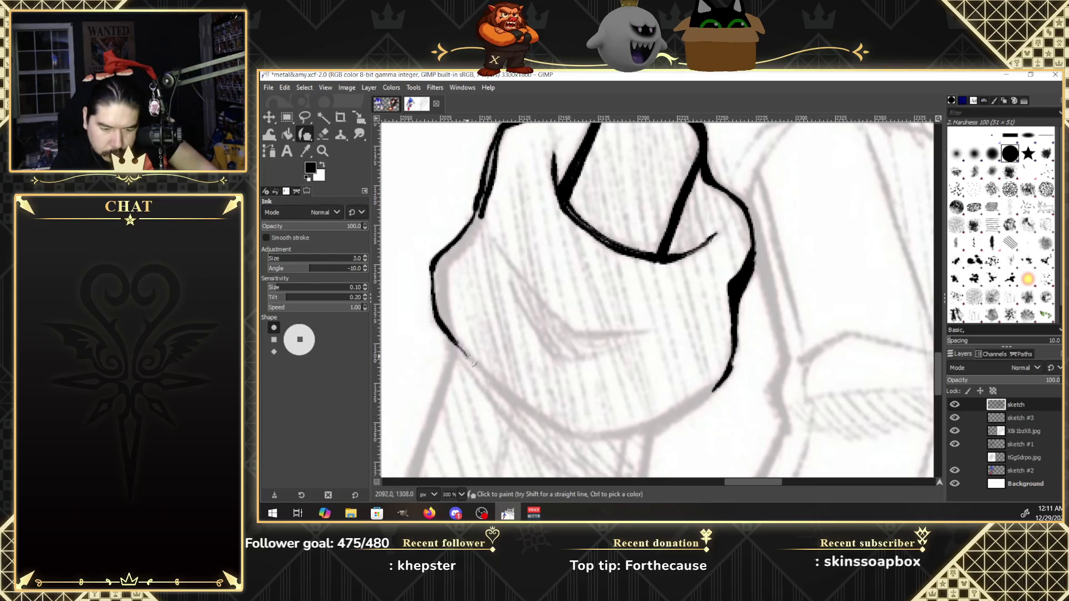
pyautogui.moveTo(463, 352); pyautogui.dragTo(486, 374)
pyautogui.moveTo(444, 324)
pyautogui.mouseDown()
pyautogui.moveTo(454, 343)
pyautogui.moveTo(445, 262)
pyautogui.moveTo(444, 277)
pyautogui.moveTo(479, 234)
pyautogui.mouseUp()
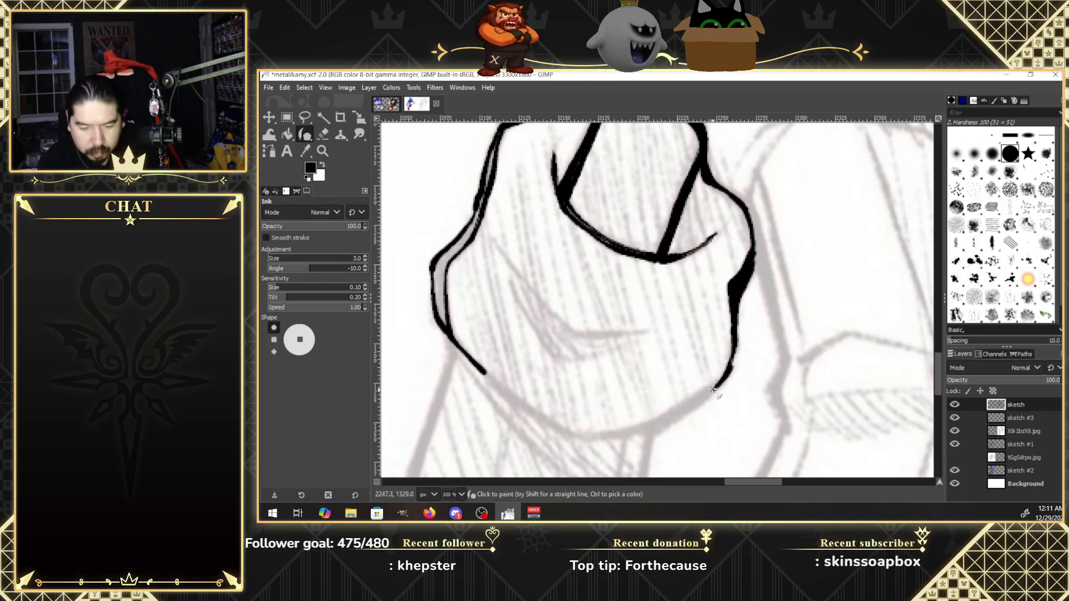
# Thicken the bottom outline from right to left and darken the left inner outline.
pyautogui.moveTo(716, 389)
pyautogui.mouseDown()
pyautogui.moveTo(649, 436)
pyautogui.moveTo(719, 383)
pyautogui.moveTo(609, 434)
pyautogui.mouseUp()
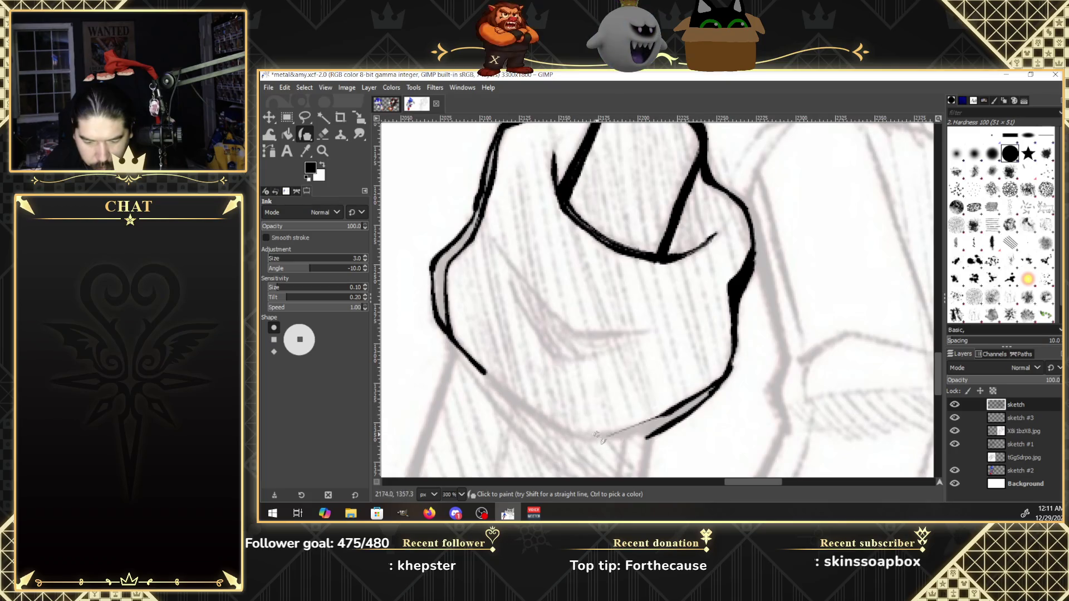
pyautogui.moveTo(613, 433); pyautogui.dragTo(597, 436)
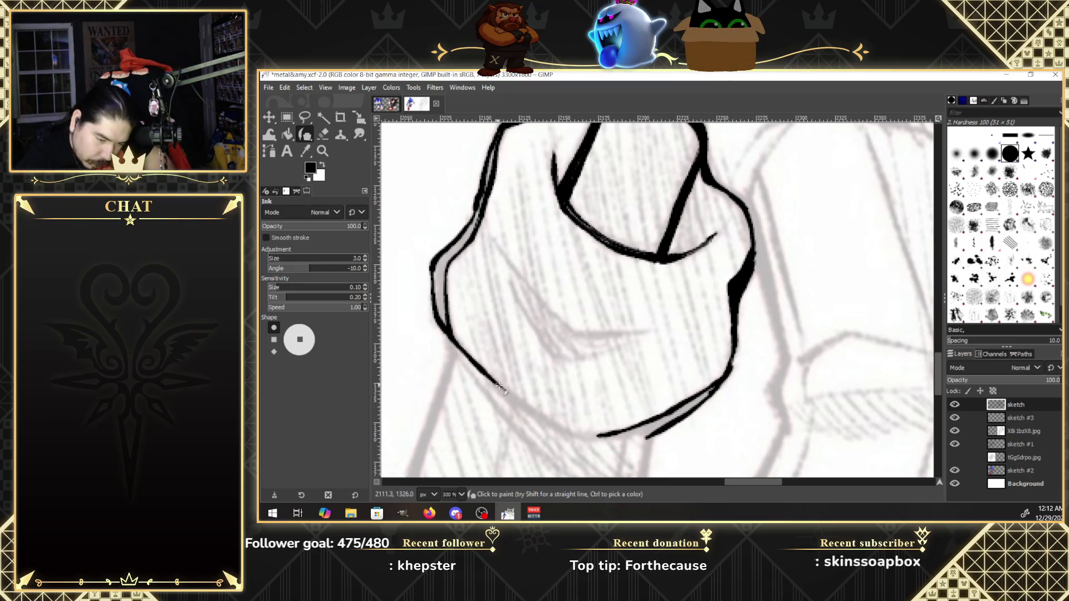
pyautogui.moveTo(508, 393); pyautogui.dragTo(596, 437)
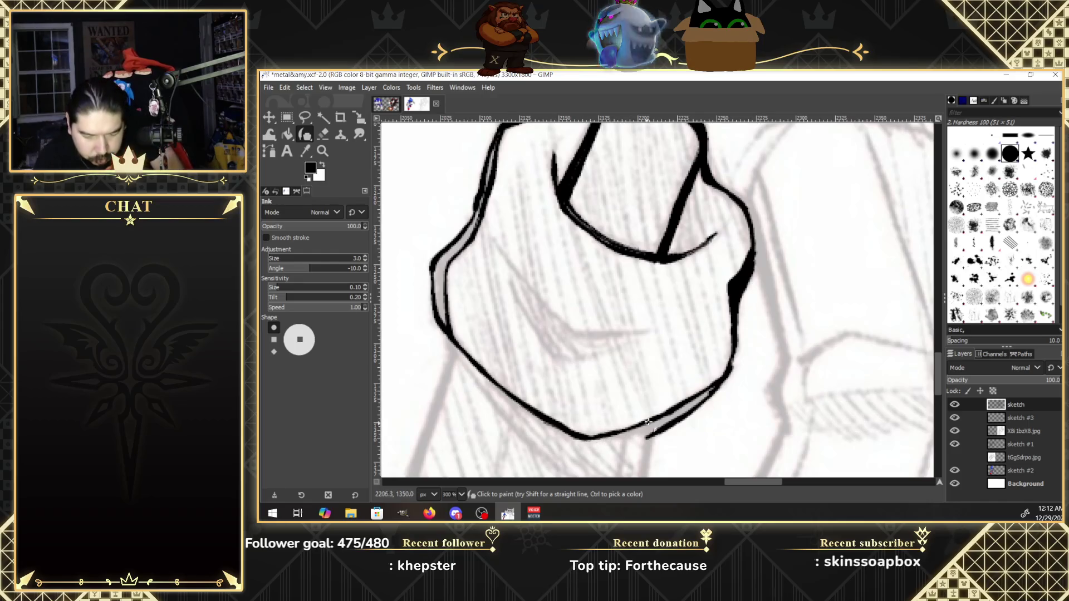
pyautogui.moveTo(613, 434); pyautogui.dragTo(657, 432)
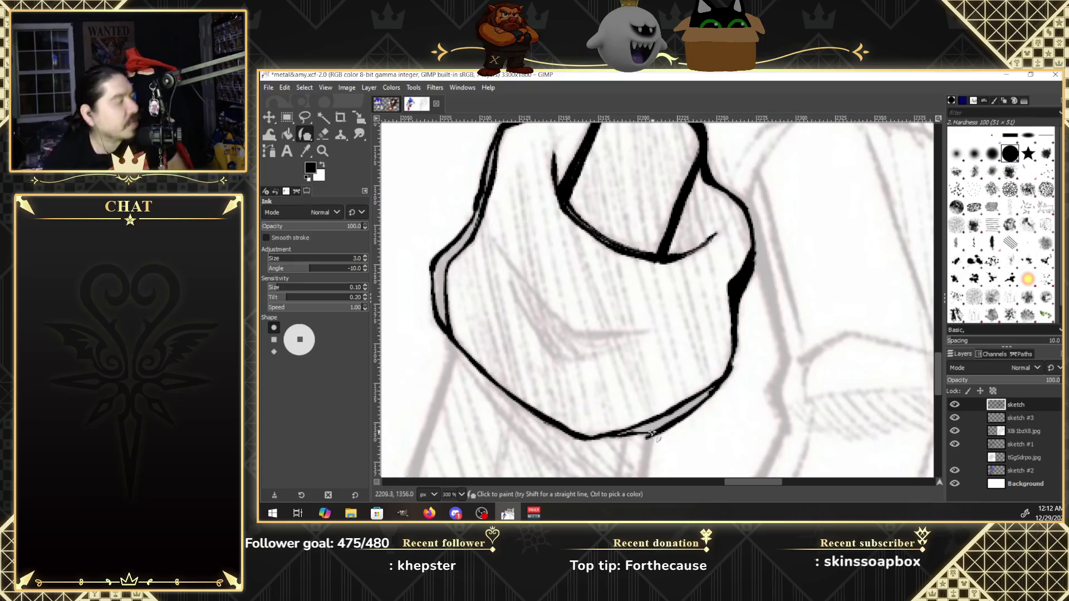
pyautogui.moveTo(657, 428); pyautogui.dragTo(629, 433)
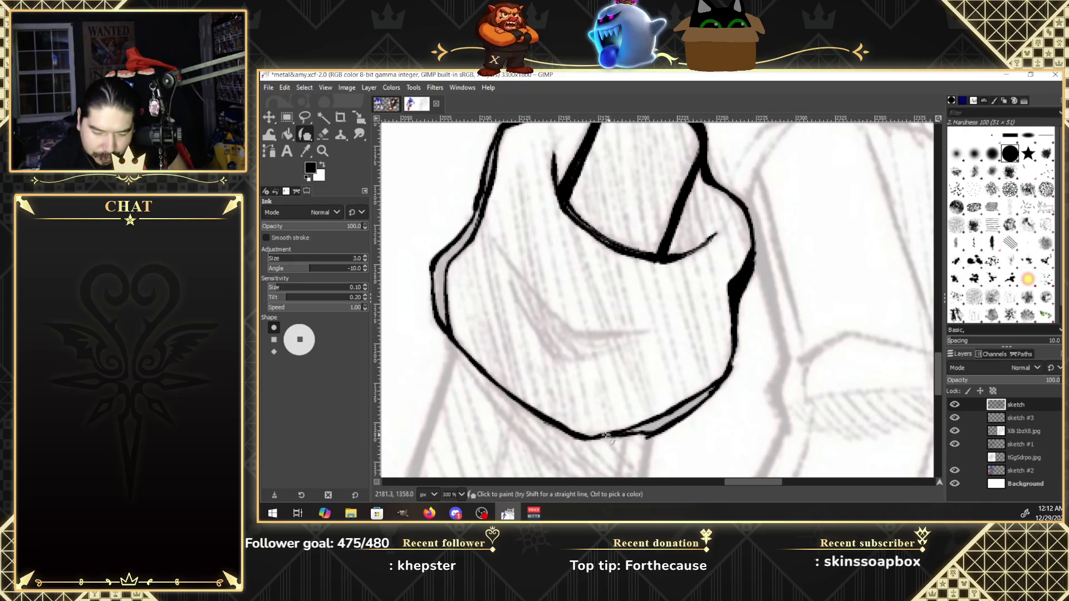
pyautogui.moveTo(640, 431)
pyautogui.mouseDown()
pyautogui.moveTo(715, 385)
pyautogui.moveTo(629, 431)
pyautogui.mouseUp()
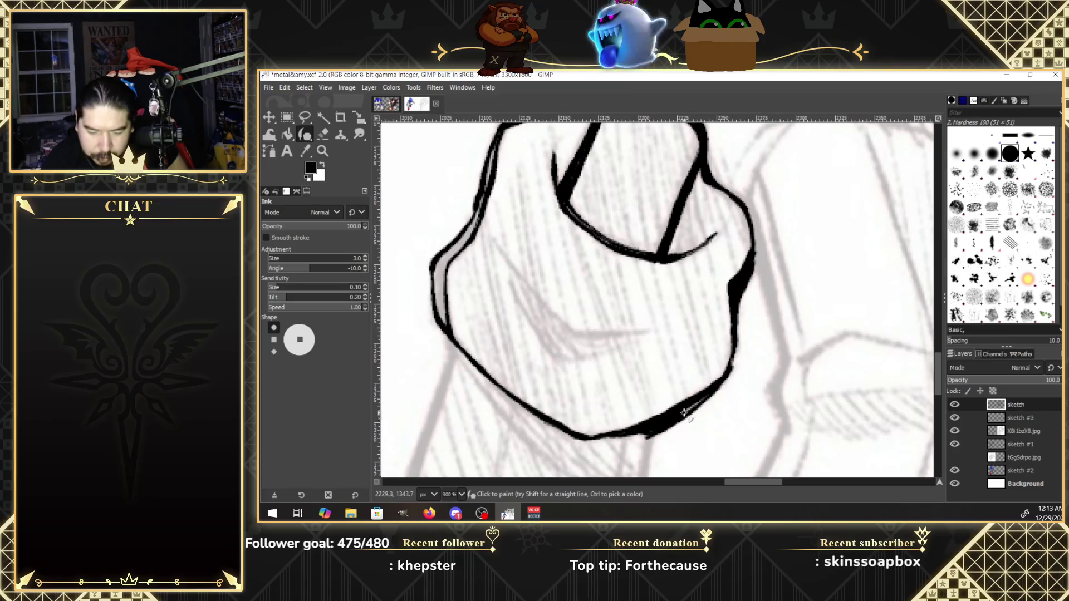
pyautogui.moveTo(696, 403); pyautogui.dragTo(712, 387)
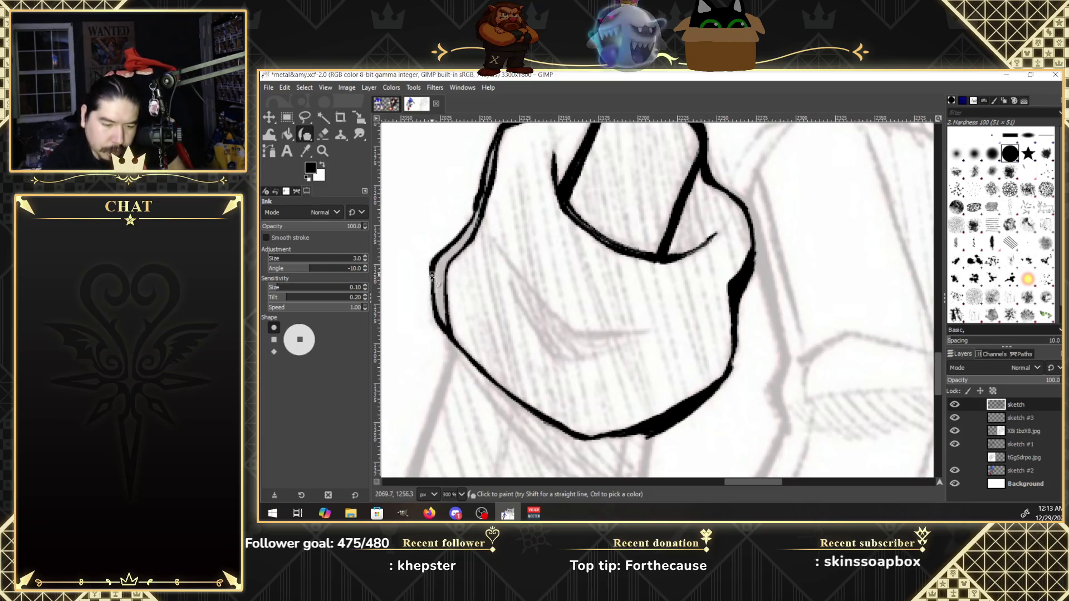
pyautogui.moveTo(431, 276)
pyautogui.mouseDown()
pyautogui.moveTo(436, 305)
pyautogui.moveTo(436, 289)
pyautogui.moveTo(443, 297)
pyautogui.mouseUp()
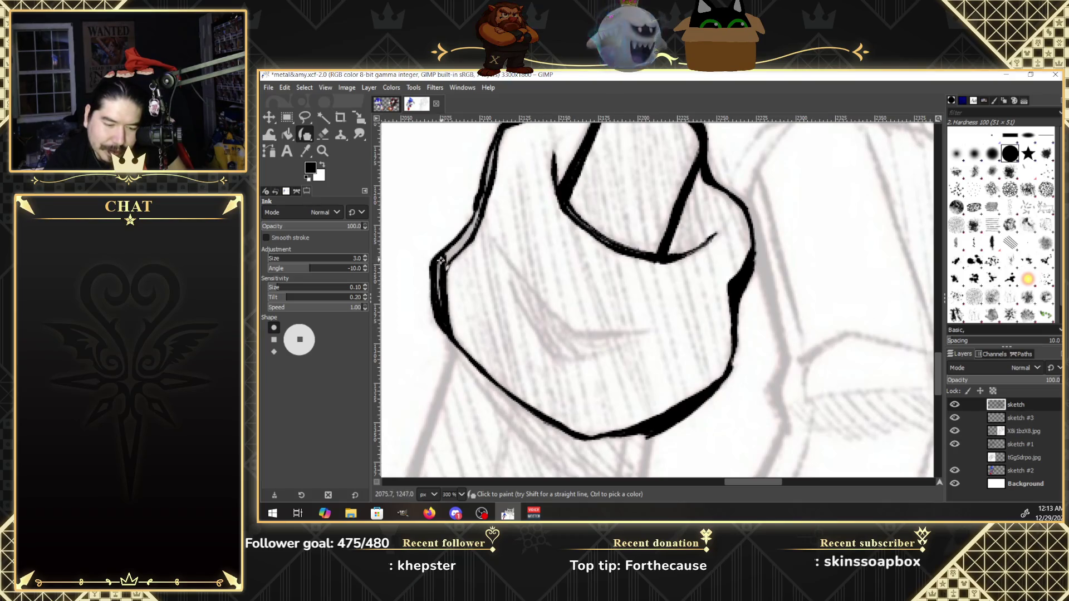
pyautogui.moveTo(442, 278)
pyautogui.mouseDown()
pyautogui.moveTo(440, 301)
pyautogui.moveTo(443, 265)
pyautogui.moveTo(482, 196)
pyautogui.moveTo(467, 236)
pyautogui.mouseUp()
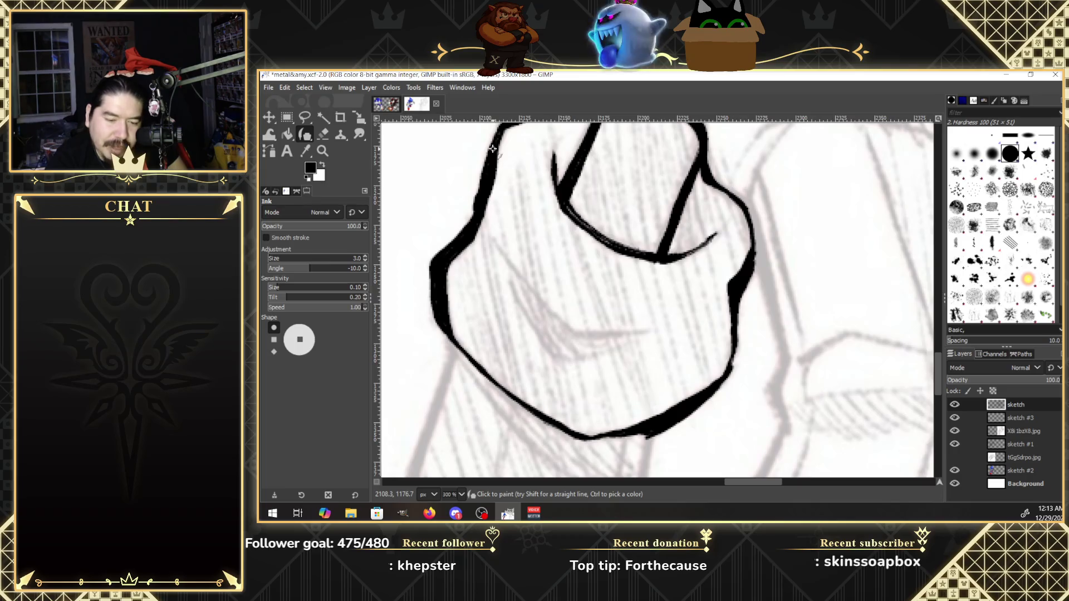
# Thicken the inked curve near the top and darken the lower-left line.
pyautogui.scroll(3, 941, 348)
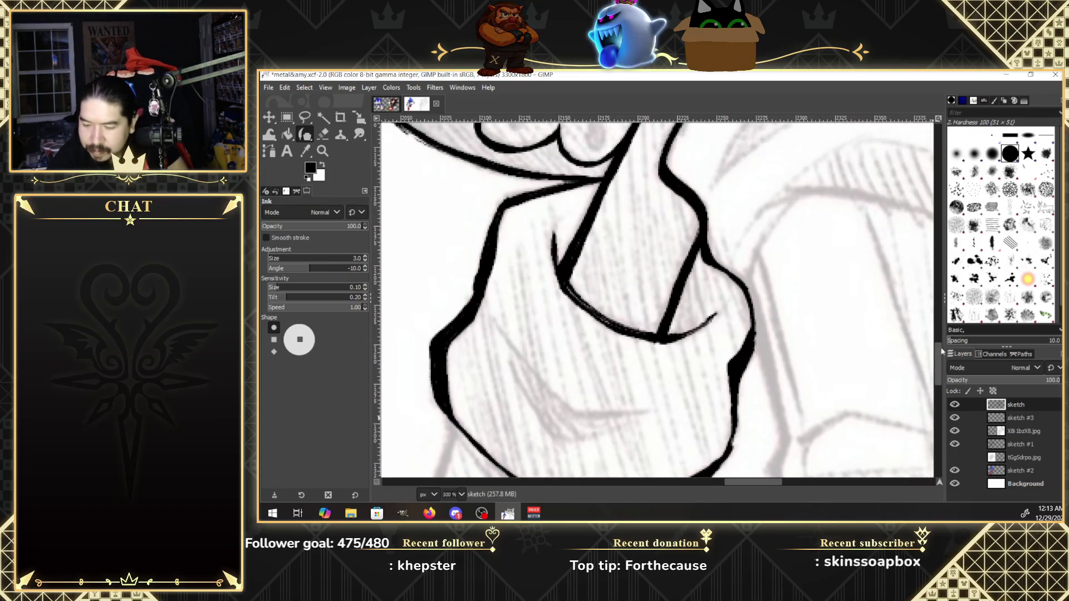
pyautogui.moveTo(500, 209)
pyautogui.mouseDown()
pyautogui.moveTo(558, 181)
pyautogui.moveTo(605, 178)
pyautogui.mouseUp()
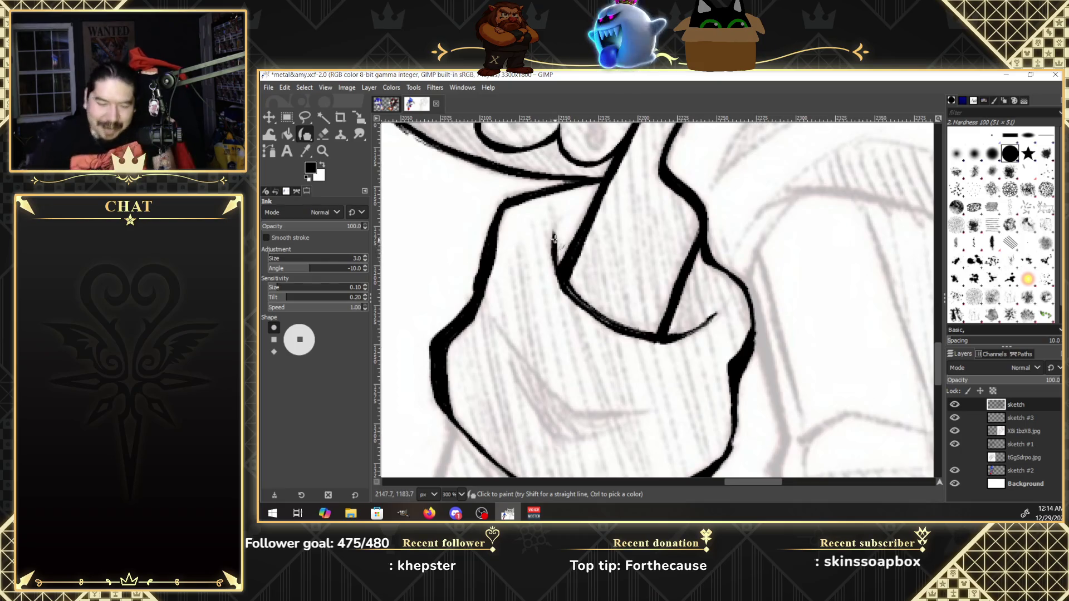
pyautogui.moveTo(553, 251)
pyautogui.mouseDown()
pyautogui.moveTo(588, 310)
pyautogui.moveTo(626, 332)
pyautogui.mouseUp()
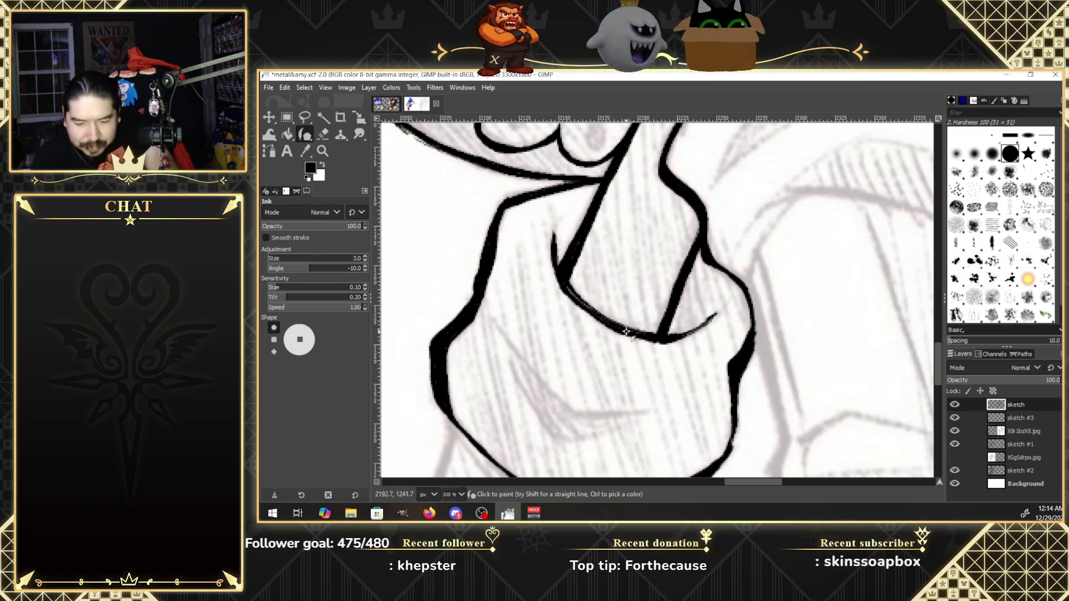
pyautogui.moveTo(937, 373); pyautogui.dragTo(936, 399)
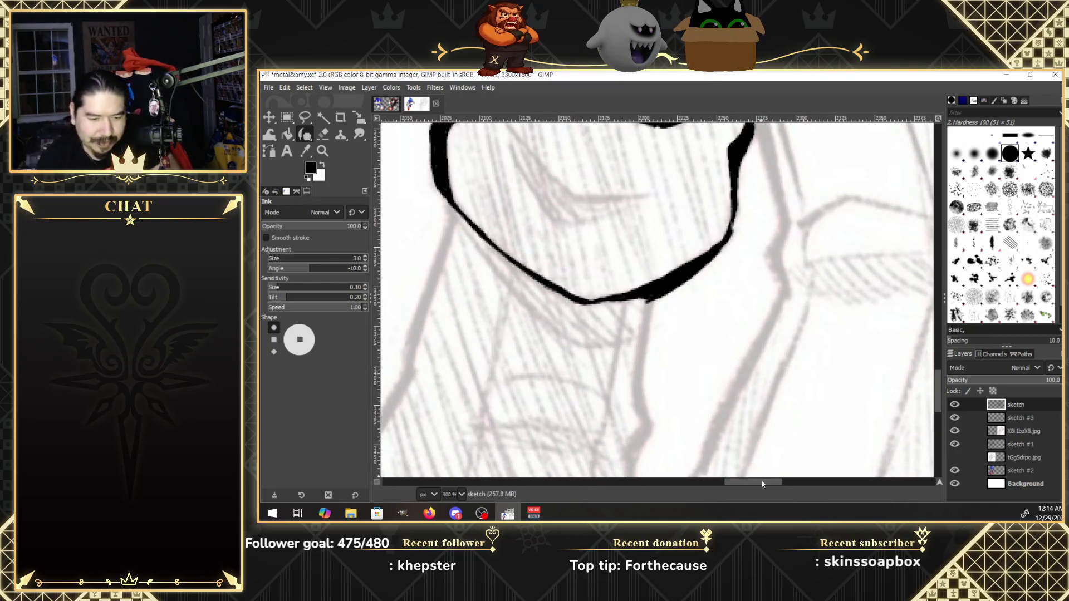
# Extend the left-edge contour down the sketch with short strokes, ending in a forked tip.
pyautogui.moveTo(761, 481); pyautogui.dragTo(747, 482)
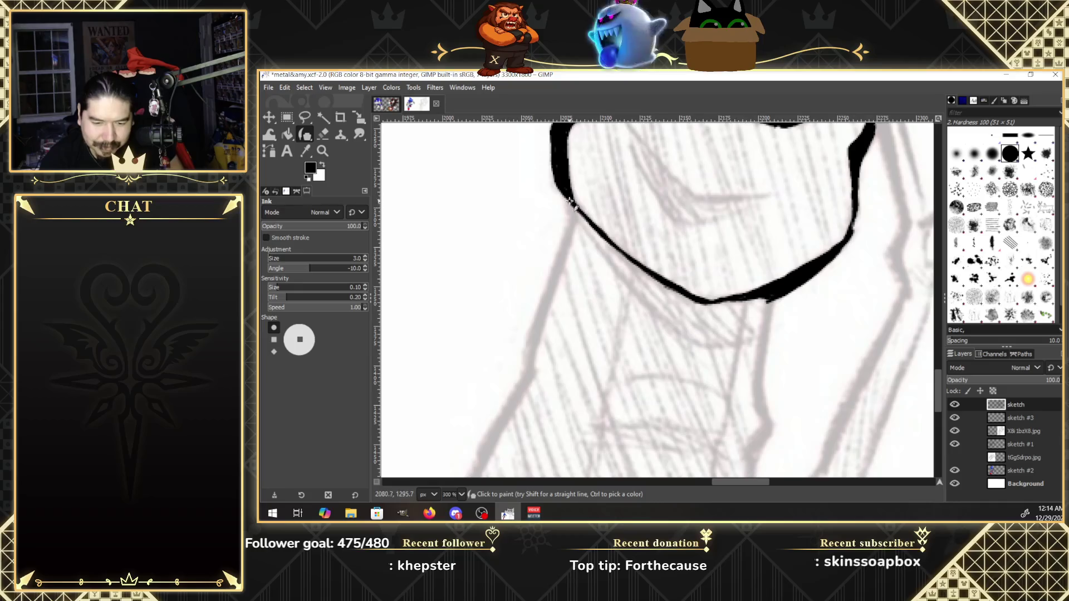
pyautogui.moveTo(582, 226); pyautogui.dragTo(572, 216)
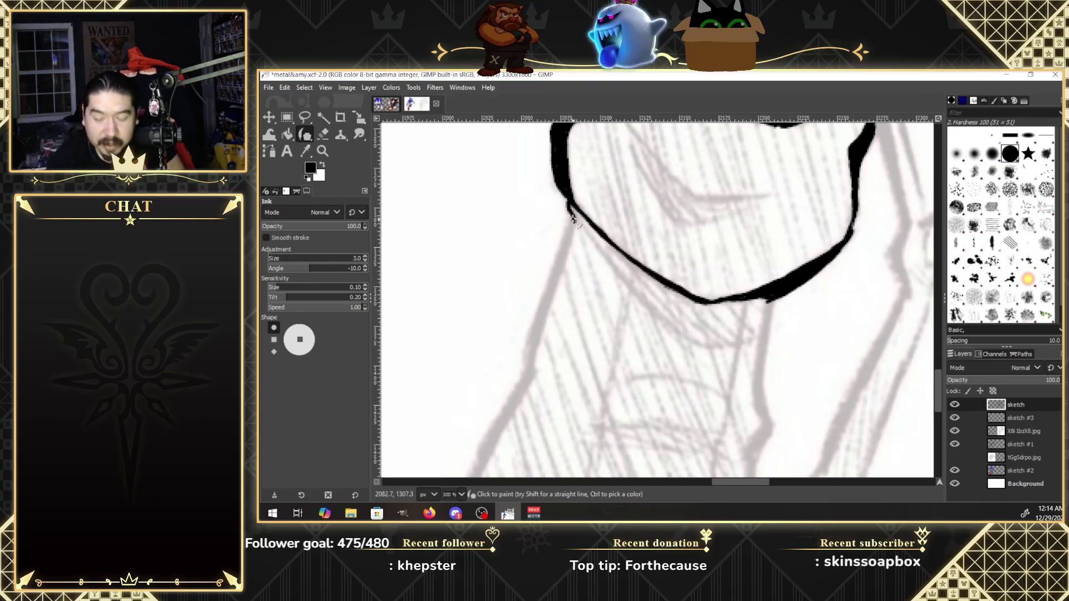
pyautogui.click(570, 220)
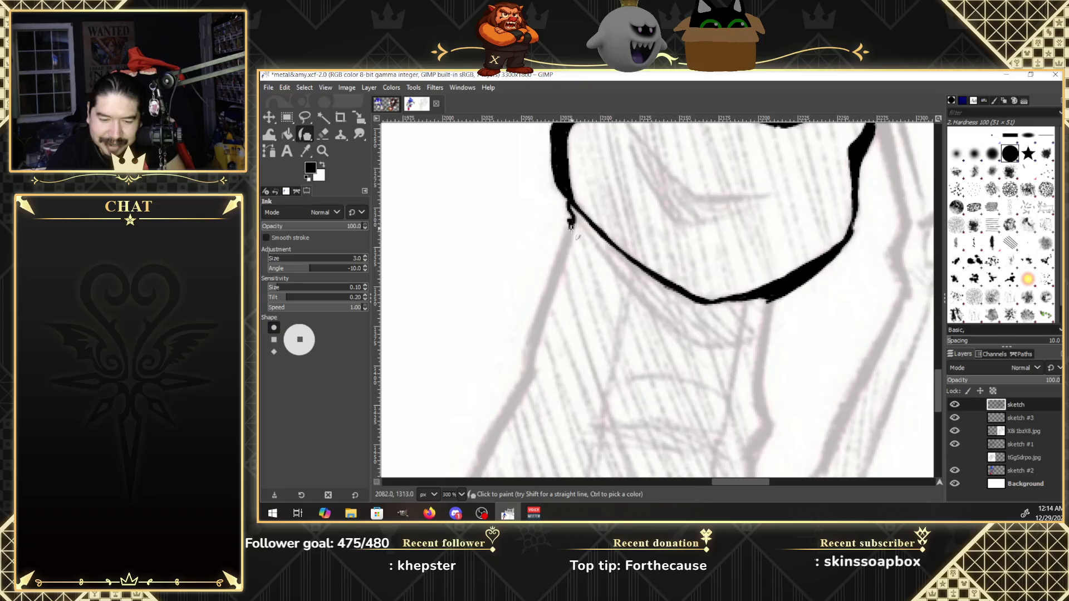
pyautogui.moveTo(570, 227); pyautogui.dragTo(559, 268)
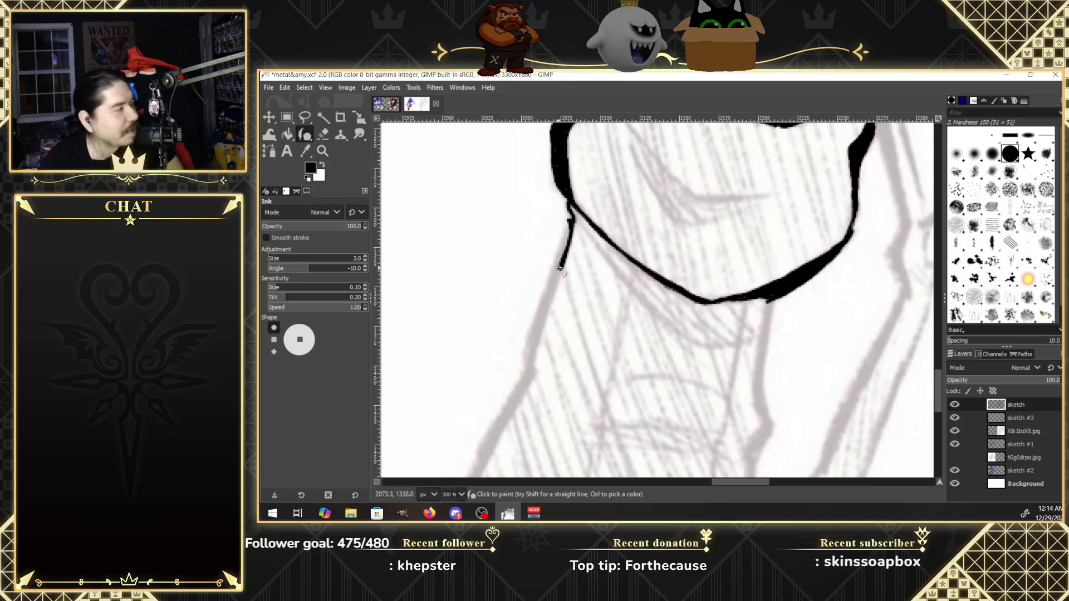
pyautogui.moveTo(568, 224); pyautogui.dragTo(537, 318)
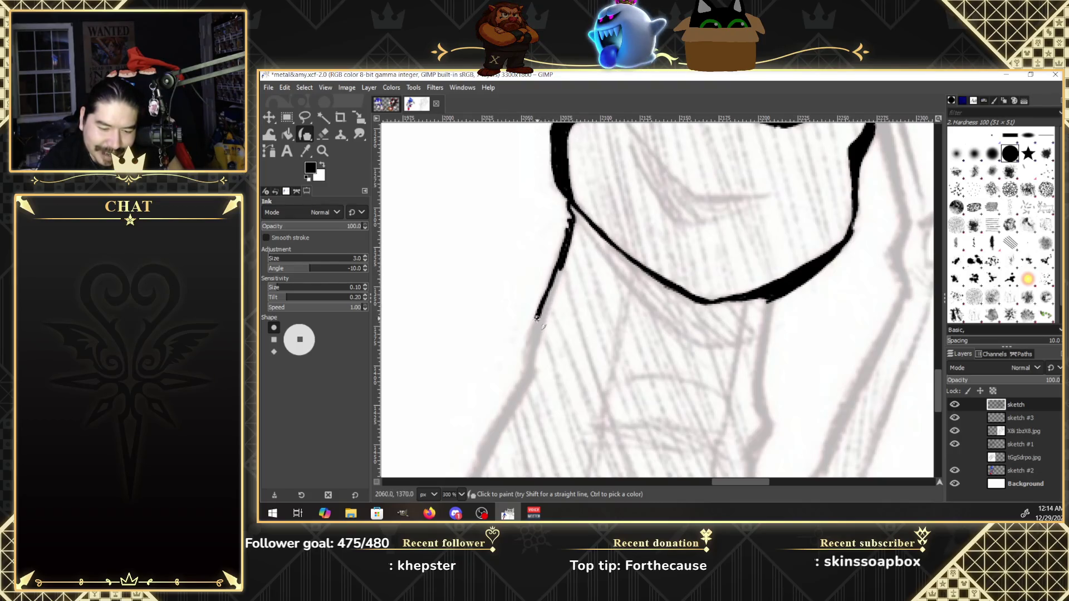
pyautogui.moveTo(563, 262); pyautogui.dragTo(541, 315)
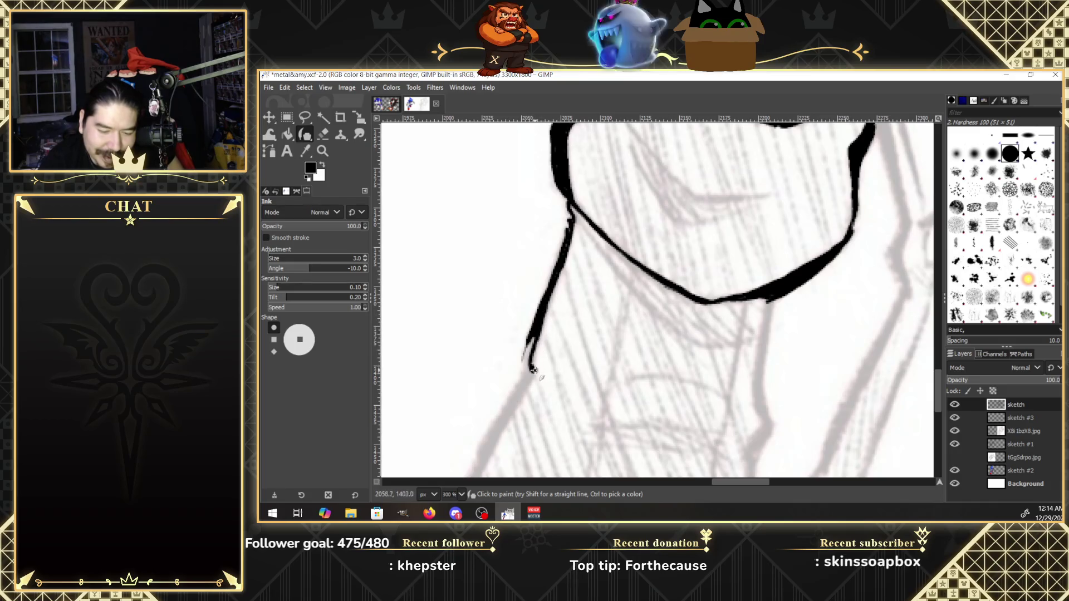
pyautogui.moveTo(531, 340)
pyautogui.mouseDown()
pyautogui.moveTo(526, 363)
pyautogui.moveTo(535, 333)
pyautogui.mouseUp()
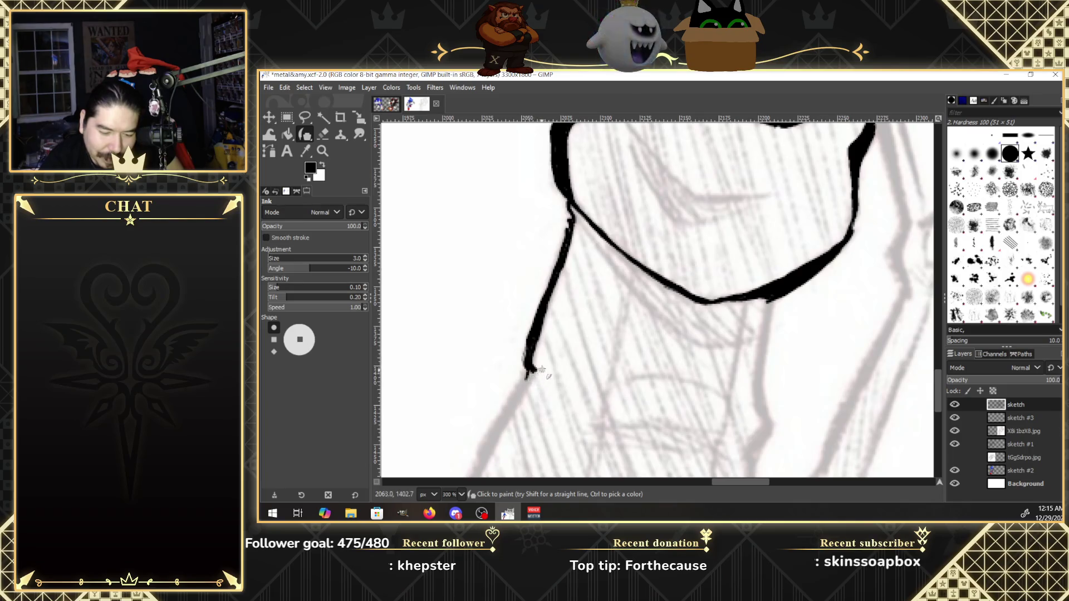
pyautogui.moveTo(524, 377); pyautogui.dragTo(526, 385)
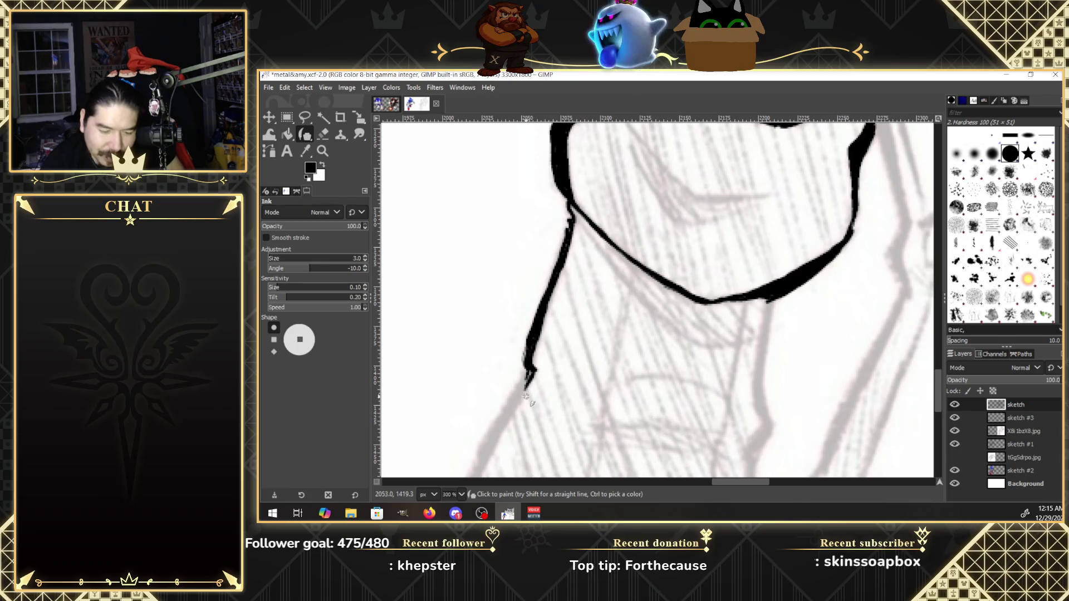
pyautogui.moveTo(937, 388); pyautogui.dragTo(936, 405)
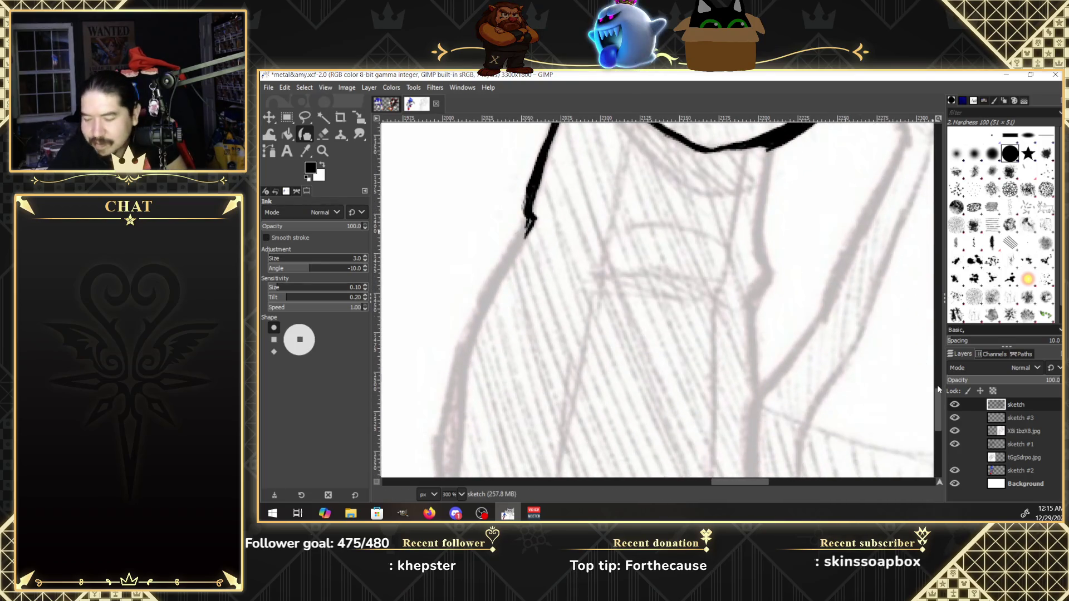
# Extend the black ink line further down and thicken its upper and lower parts.
pyautogui.moveTo(529, 222)
pyautogui.mouseDown()
pyautogui.moveTo(479, 303)
pyautogui.moveTo(468, 348)
pyautogui.mouseUp()
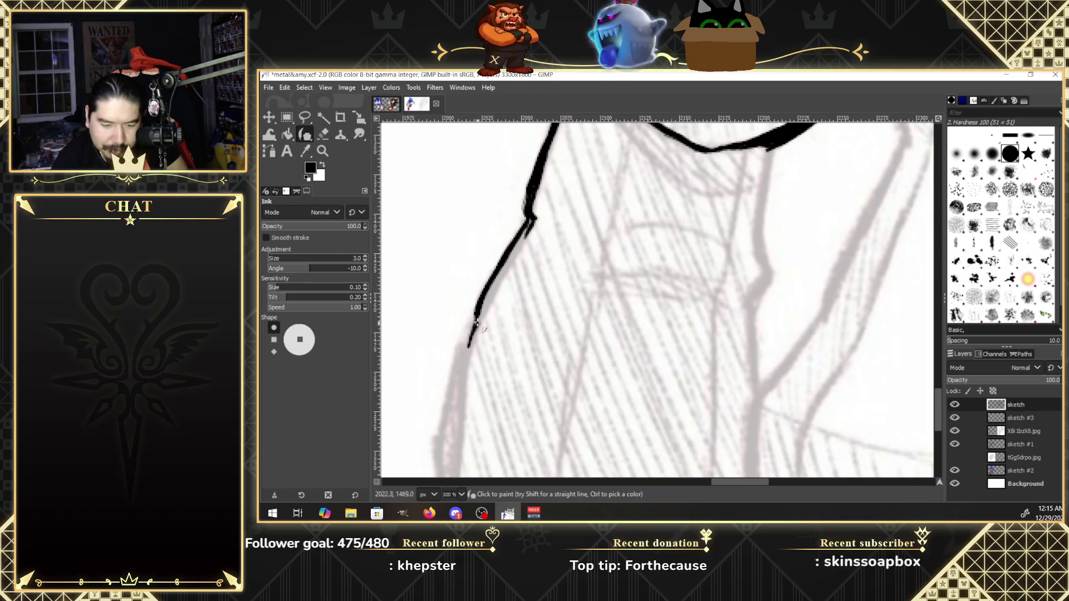
pyautogui.moveTo(494, 287); pyautogui.dragTo(532, 221)
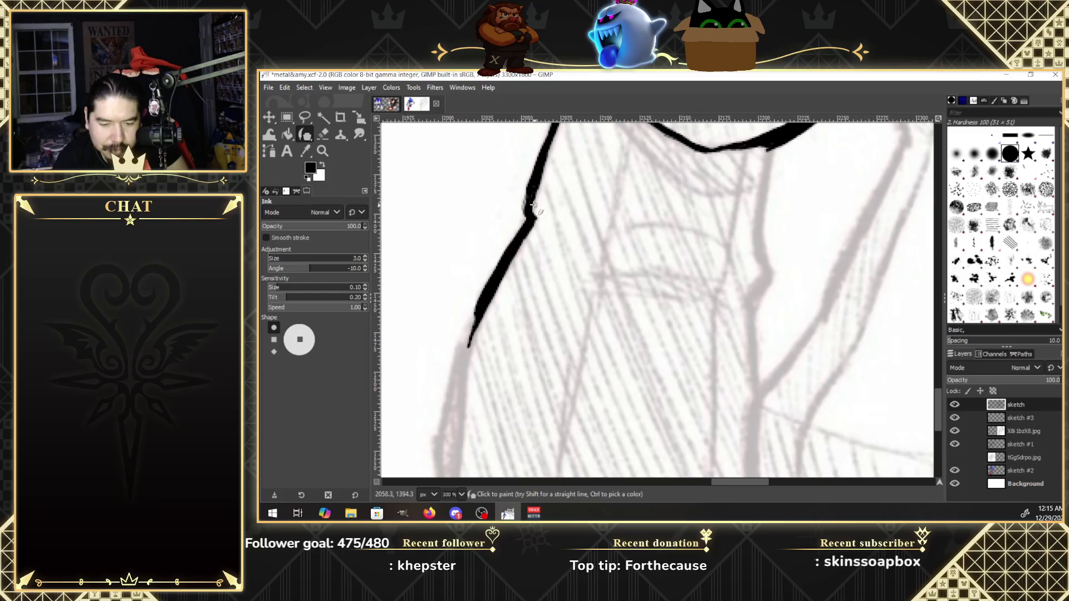
pyautogui.moveTo(937, 395); pyautogui.dragTo(935, 420)
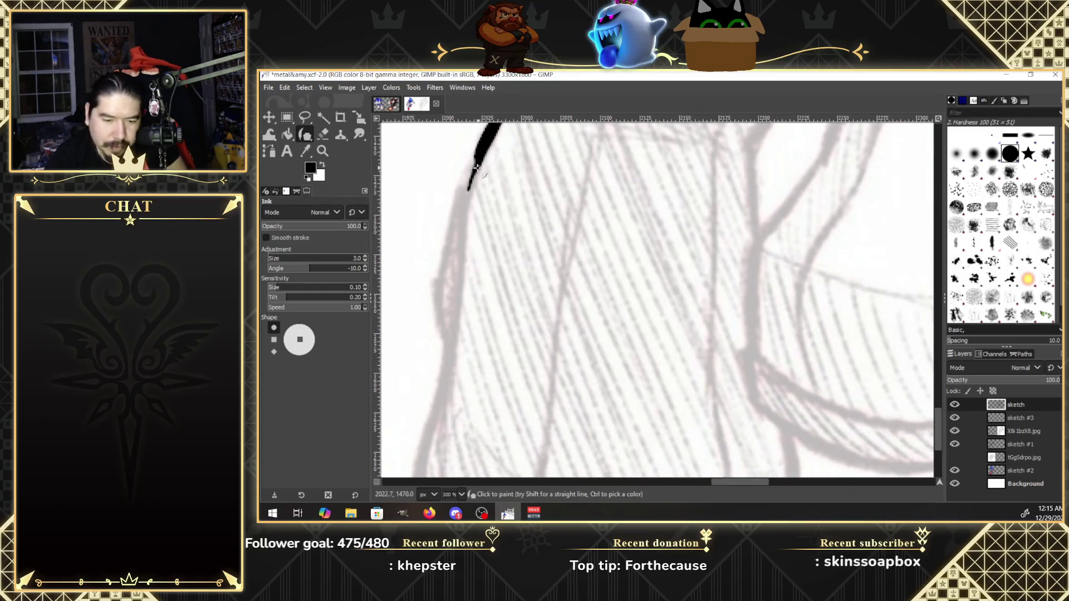
pyautogui.moveTo(476, 167); pyautogui.dragTo(458, 298)
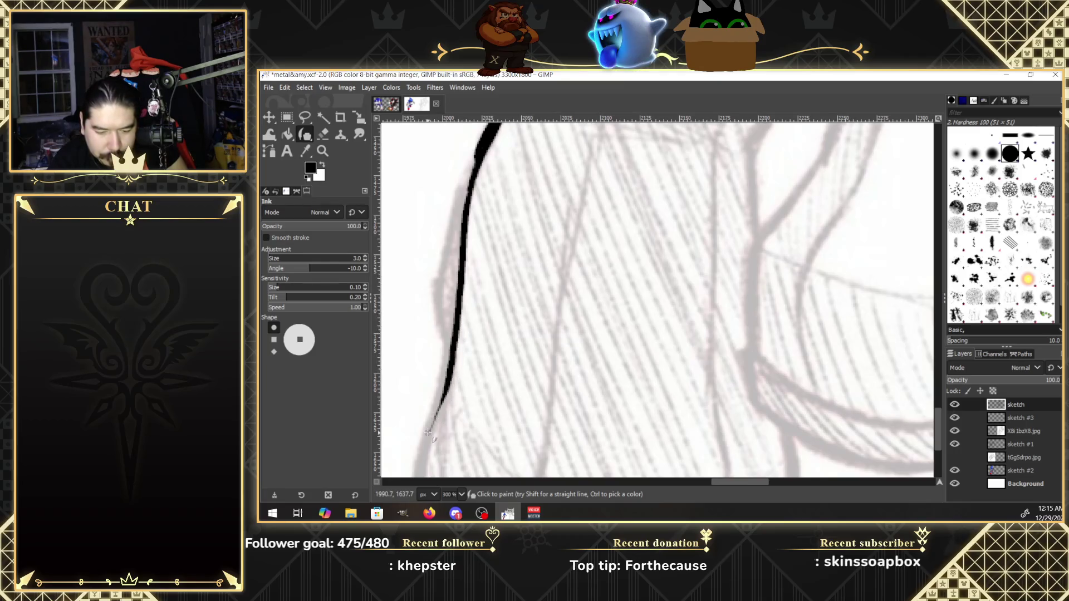
pyautogui.moveTo(473, 179); pyautogui.dragTo(463, 231)
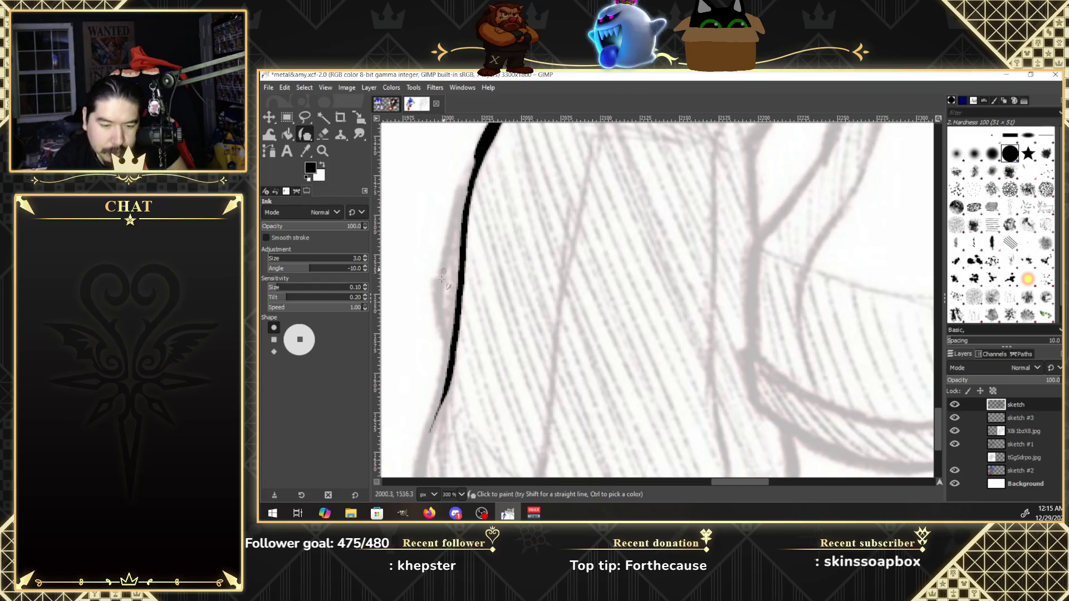
pyautogui.moveTo(446, 373); pyautogui.dragTo(437, 295)
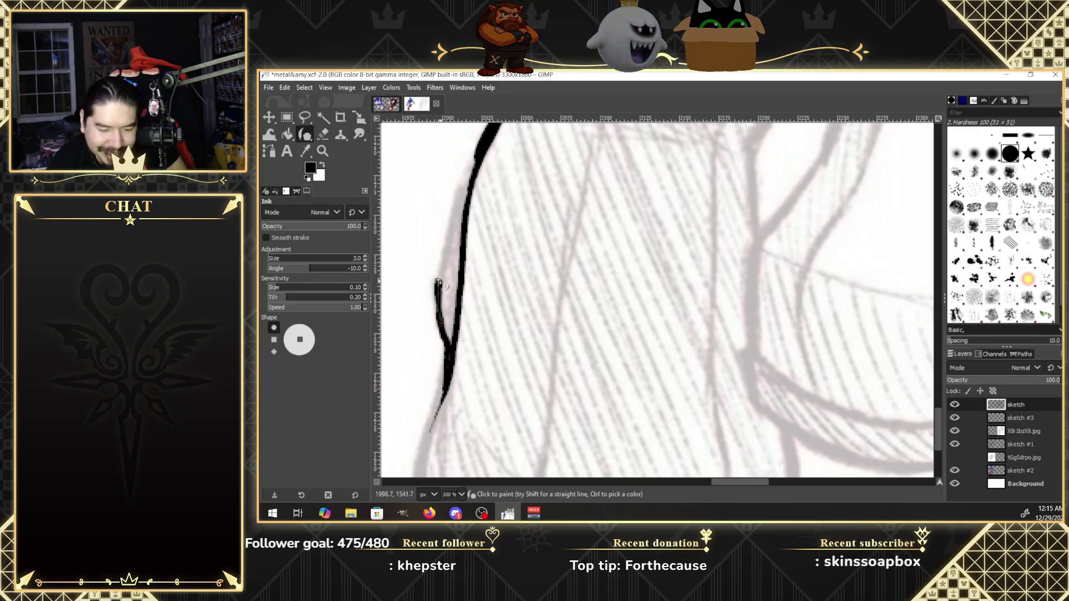
# Draw a thin parallel ink stroke just left of the main line.
pyautogui.moveTo(443, 332); pyautogui.dragTo(445, 261)
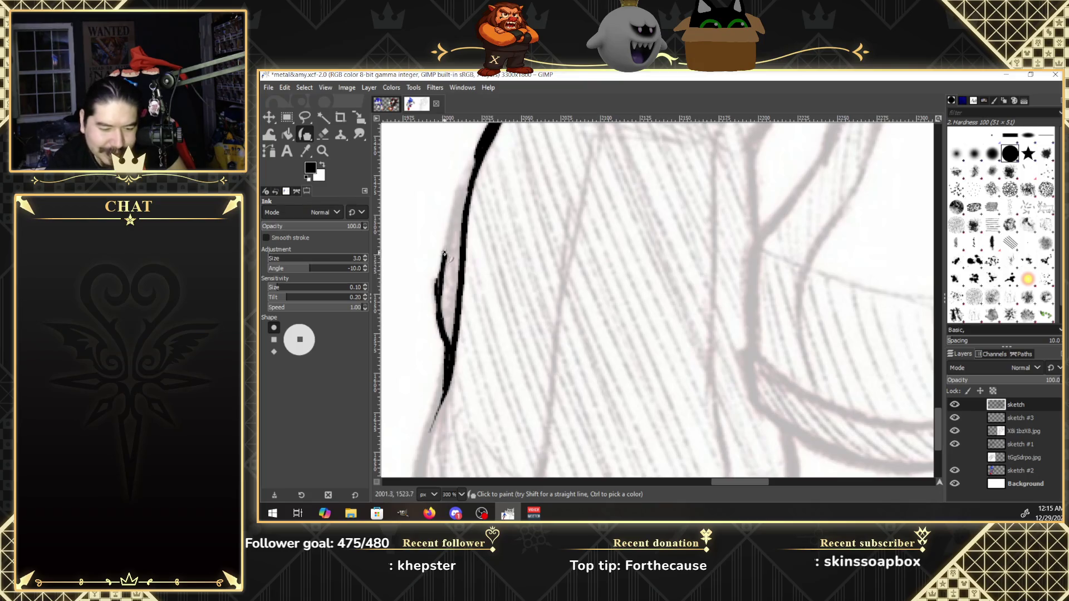
pyautogui.moveTo(444, 255); pyautogui.dragTo(458, 193)
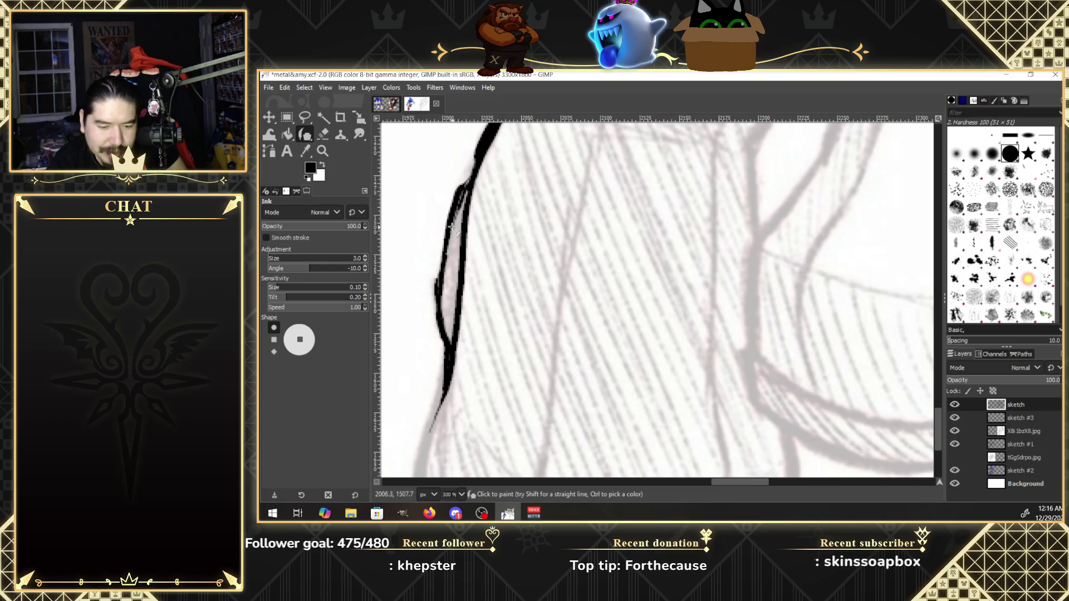
pyautogui.click(323, 150)
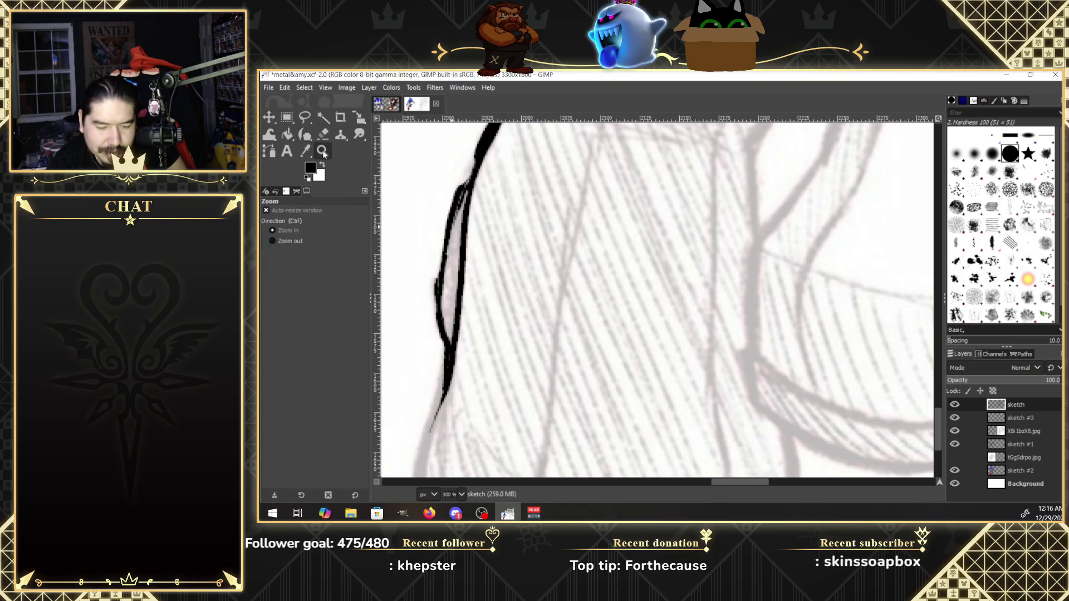
# Zoom out to 150% and continue the leg's left ink outline downward.
pyautogui.click(289, 240)
pyautogui.click(841, 339)
pyautogui.click(836, 336)
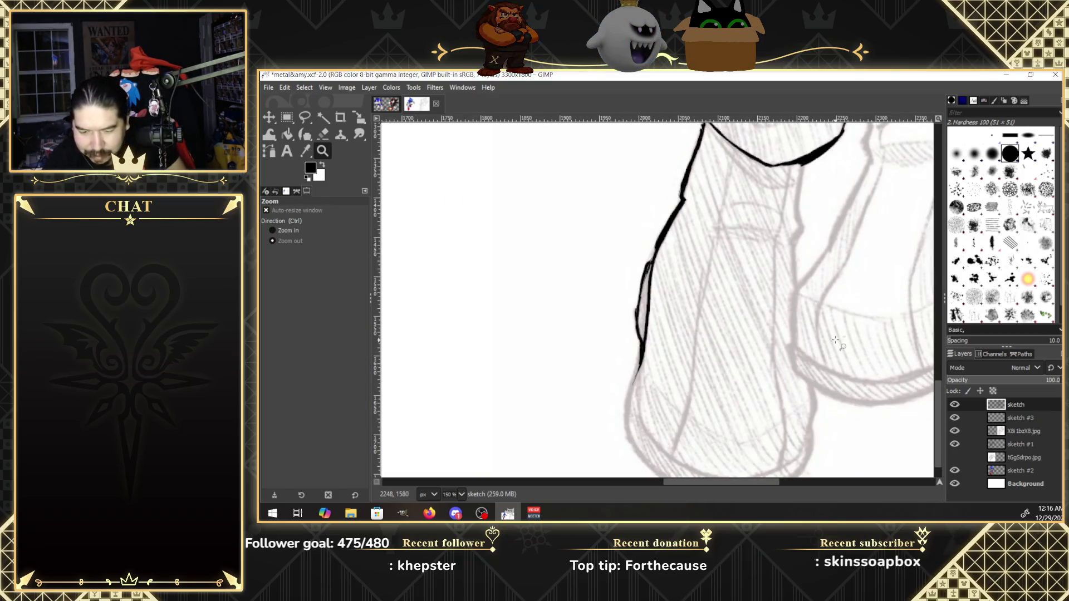
pyautogui.click(304, 134)
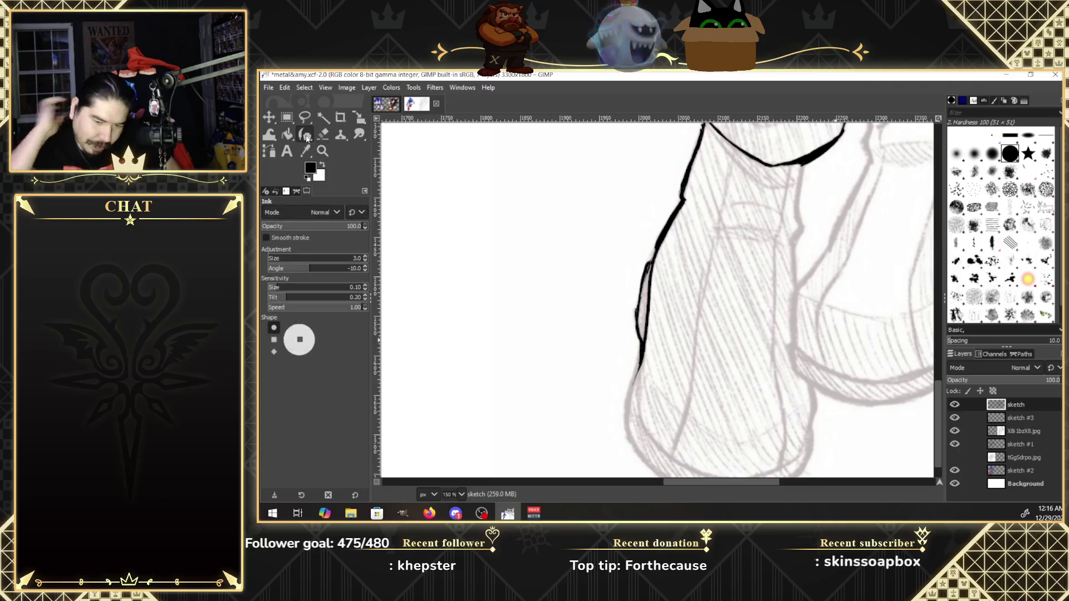
pyautogui.moveTo(648, 268); pyautogui.dragTo(651, 261)
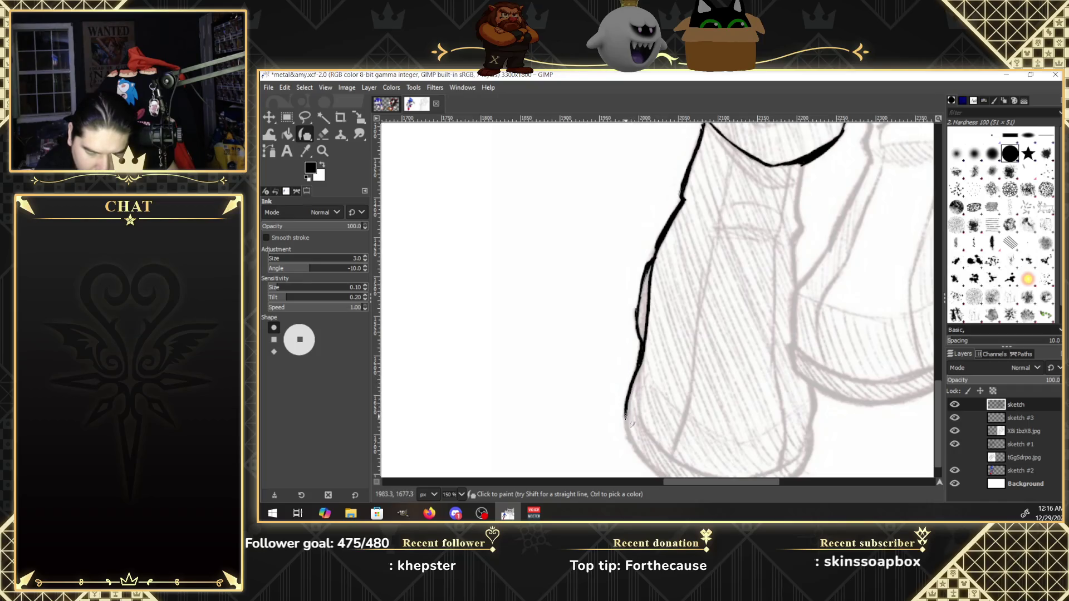
pyautogui.moveTo(626, 423); pyautogui.dragTo(662, 477)
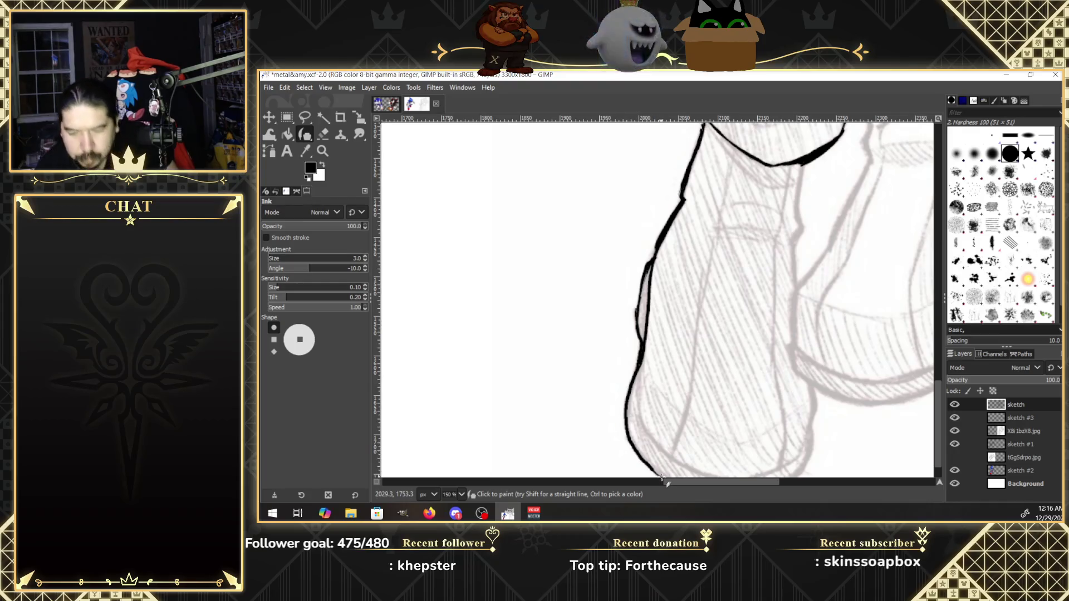
pyautogui.hotkey('shift', 'e')
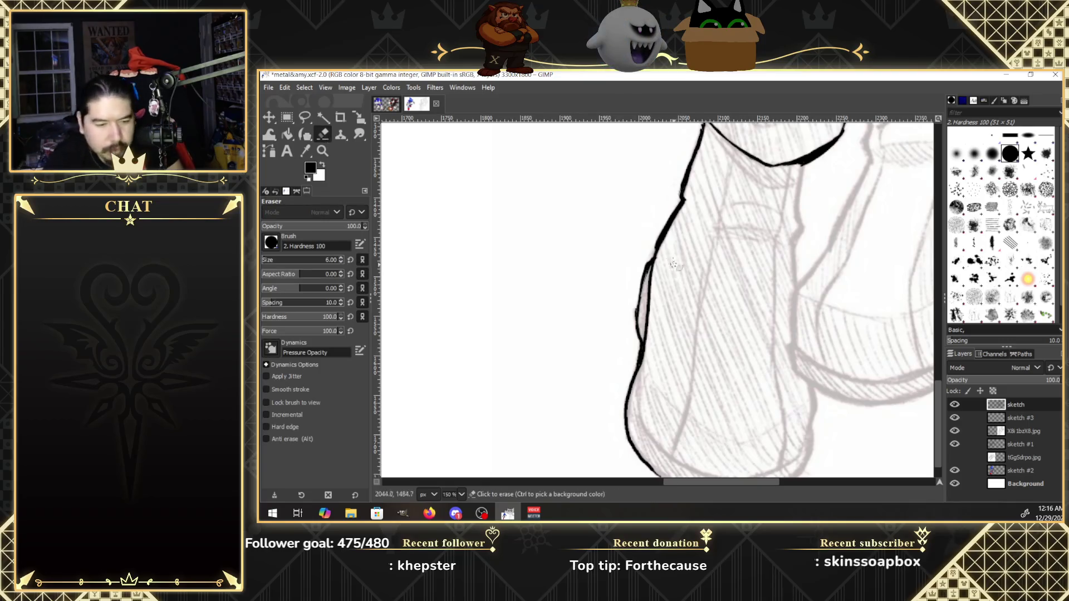
pyautogui.click(658, 262)
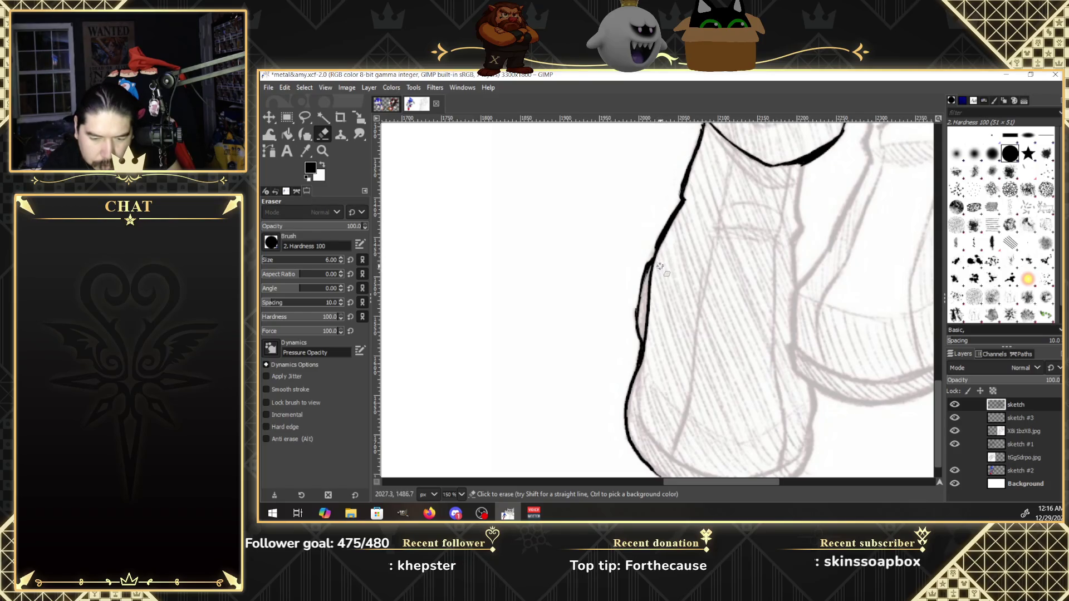
pyautogui.press('k')
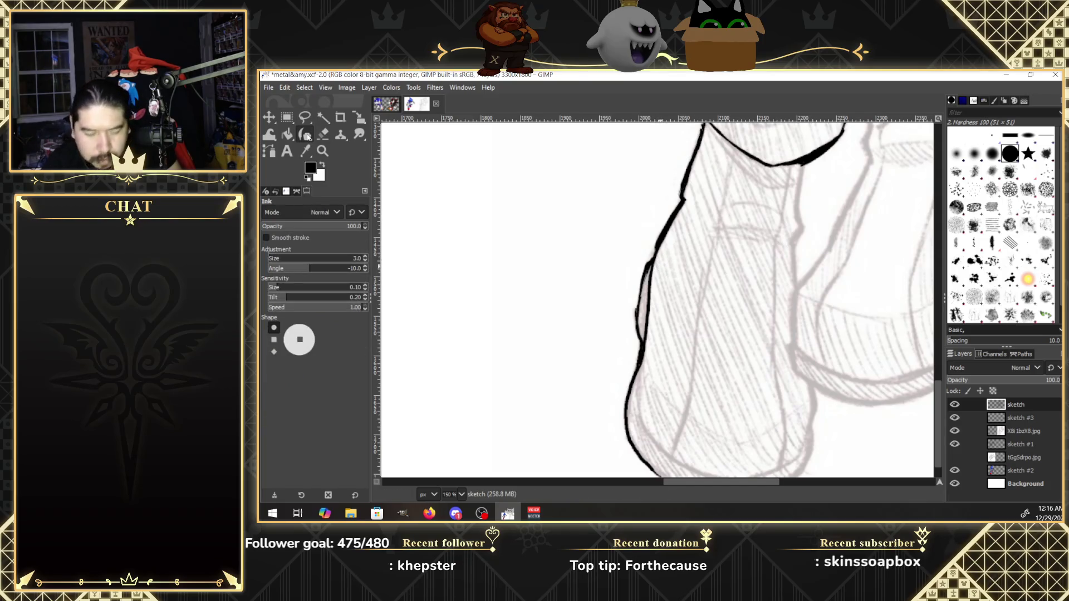
pyautogui.click(657, 246)
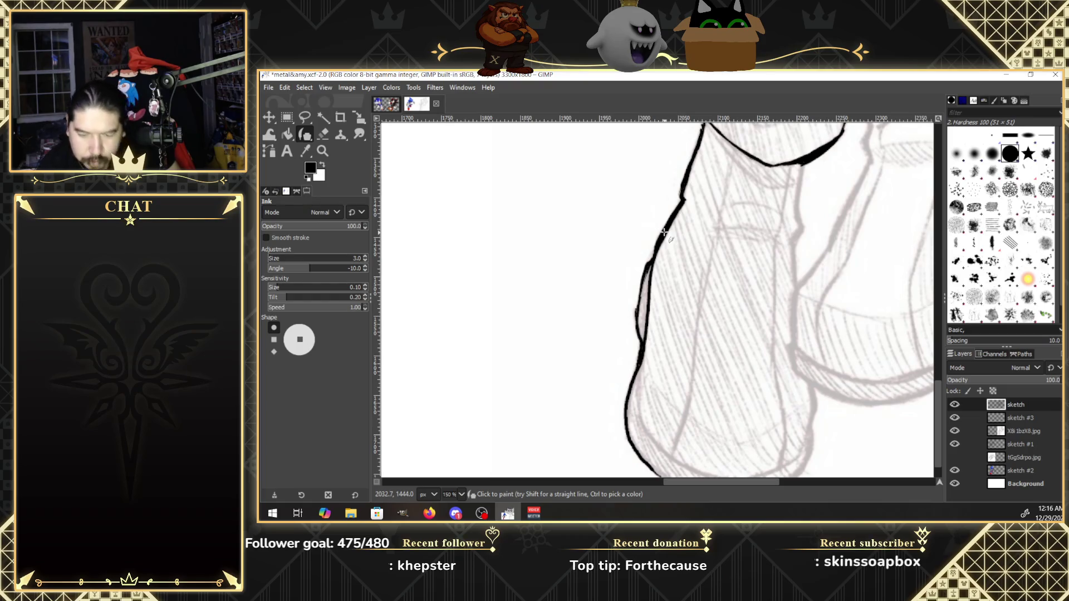
# Ink the leg's right edge and its rounded bottom curve.
pyautogui.scroll(-3, 936, 425)
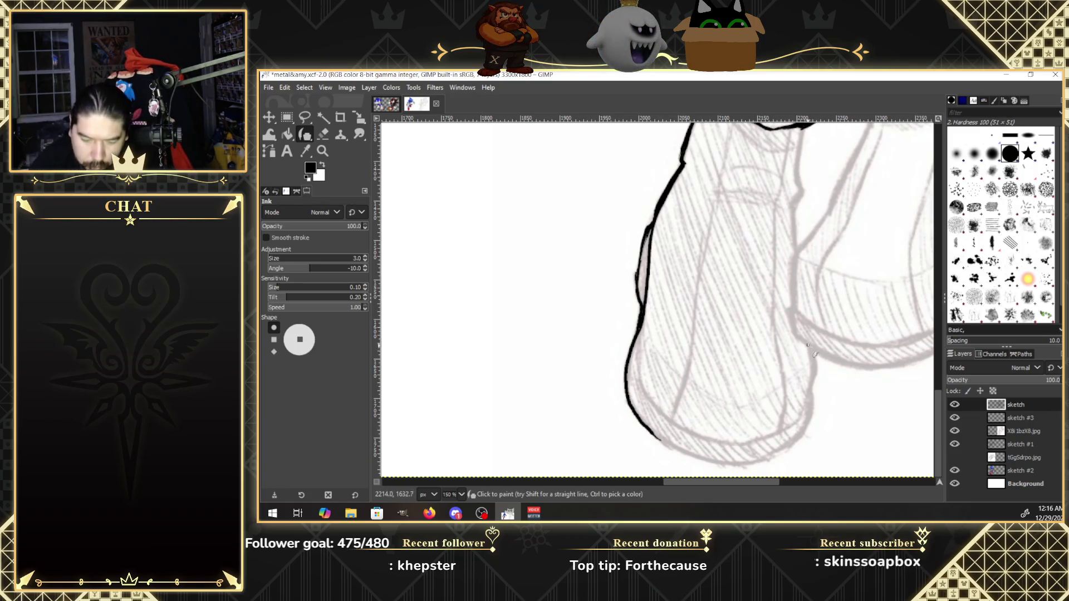
pyautogui.moveTo(808, 345); pyautogui.dragTo(811, 364)
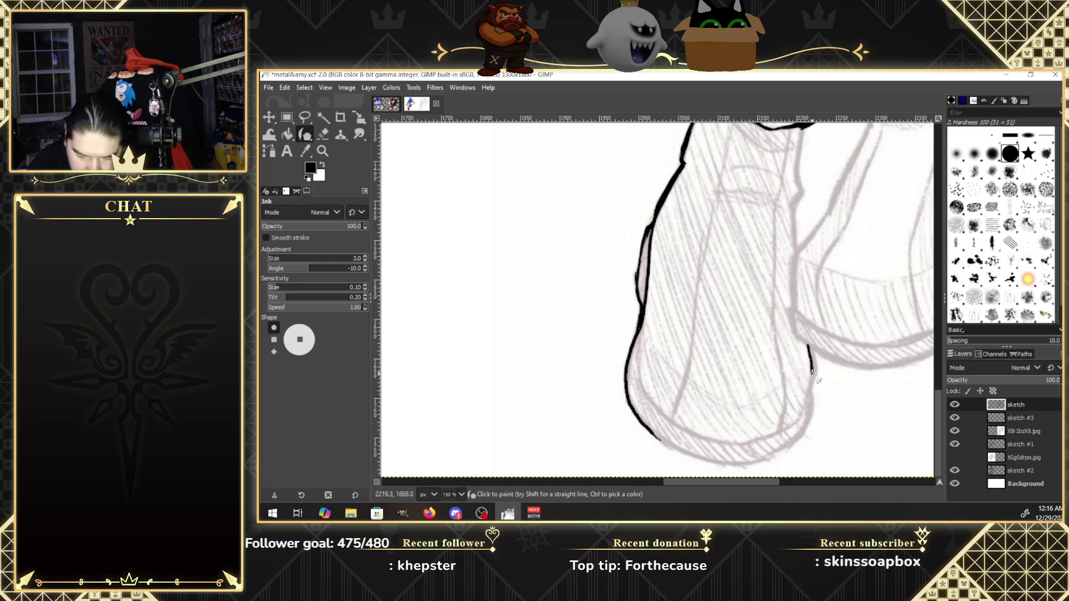
pyautogui.moveTo(801, 422); pyautogui.dragTo(809, 348)
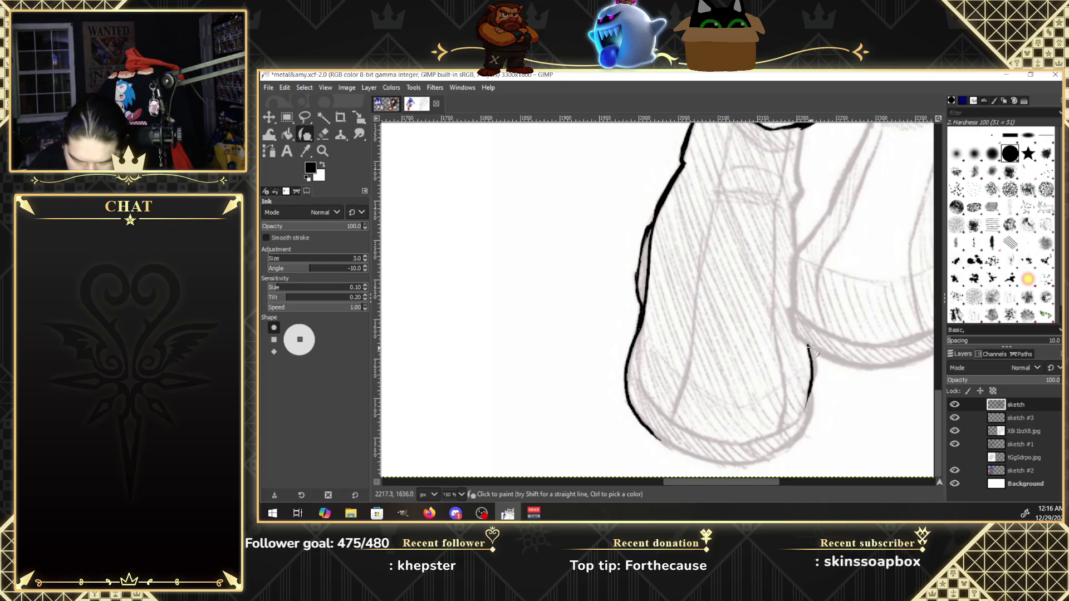
pyautogui.moveTo(808, 346); pyautogui.dragTo(814, 370)
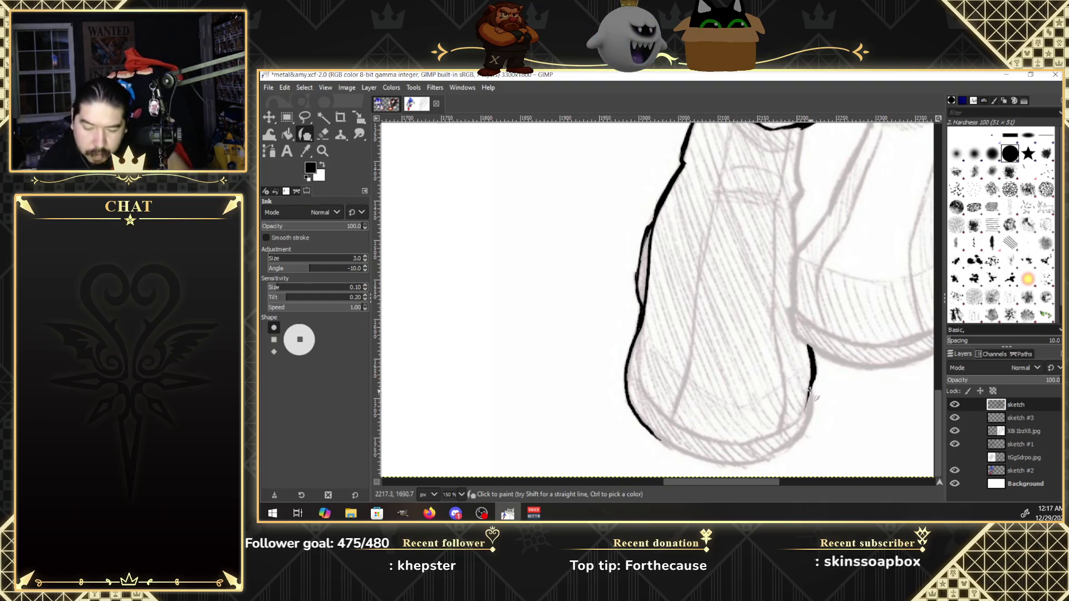
pyautogui.moveTo(810, 391); pyautogui.dragTo(812, 410)
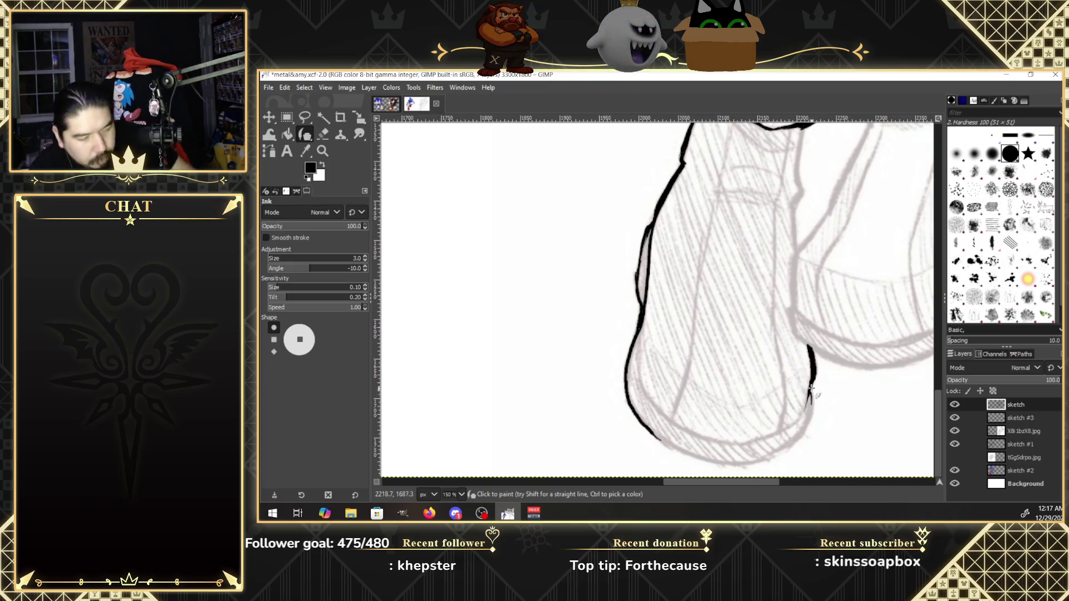
pyautogui.moveTo(810, 394); pyautogui.dragTo(783, 448)
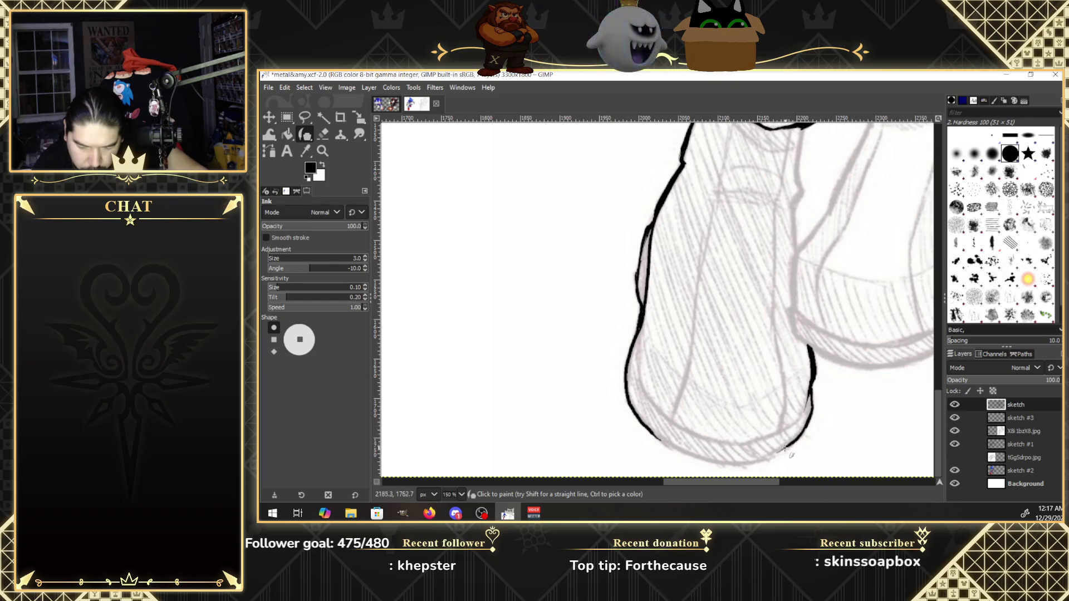
pyautogui.moveTo(773, 454)
pyautogui.mouseDown()
pyautogui.moveTo(741, 463)
pyautogui.moveTo(795, 445)
pyautogui.moveTo(810, 401)
pyautogui.mouseUp()
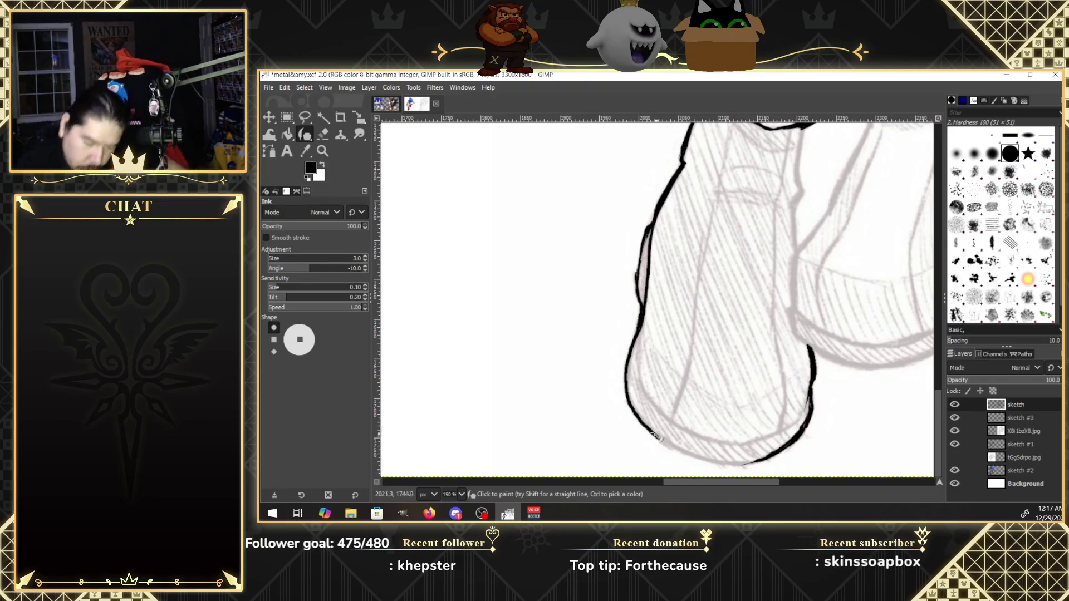
pyautogui.moveTo(656, 438); pyautogui.dragTo(749, 464)
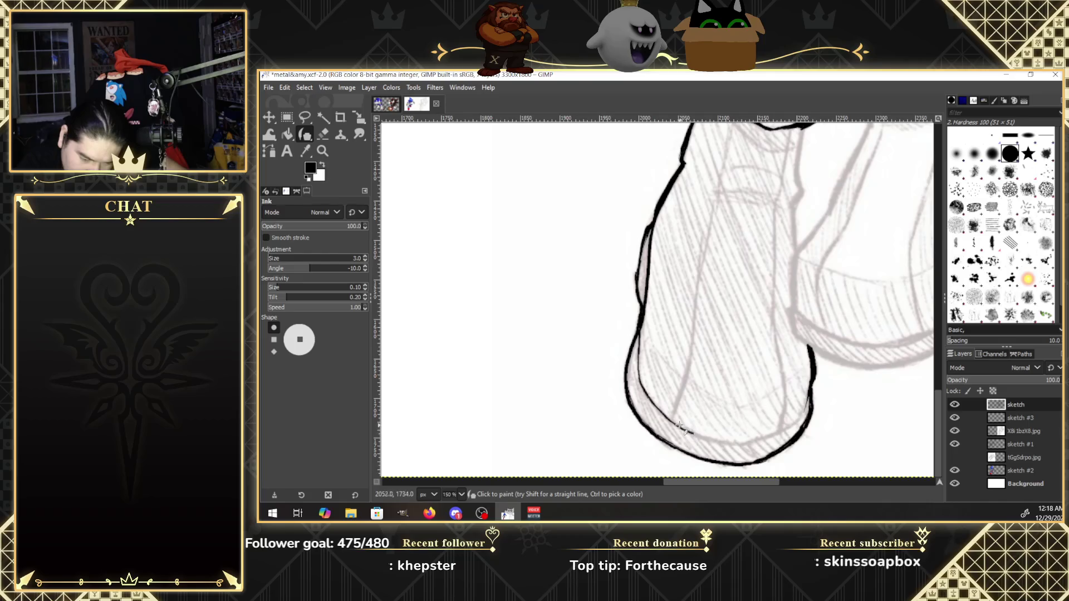
# Add an inner line along the leg's base and join the bottom outline to the right edge.
pyautogui.moveTo(640, 387)
pyautogui.mouseDown()
pyautogui.moveTo(693, 433)
pyautogui.moveTo(780, 437)
pyautogui.mouseUp()
pyautogui.moveTo(748, 444); pyautogui.dragTo(789, 427)
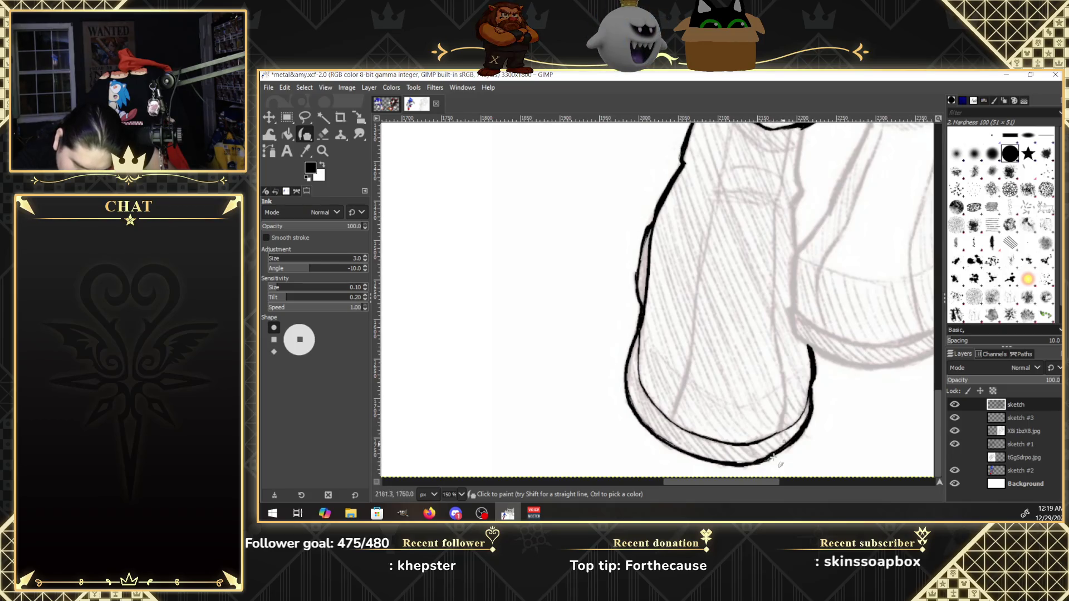
pyautogui.moveTo(766, 459); pyautogui.dragTo(795, 439)
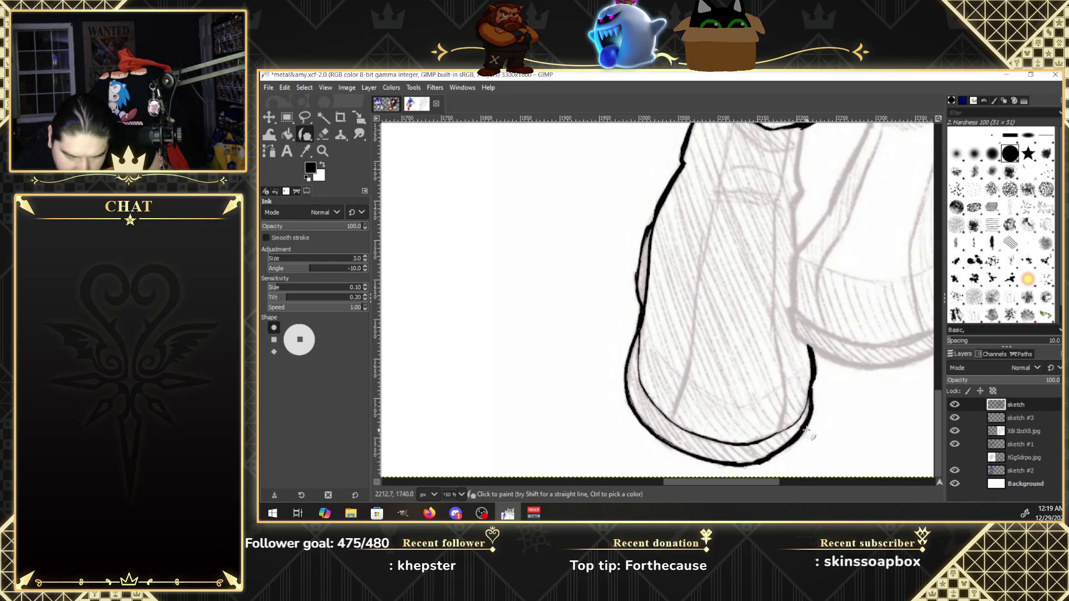
pyautogui.moveTo(937, 391); pyautogui.dragTo(938, 382)
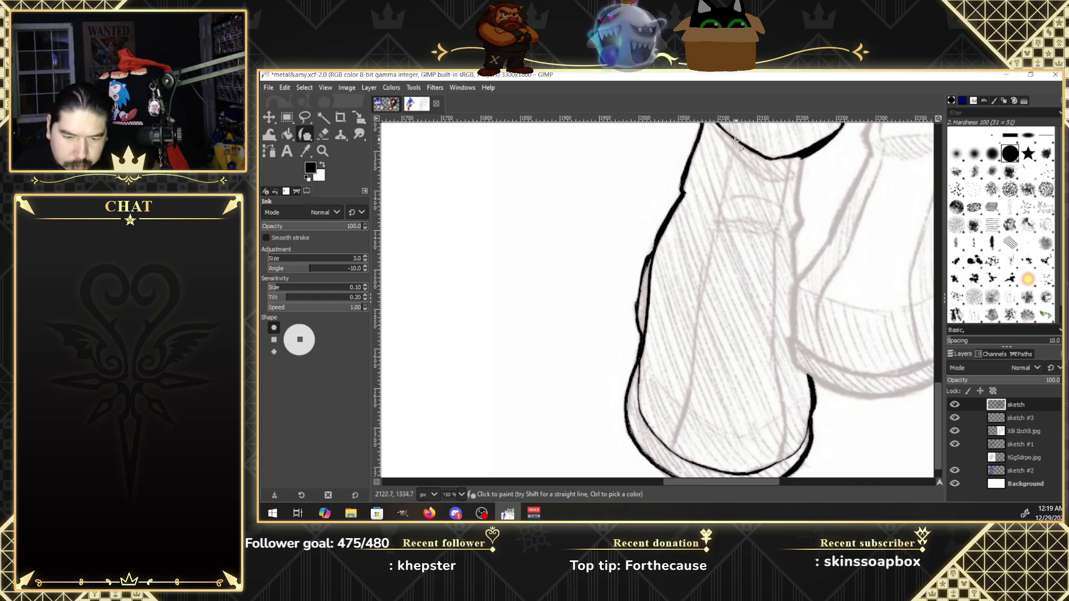
# Draw two long vertical ink lines from the collar down to the leg's base.
pyautogui.moveTo(733, 144); pyautogui.dragTo(716, 232)
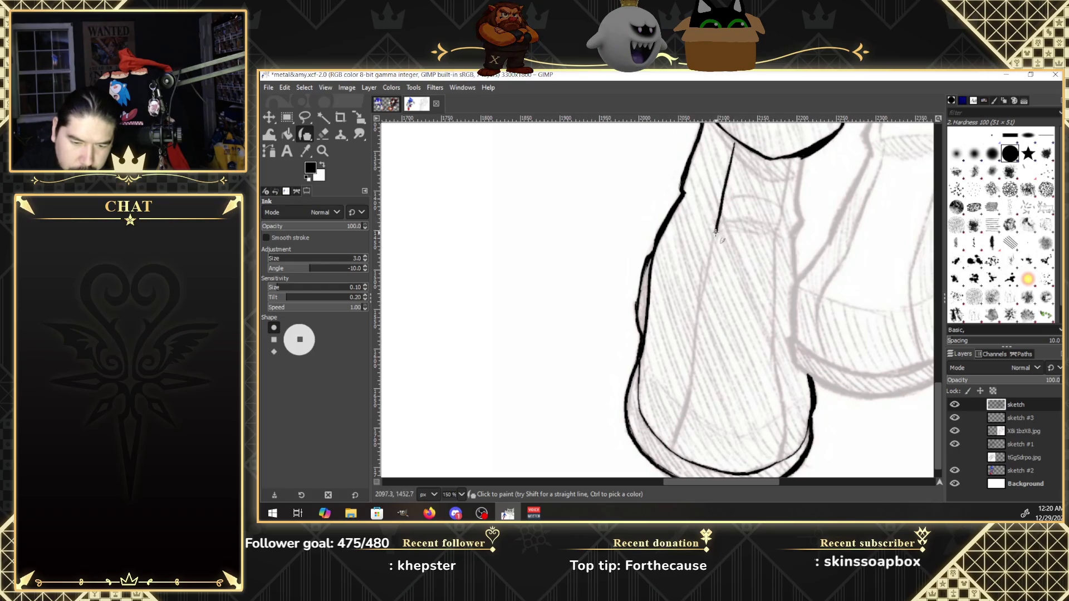
pyautogui.moveTo(705, 273); pyautogui.dragTo(668, 449)
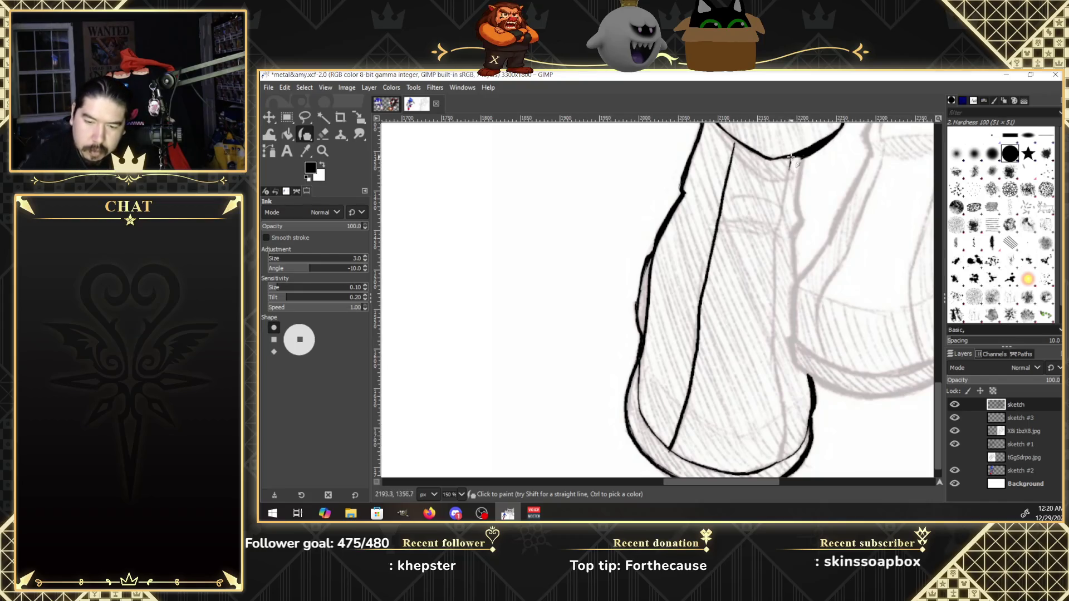
pyautogui.moveTo(790, 160); pyautogui.dragTo(773, 354)
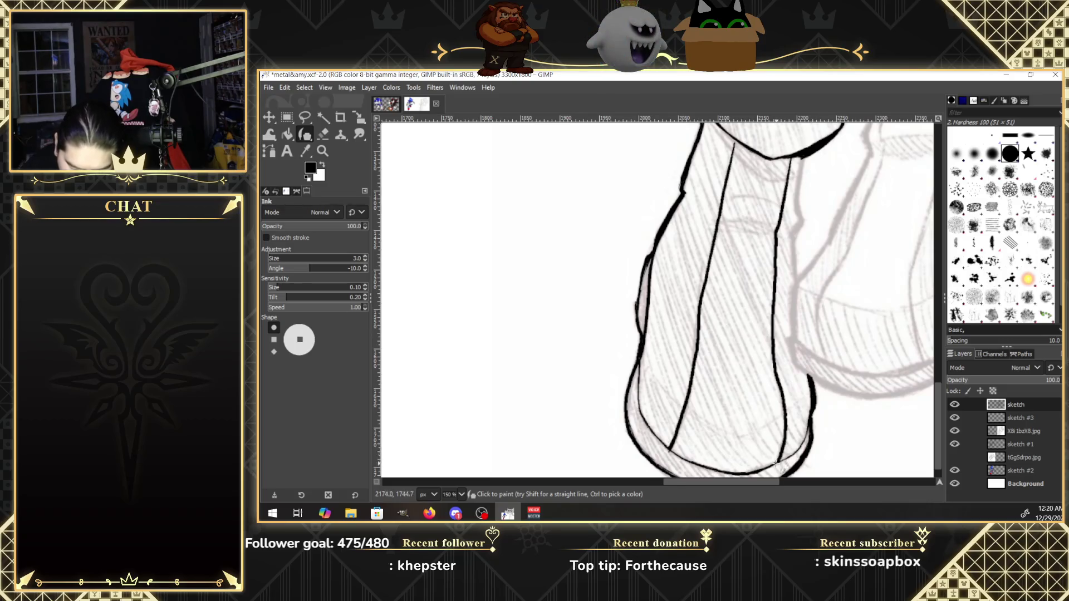
pyautogui.moveTo(780, 454); pyautogui.dragTo(781, 463)
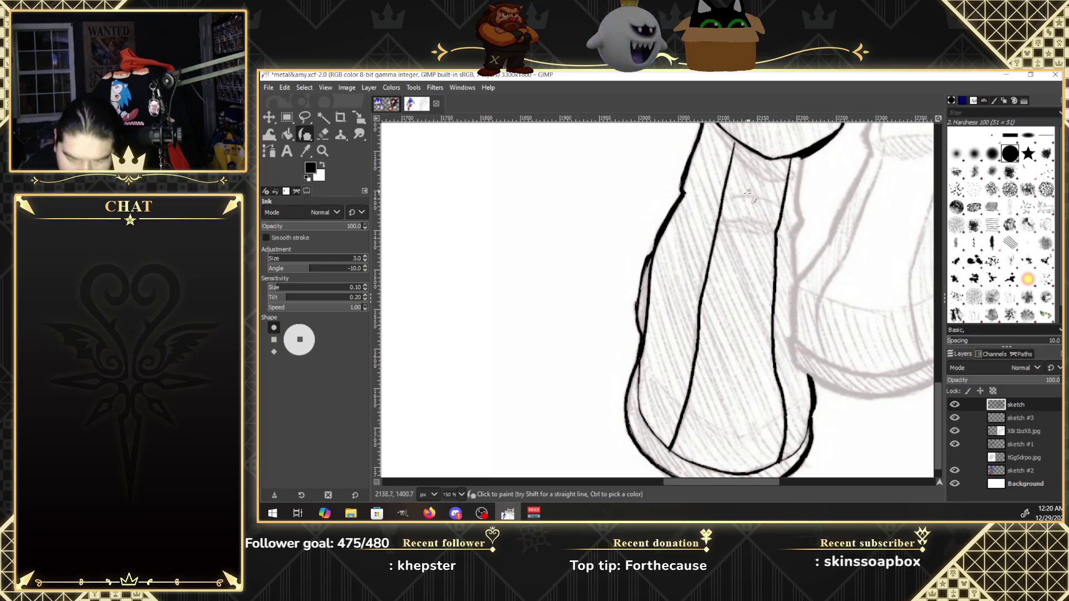
# Ink short crosswise hatching strokes across the leg.
pyautogui.moveTo(730, 196); pyautogui.dragTo(788, 211)
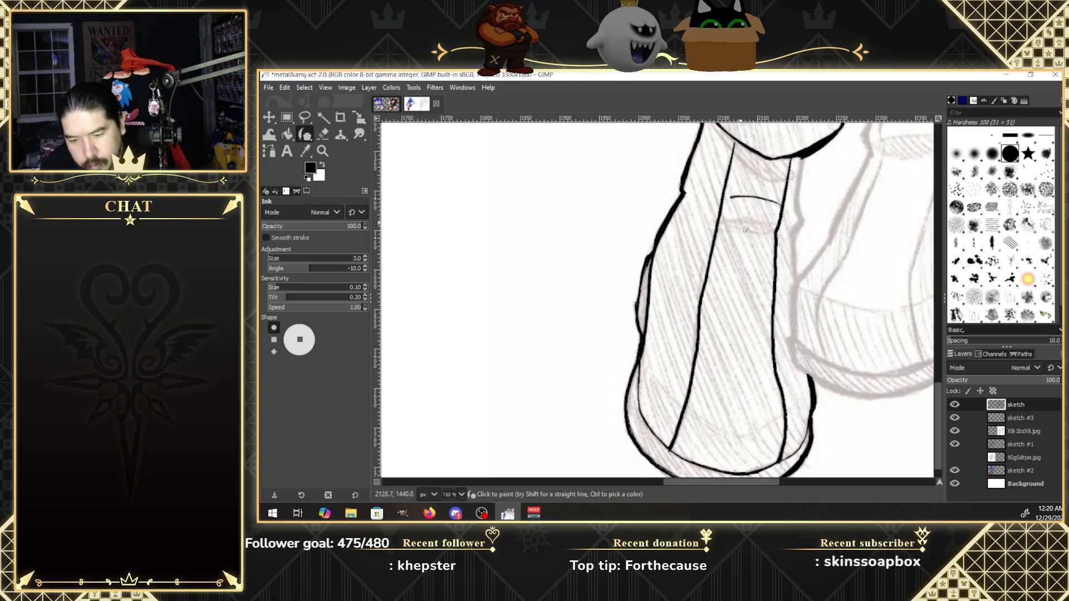
pyautogui.moveTo(777, 225); pyautogui.dragTo(750, 223)
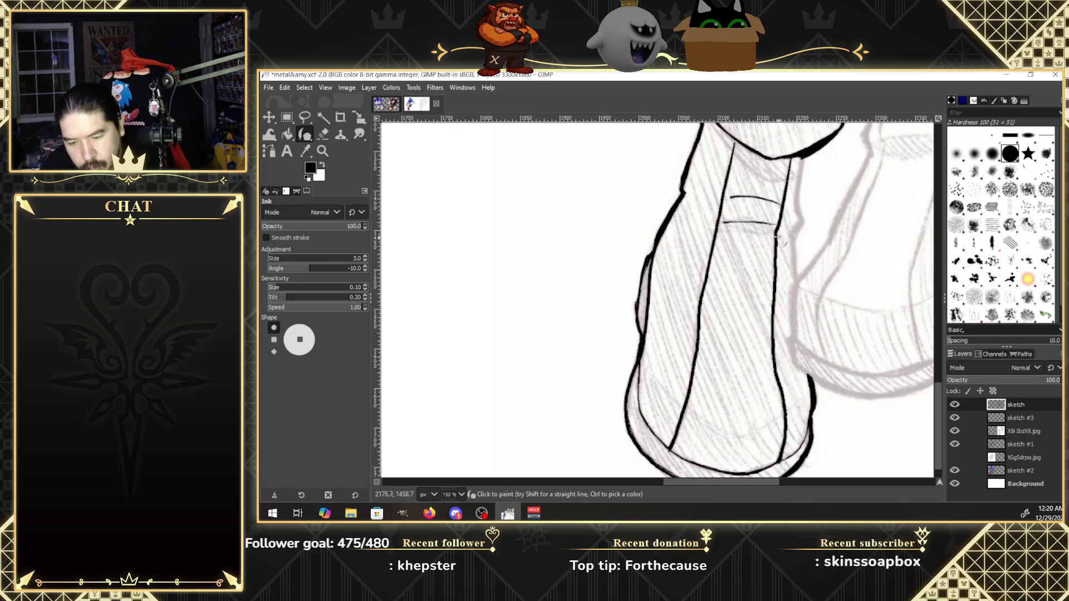
pyautogui.moveTo(783, 241); pyautogui.dragTo(752, 232)
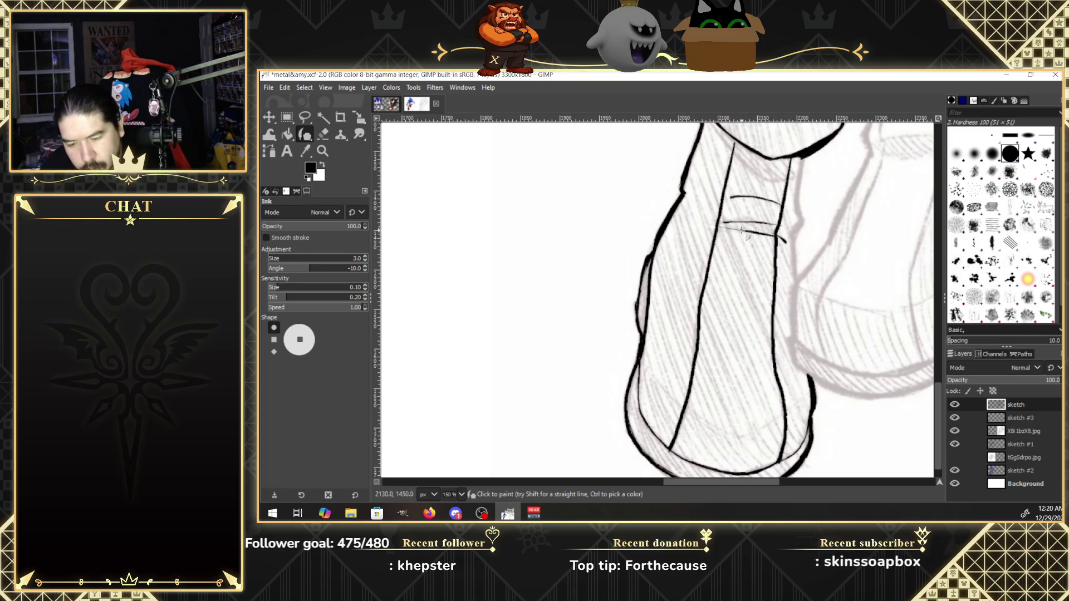
pyautogui.moveTo(780, 239); pyautogui.dragTo(760, 229)
pyautogui.moveTo(779, 238); pyautogui.dragTo(763, 229)
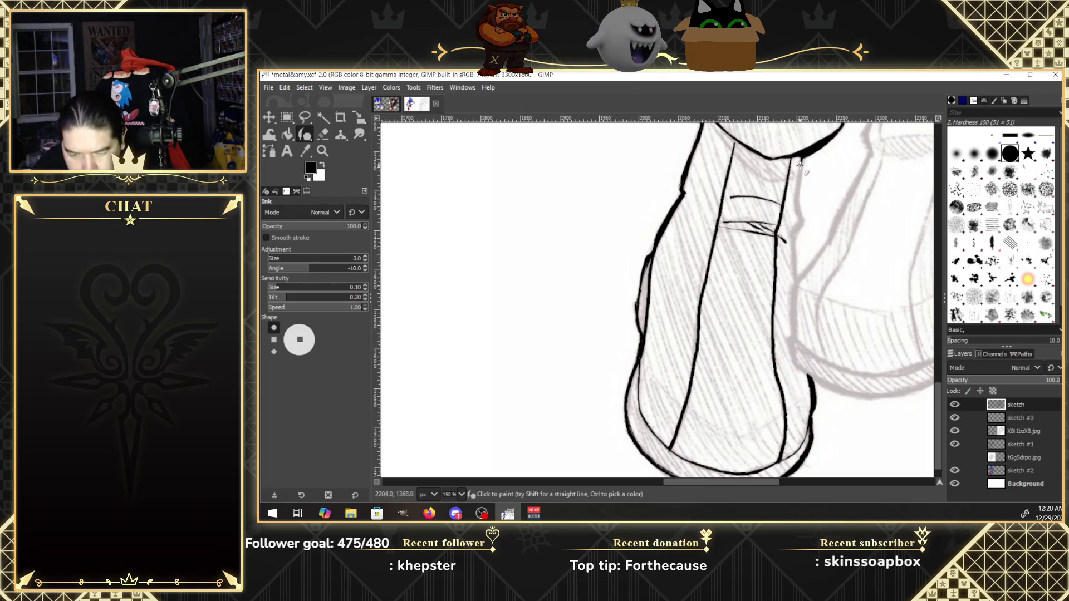
# Extend and darken the ink line along the leg's right edge.
pyautogui.moveTo(796, 198); pyautogui.dragTo(801, 222)
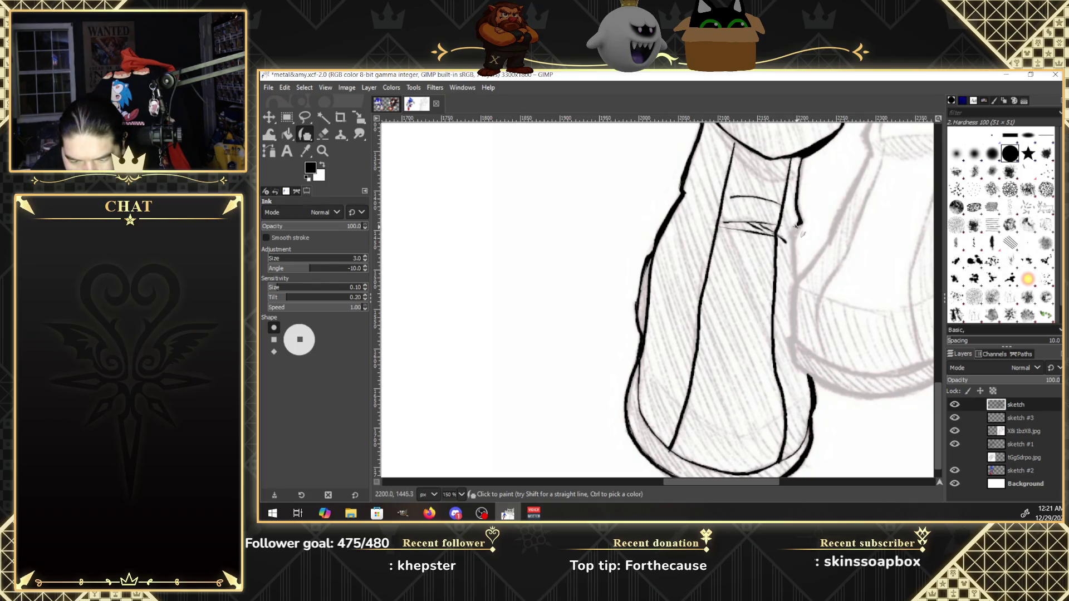
pyautogui.moveTo(792, 234)
pyautogui.mouseDown()
pyautogui.moveTo(793, 289)
pyautogui.moveTo(794, 257)
pyautogui.mouseUp()
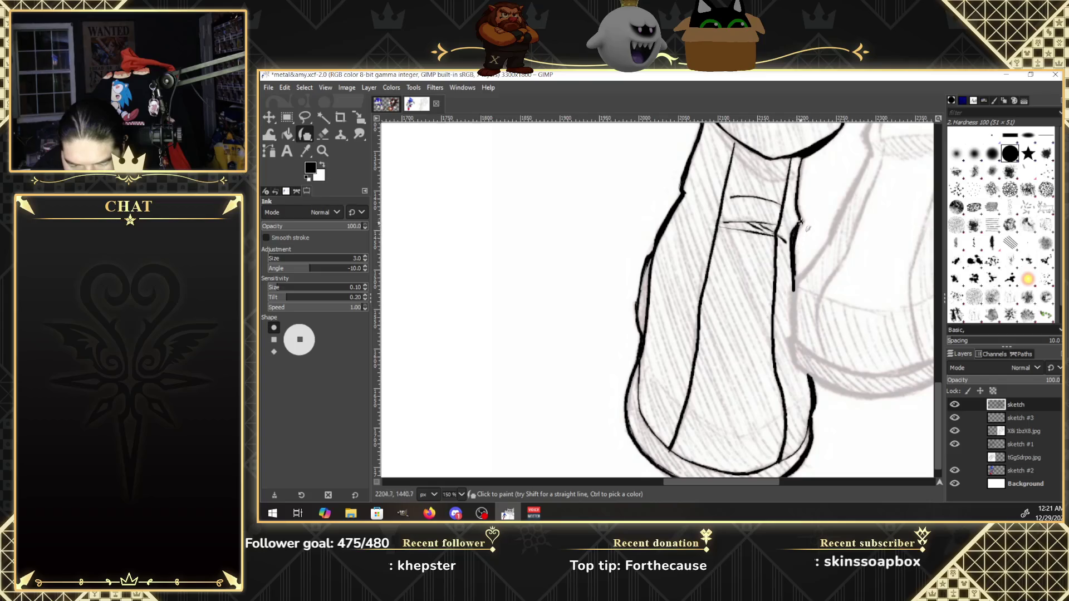
pyautogui.moveTo(793, 251); pyautogui.dragTo(800, 165)
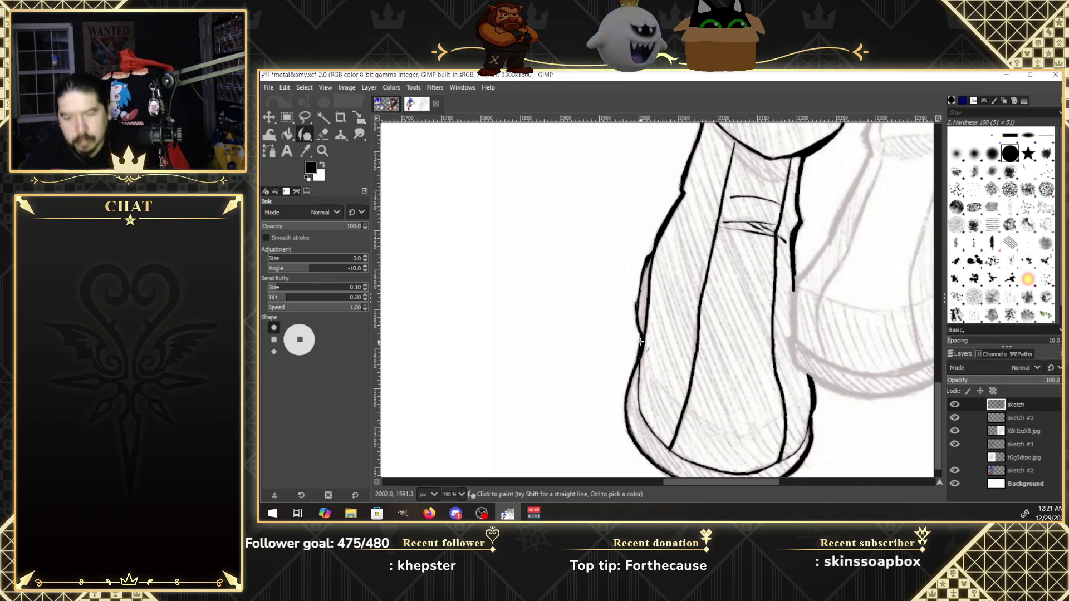
pyautogui.moveTo(777, 482); pyautogui.dragTo(804, 491)
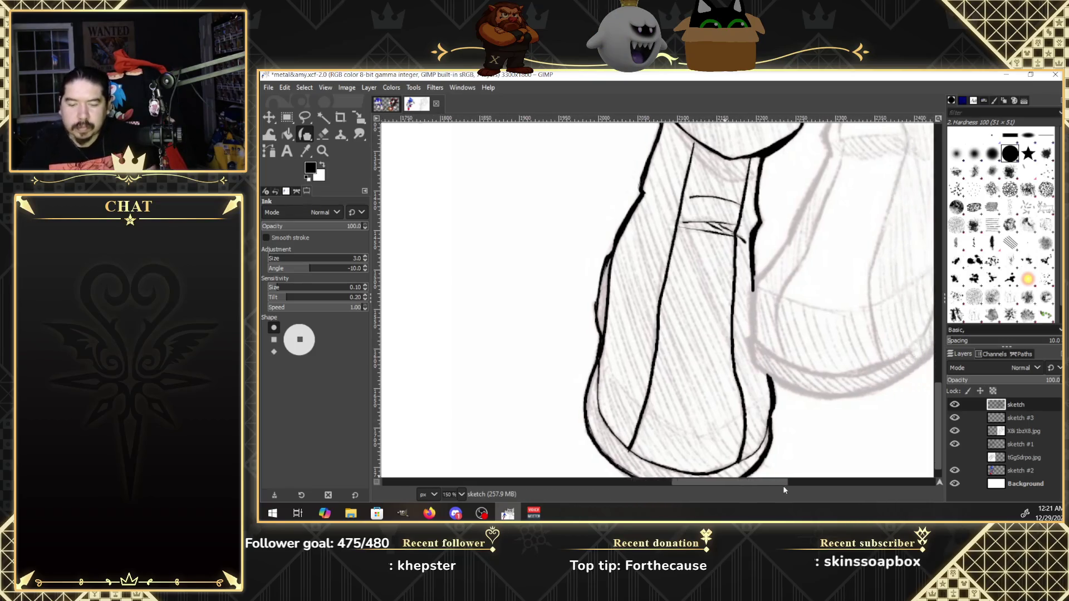
# Ink a long line along the arm's edge and a short stroke on the sleeve edge.
pyautogui.moveTo(940, 407); pyautogui.dragTo(935, 392)
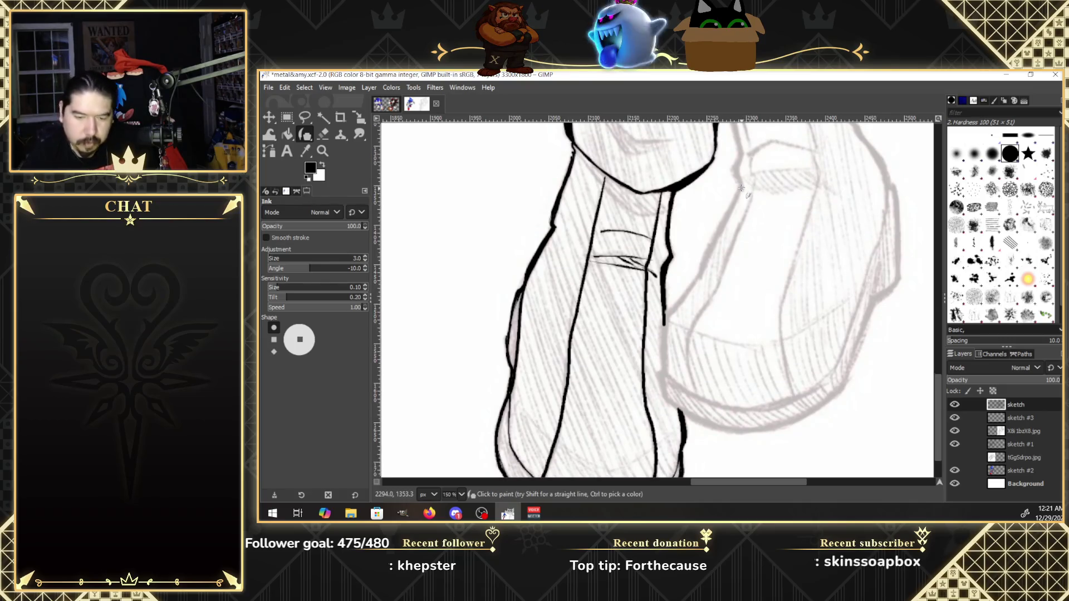
pyautogui.moveTo(741, 189); pyautogui.dragTo(682, 300)
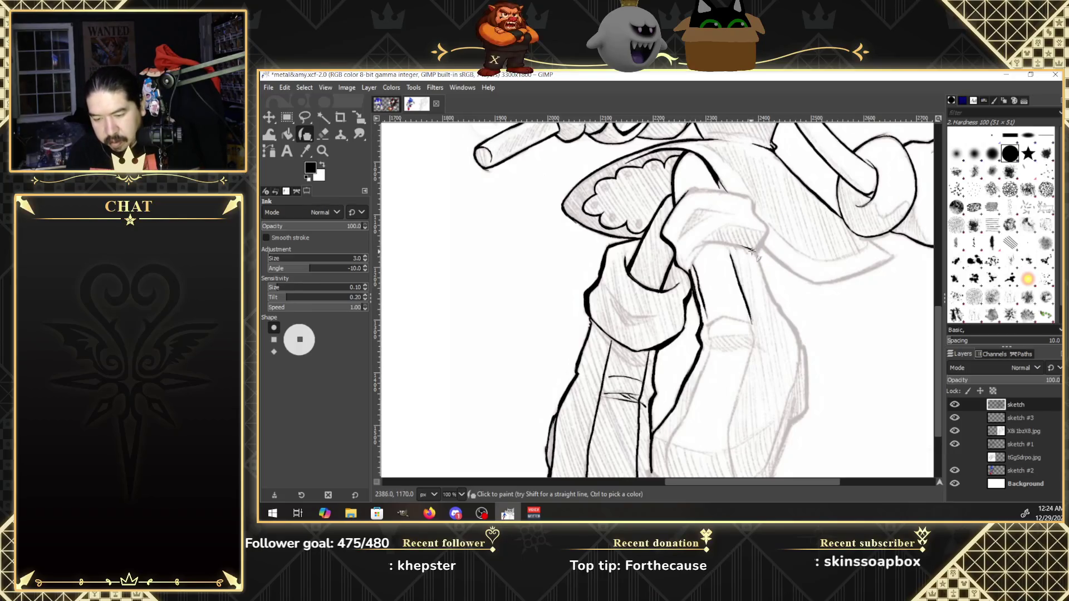
pyautogui.moveTo(688, 251); pyautogui.dragTo(711, 244)
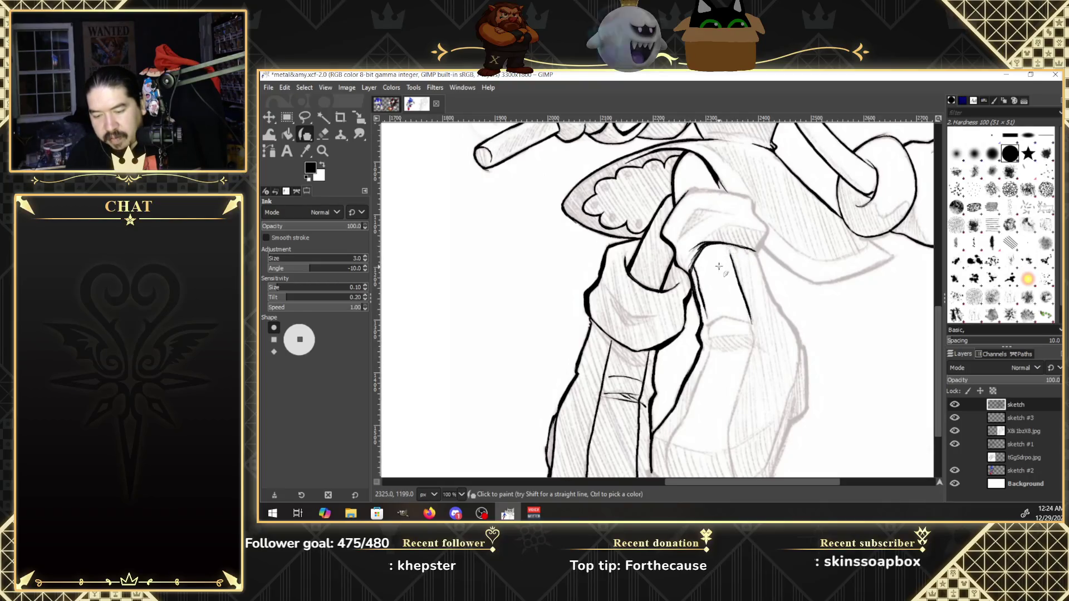
pyautogui.click(323, 134)
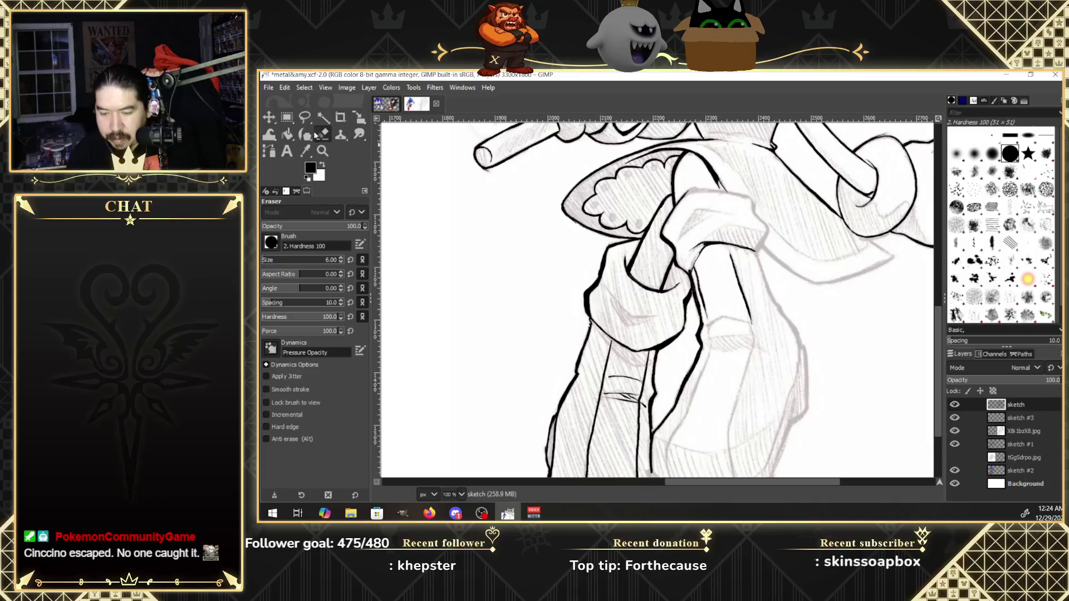
# Dab a small ink mark with the Ink tool where the sleeve edge folds over the leg.
pyautogui.click(305, 134)
pyautogui.click(714, 242)
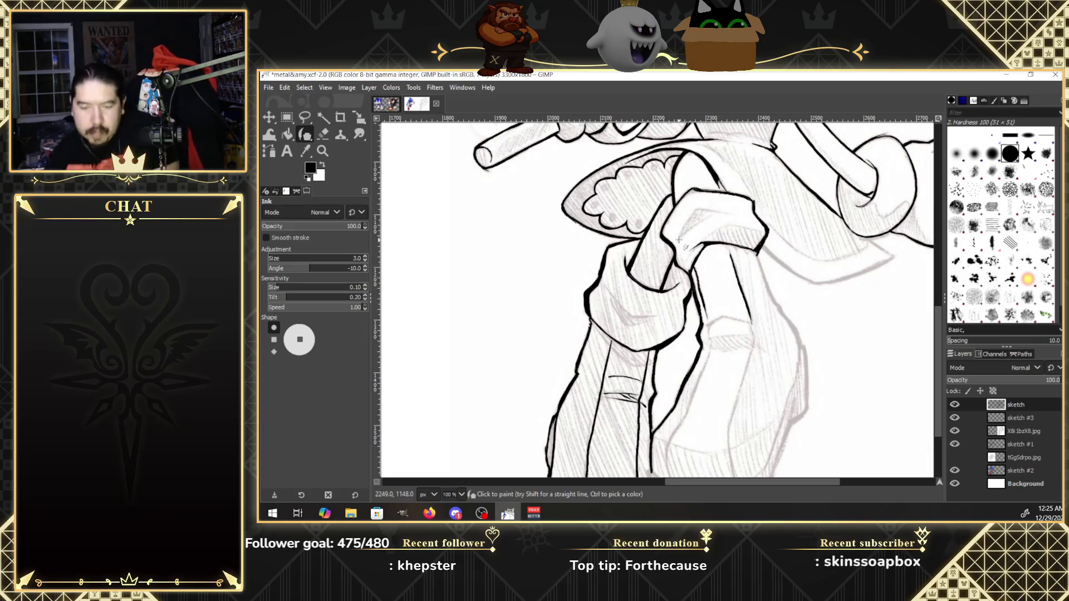
# Ink two diagonal fold lines at the cuff and a line running along the sleeve.
pyautogui.moveTo(678, 240); pyautogui.dragTo(711, 207)
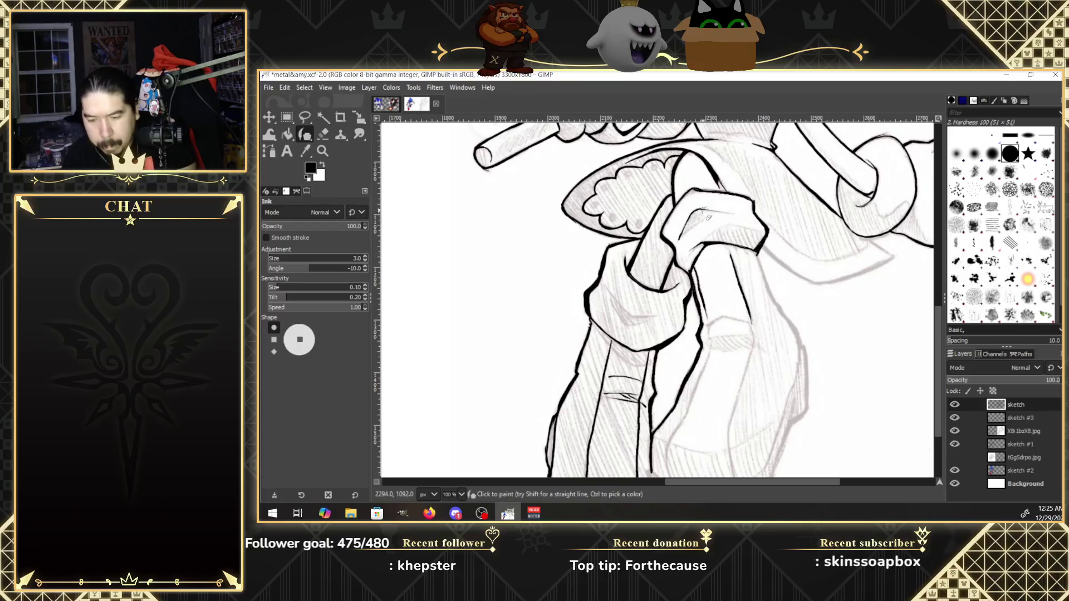
pyautogui.moveTo(679, 240); pyautogui.dragTo(729, 212)
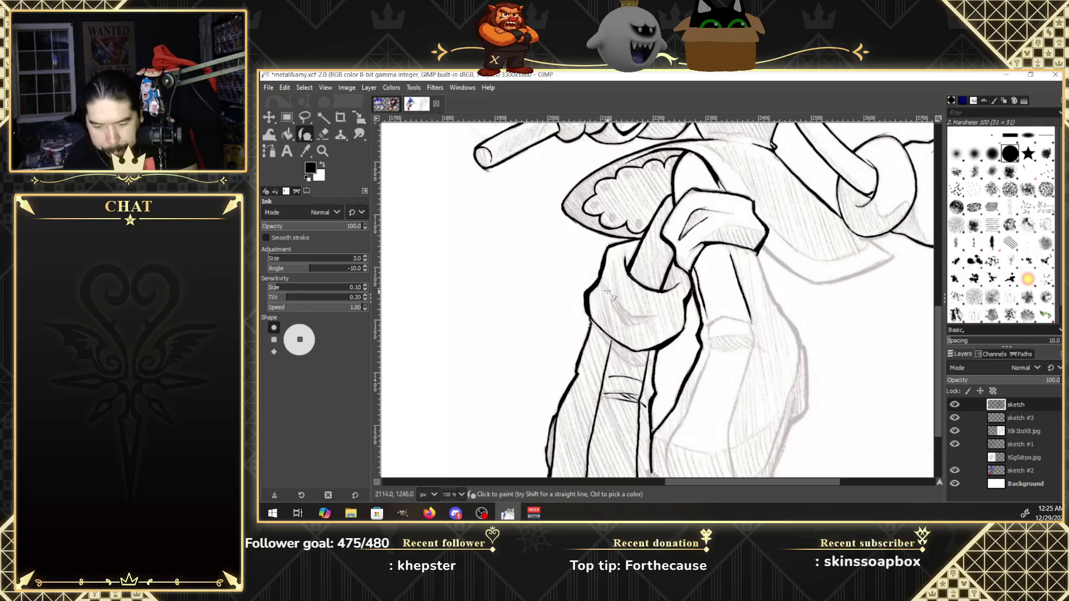
pyautogui.moveTo(607, 288); pyautogui.dragTo(618, 304)
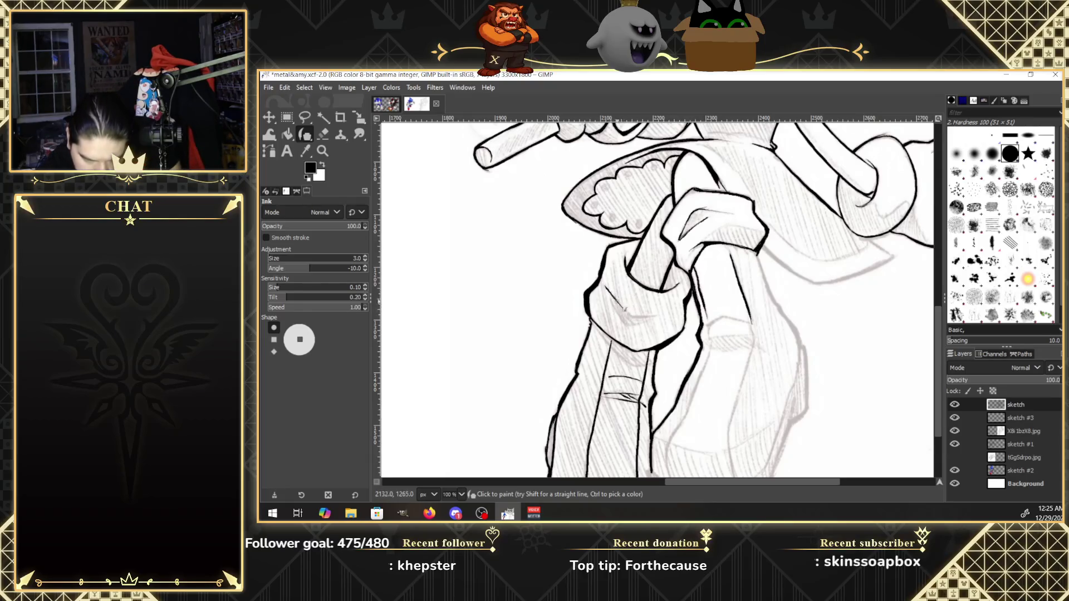
pyautogui.moveTo(621, 317); pyautogui.dragTo(652, 324)
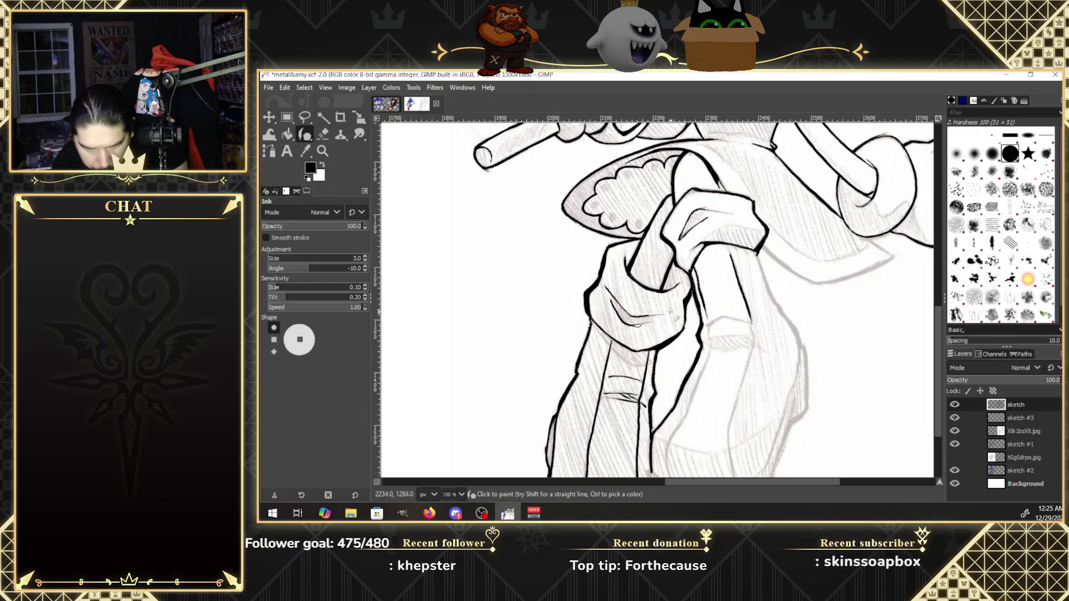
# Extend the ink line below the hand down and right along the arm's right contour.
pyautogui.click(324, 135)
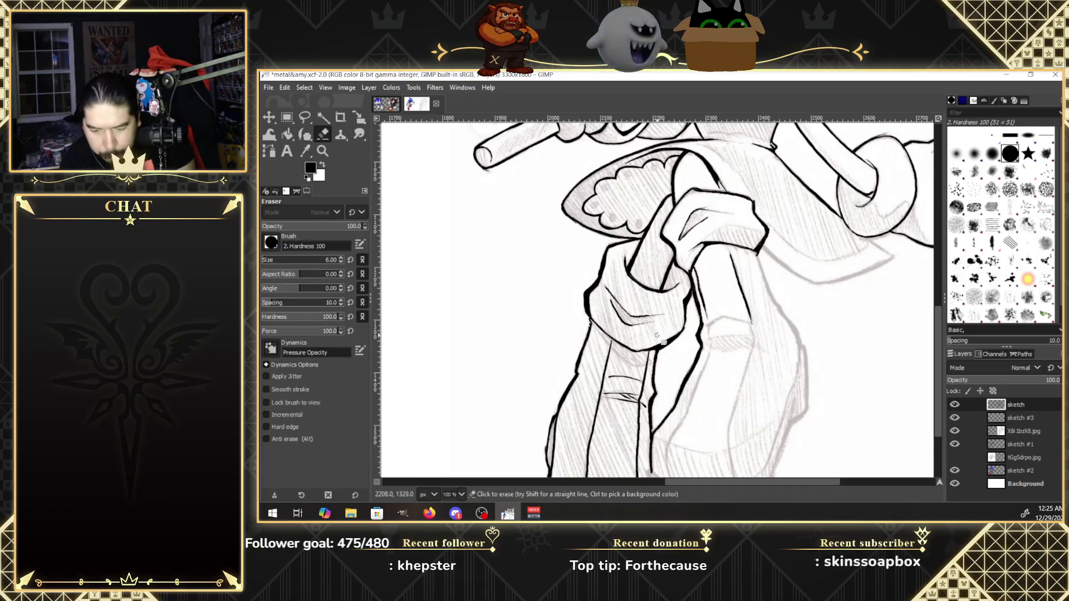
pyautogui.click(306, 134)
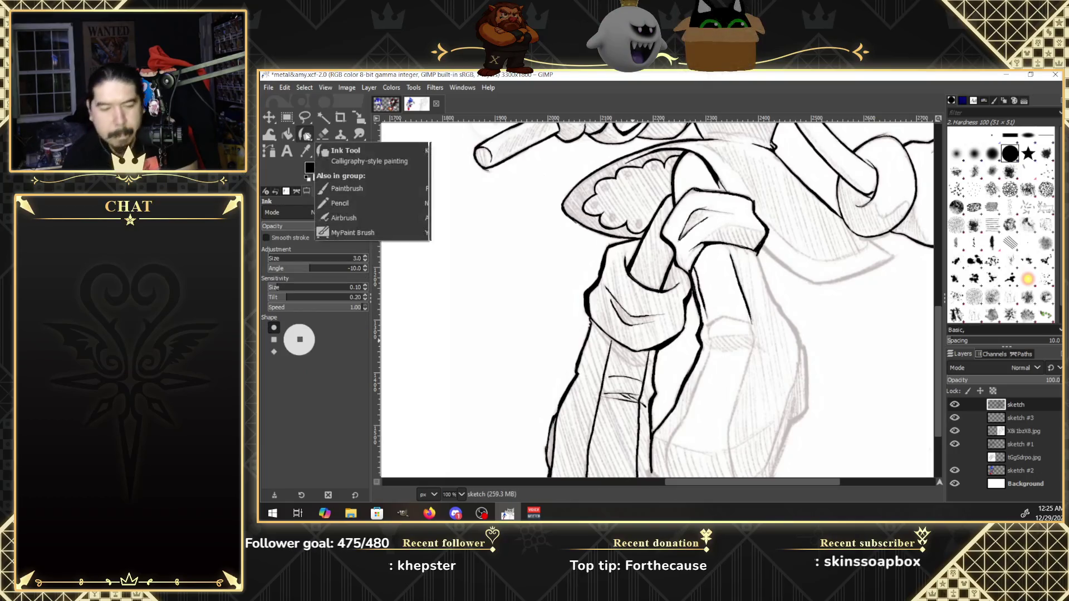
pyautogui.moveTo(756, 252); pyautogui.dragTo(759, 261)
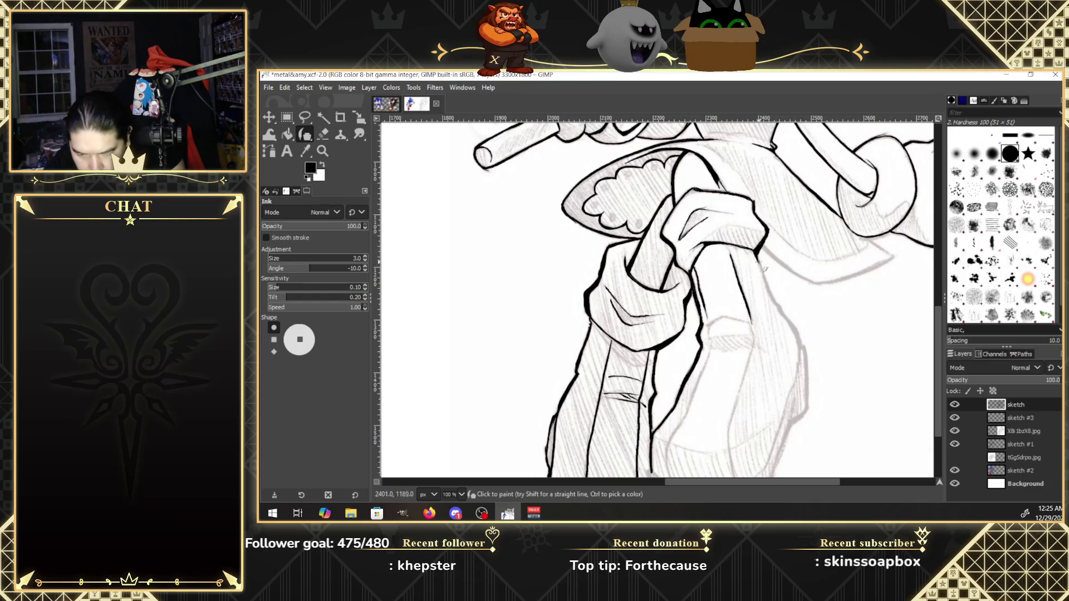
pyautogui.moveTo(761, 270); pyautogui.dragTo(775, 301)
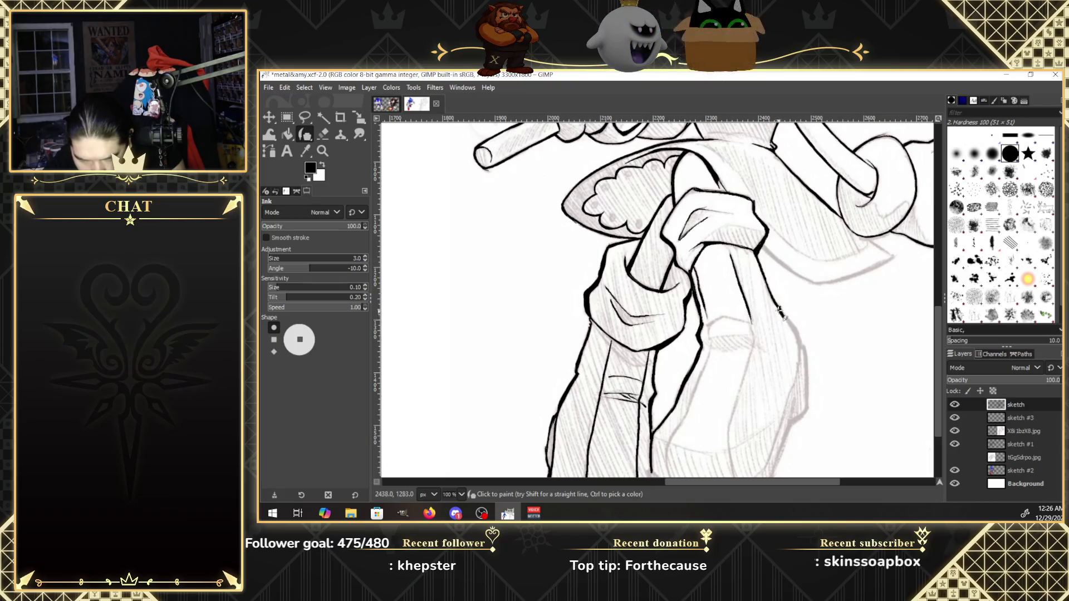
pyautogui.moveTo(780, 313); pyautogui.dragTo(800, 352)
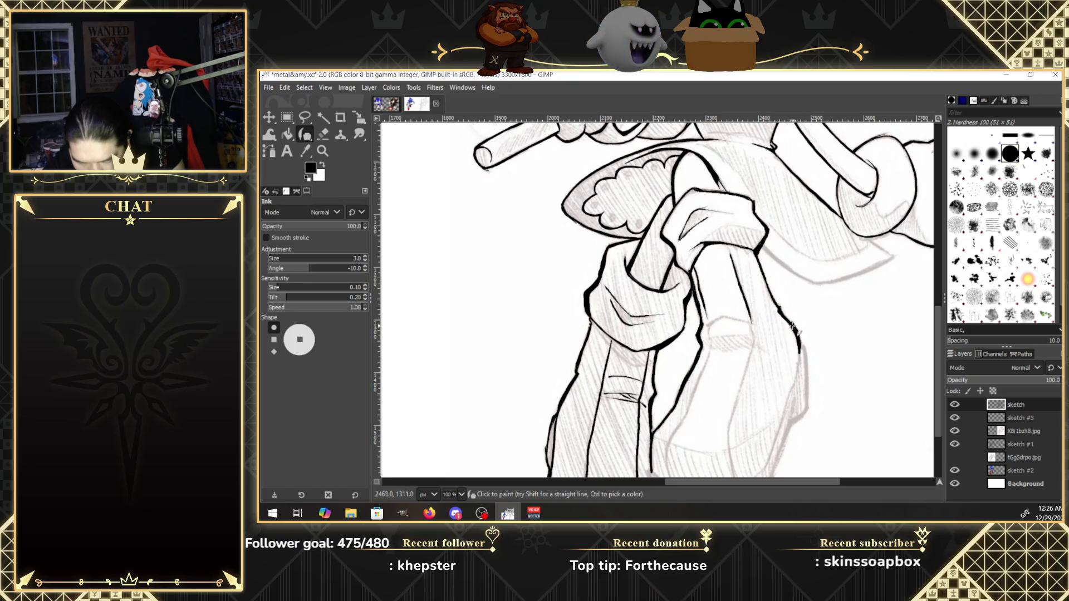
pyautogui.hotkey('shift', 'e')
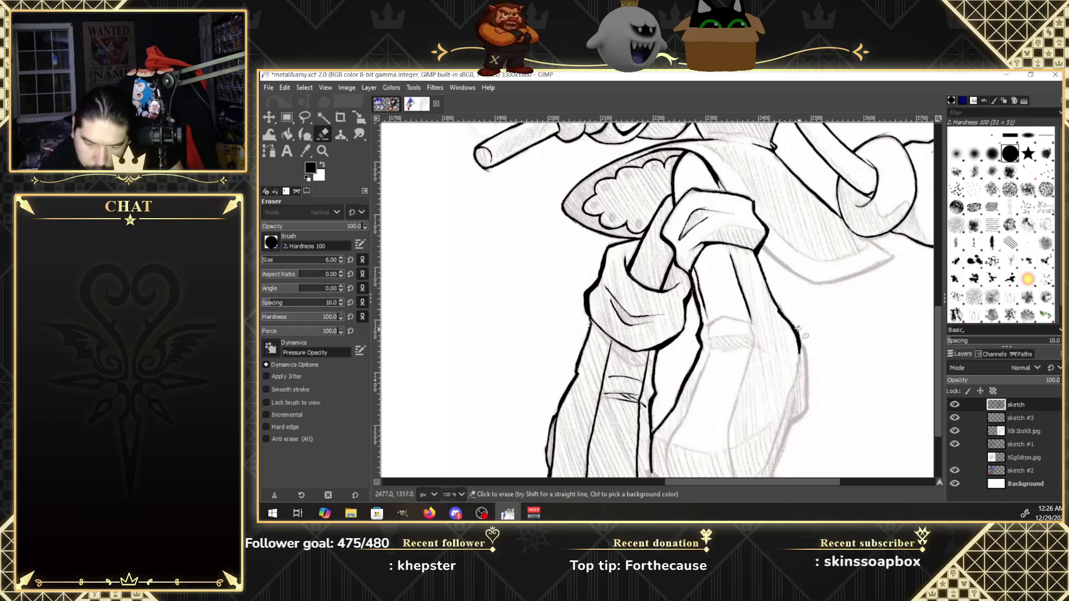
pyautogui.click(307, 137)
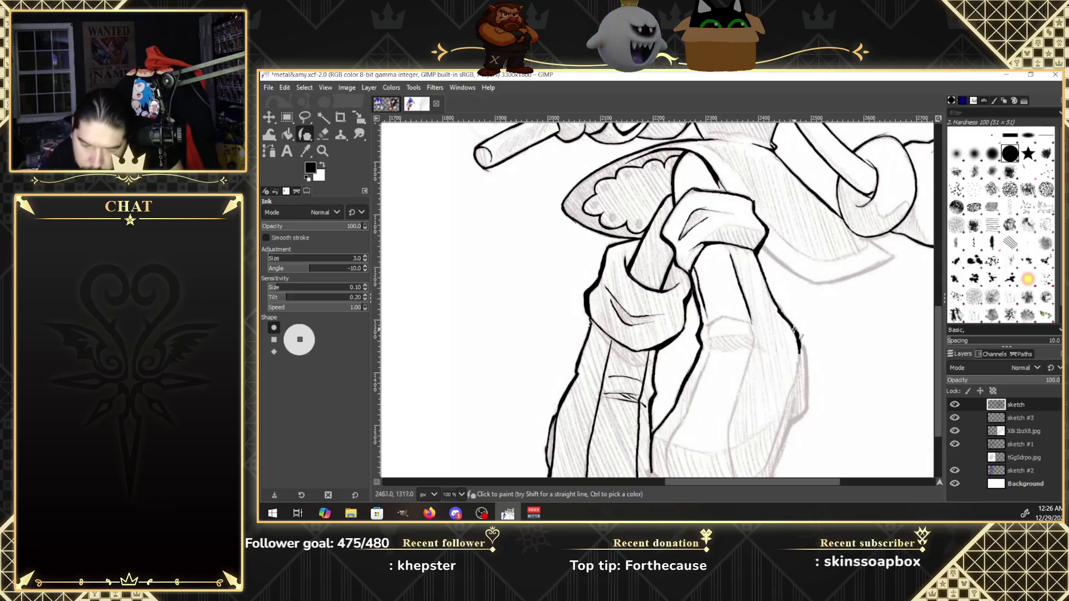
pyautogui.moveTo(796, 333); pyautogui.dragTo(797, 350)
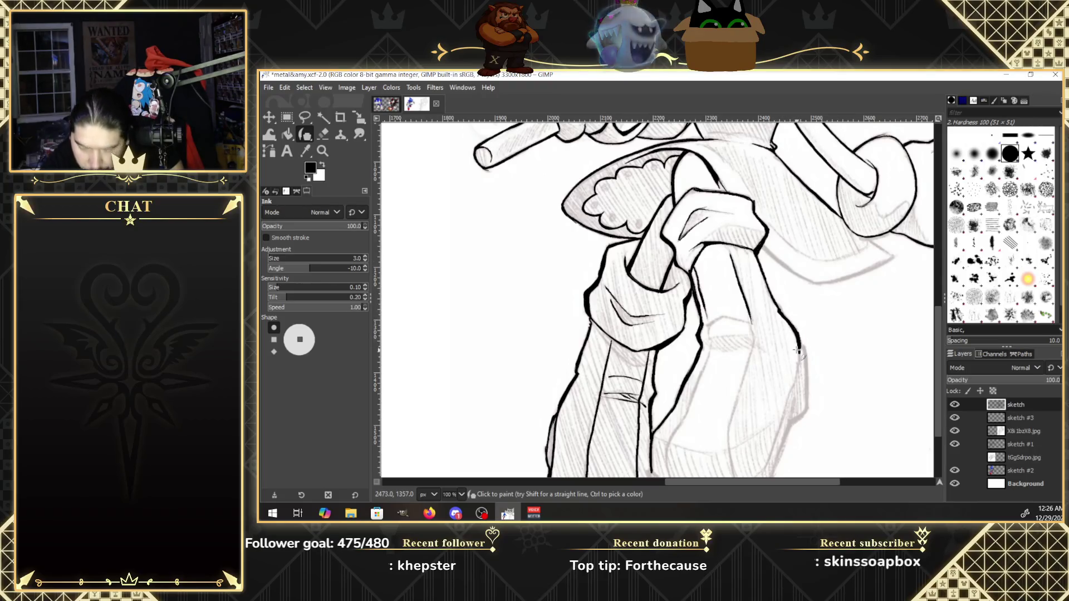
pyautogui.scroll(-2, 802, 345)
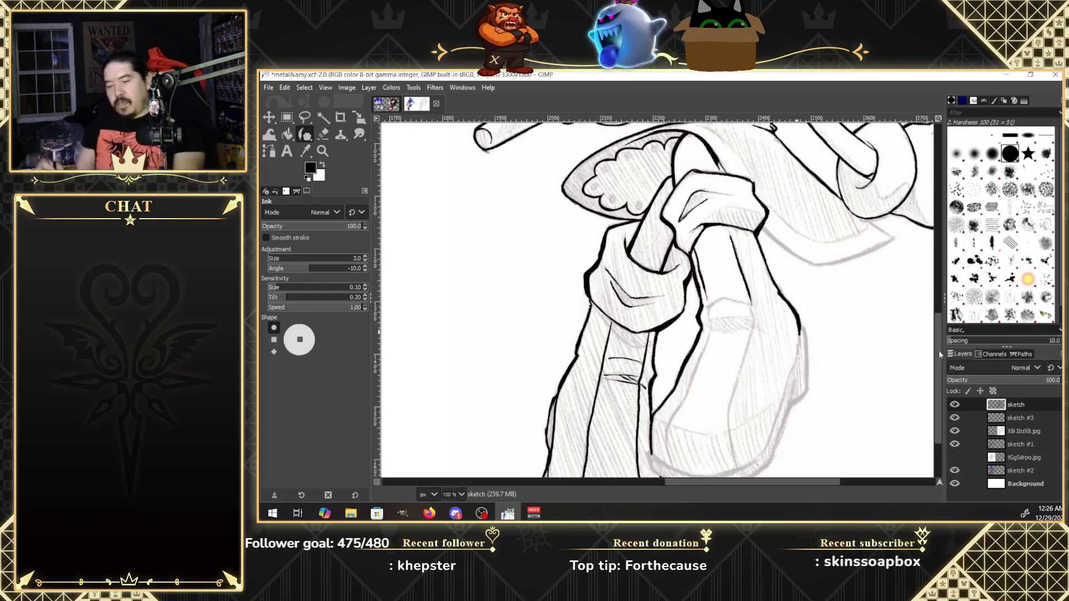
# Ink and thicken the limb's right contour below the hand.
pyautogui.scroll(-2, 818, 334)
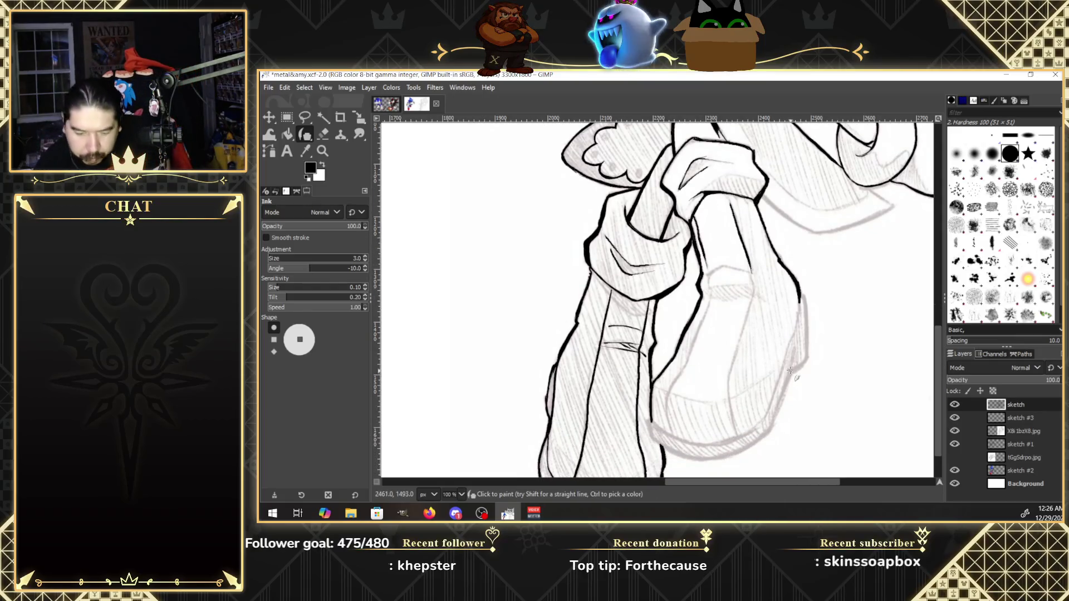
pyautogui.moveTo(788, 370); pyautogui.dragTo(770, 429)
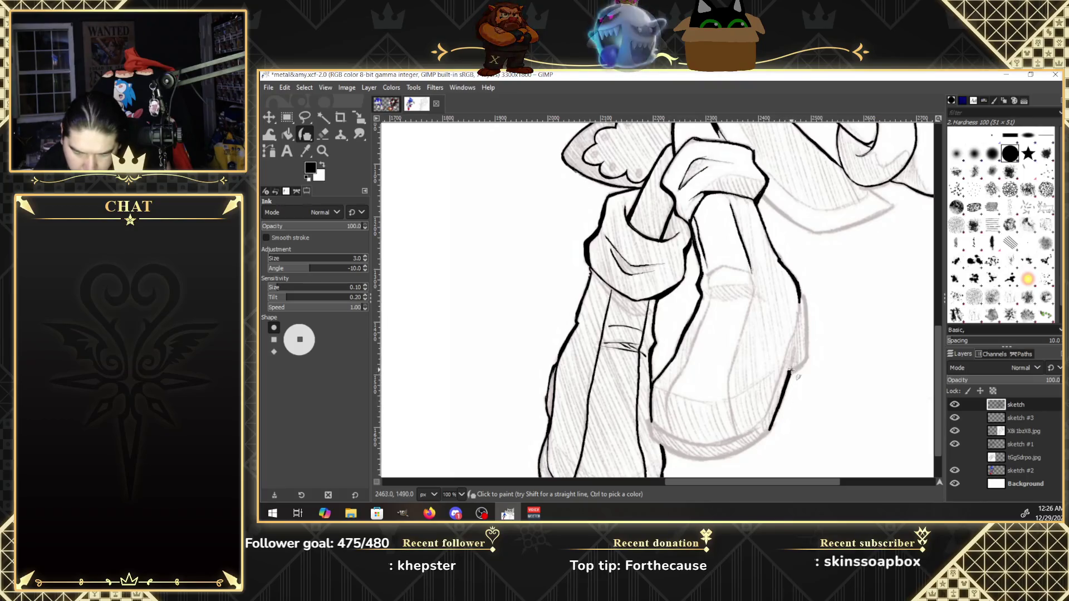
pyautogui.moveTo(804, 362); pyautogui.dragTo(791, 372)
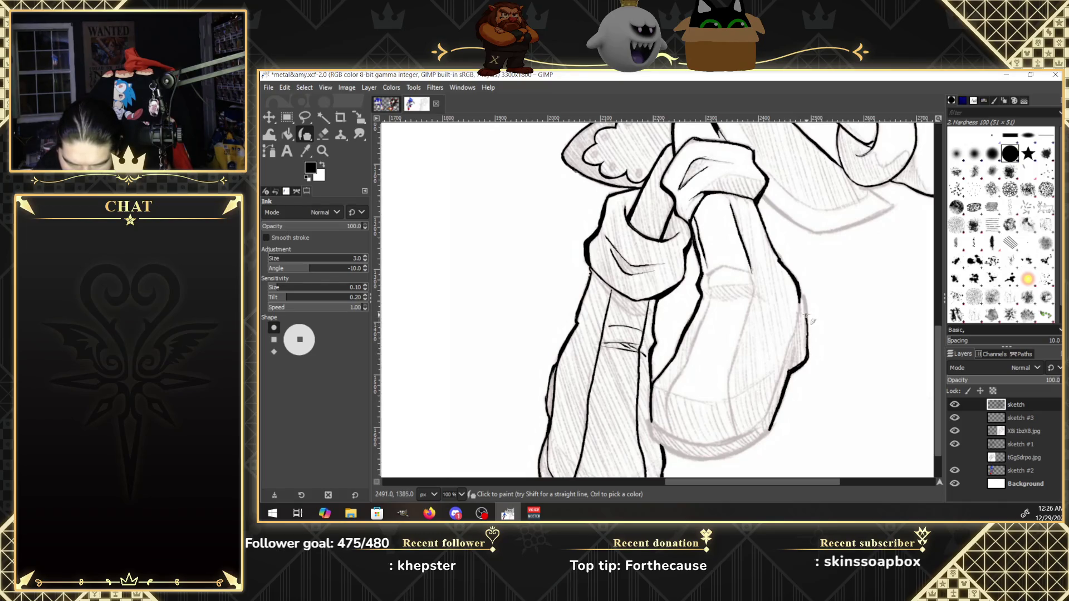
pyautogui.moveTo(804, 298); pyautogui.dragTo(806, 310)
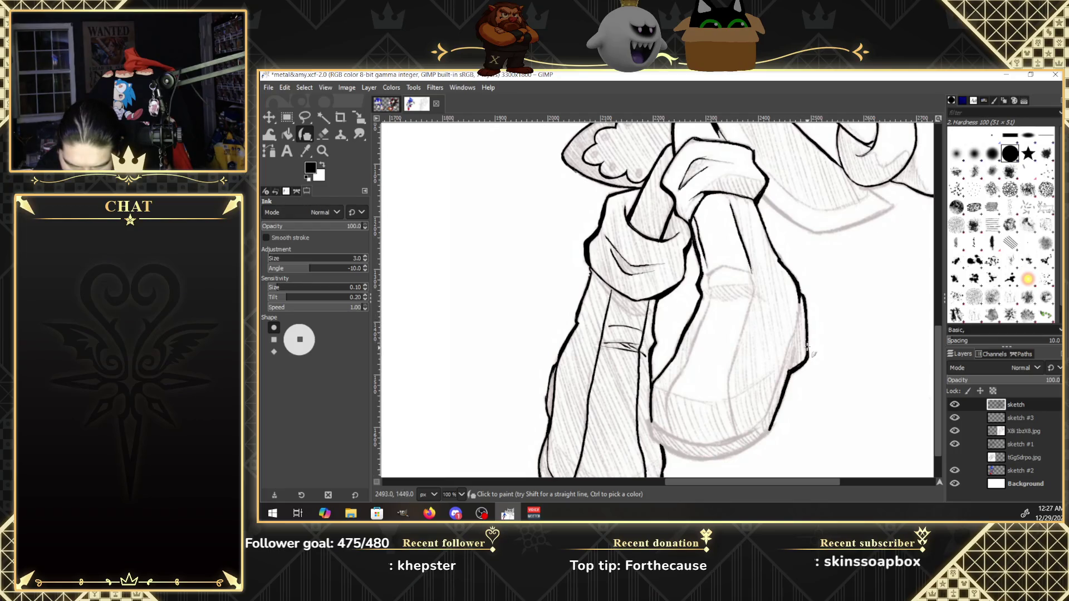
pyautogui.moveTo(806, 342); pyautogui.dragTo(802, 308)
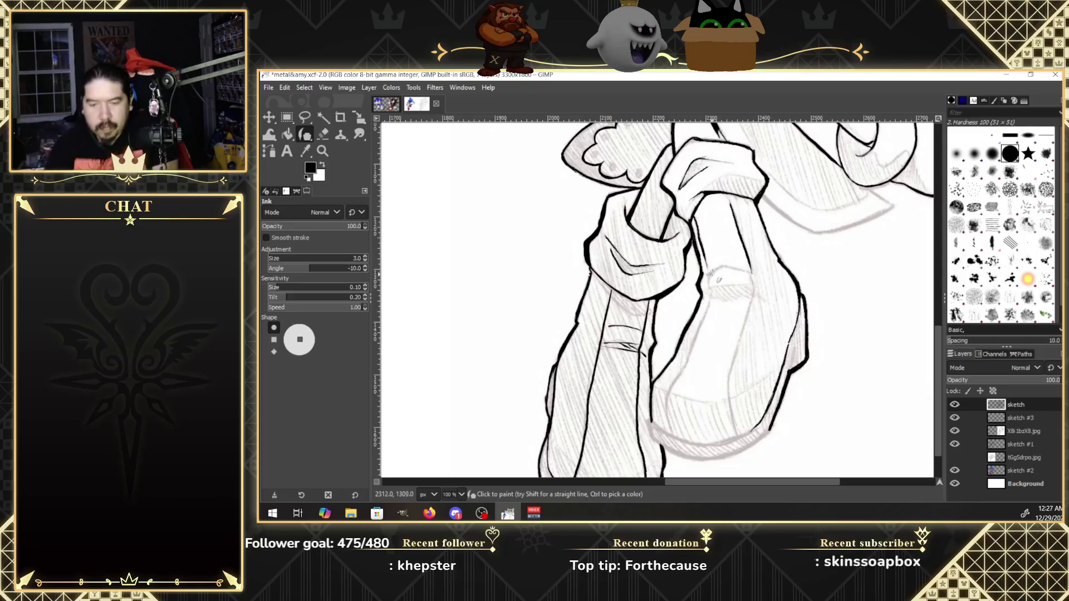
# Ink the band edges, a thin line down the leg, and the bottom contour.
pyautogui.moveTo(706, 274); pyautogui.dragTo(752, 272)
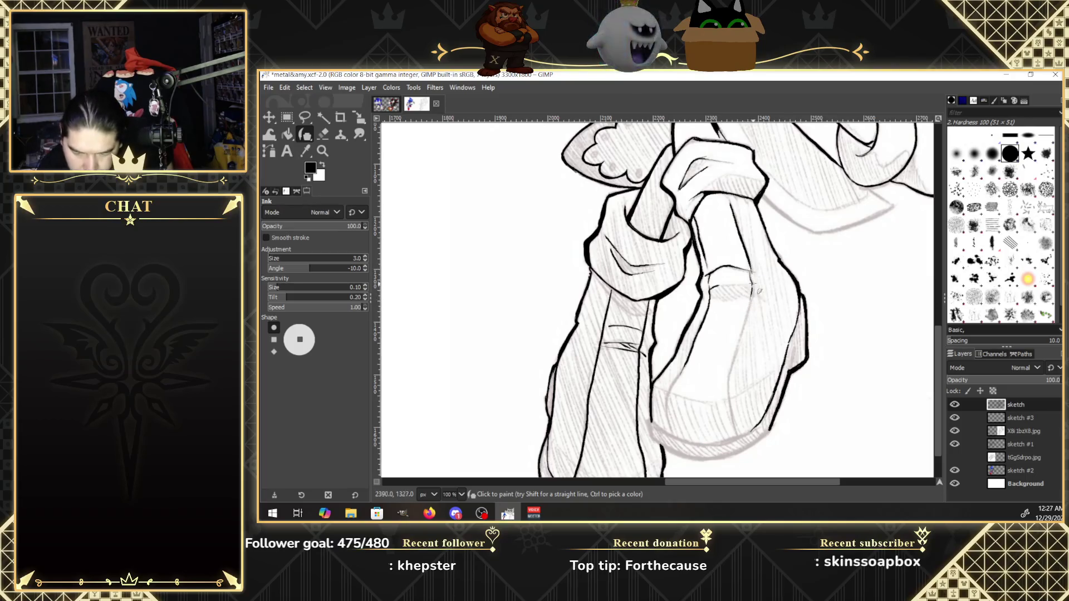
pyautogui.moveTo(746, 315)
pyautogui.mouseDown()
pyautogui.moveTo(726, 376)
pyautogui.moveTo(737, 440)
pyautogui.mouseUp()
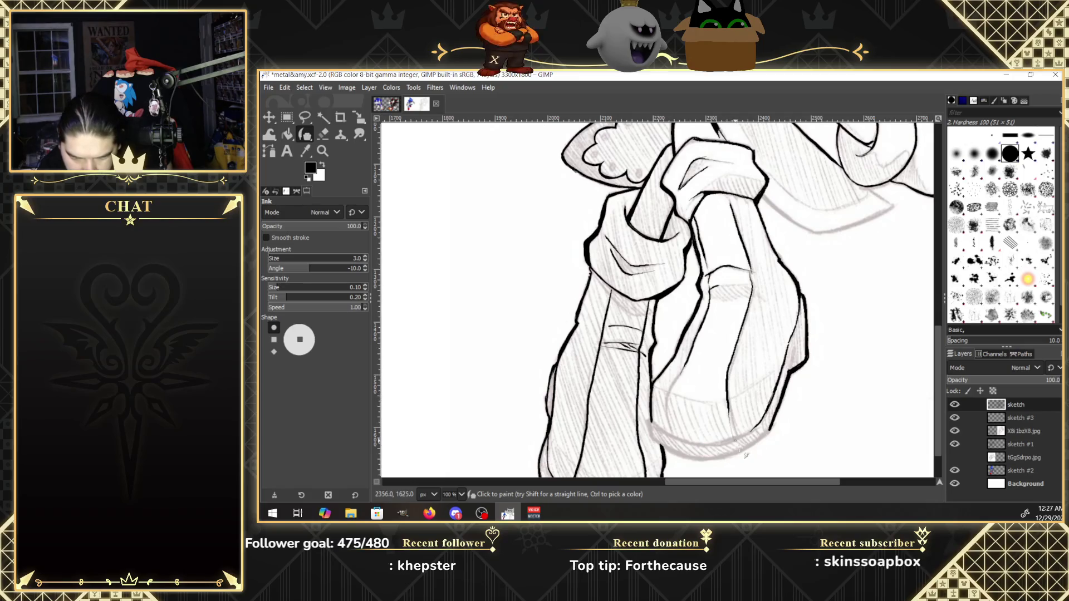
pyautogui.moveTo(720, 289); pyautogui.dragTo(751, 282)
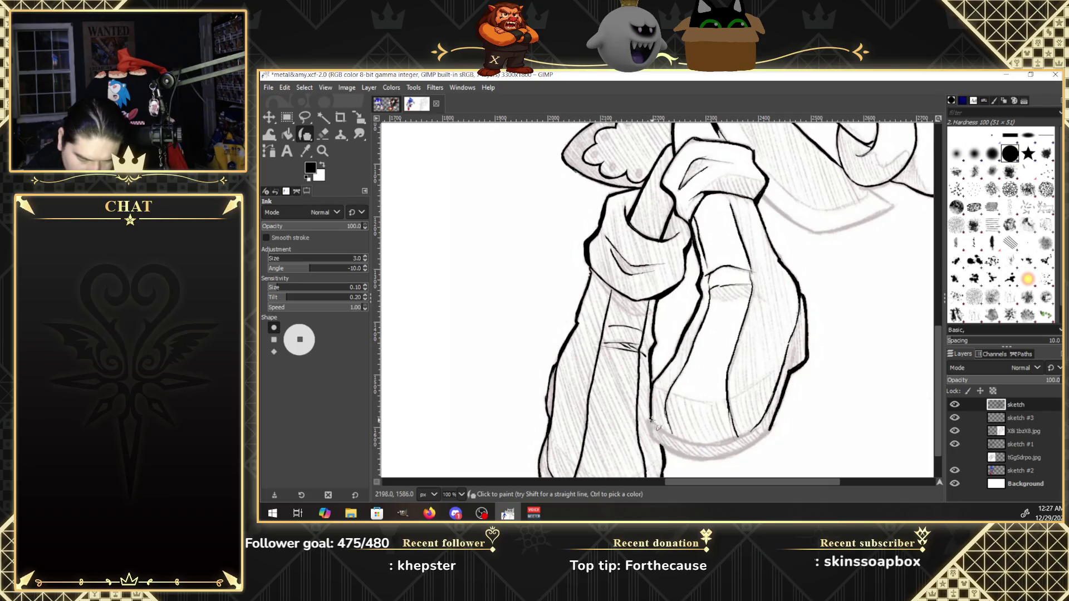
pyautogui.moveTo(678, 439); pyautogui.dragTo(714, 444)
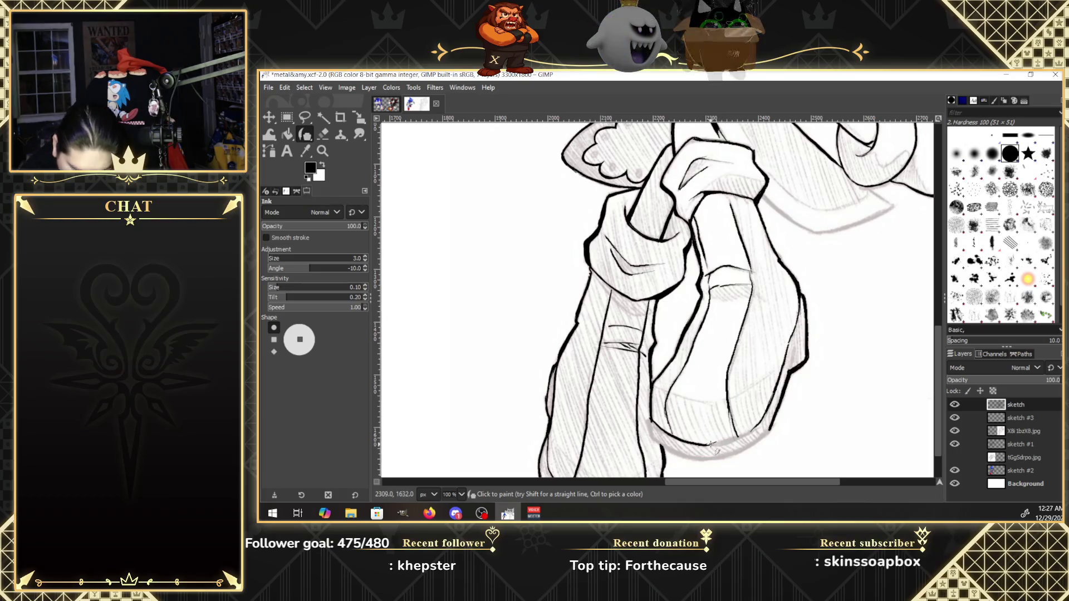
# Thicken the bottom contour, ink the inner line upward, and fill the lower-left junction.
pyautogui.moveTo(715, 444); pyautogui.dragTo(741, 440)
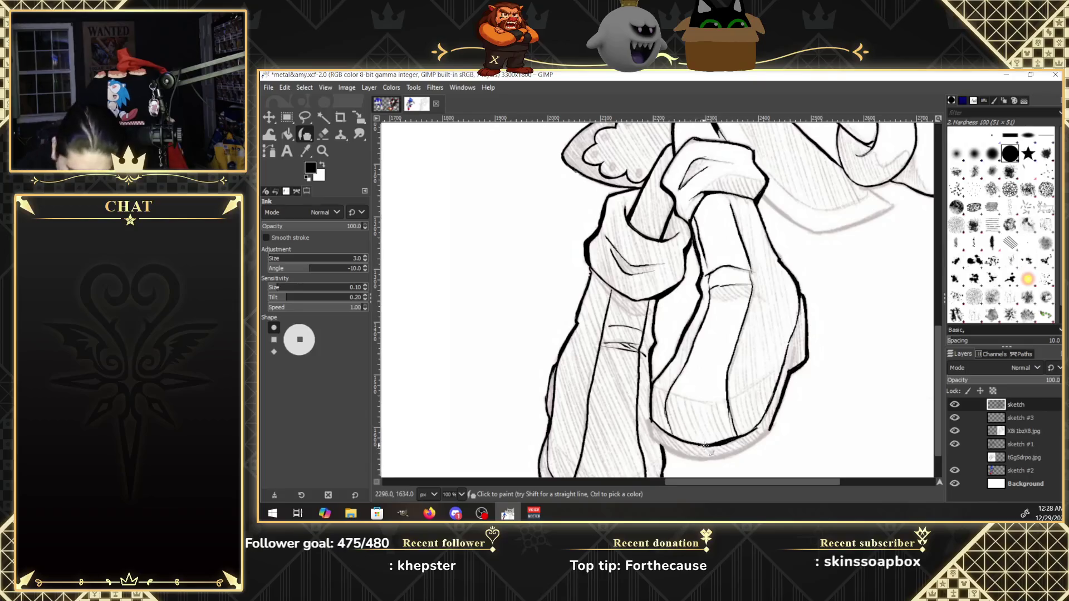
pyautogui.moveTo(706, 444); pyautogui.dragTo(660, 426)
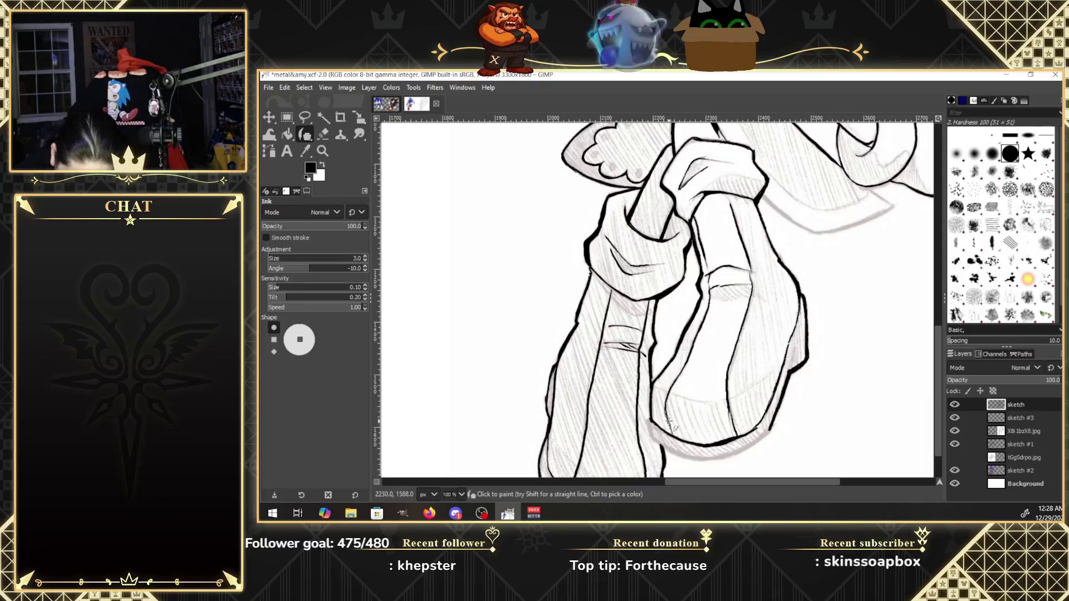
pyautogui.moveTo(736, 433); pyautogui.dragTo(726, 402)
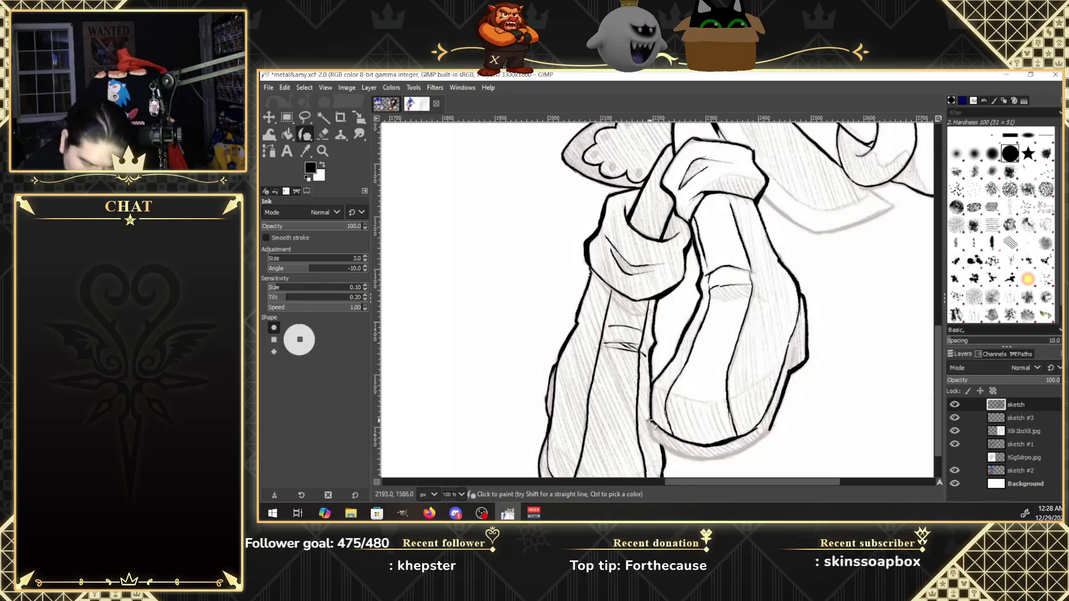
pyautogui.moveTo(647, 428); pyautogui.dragTo(652, 438)
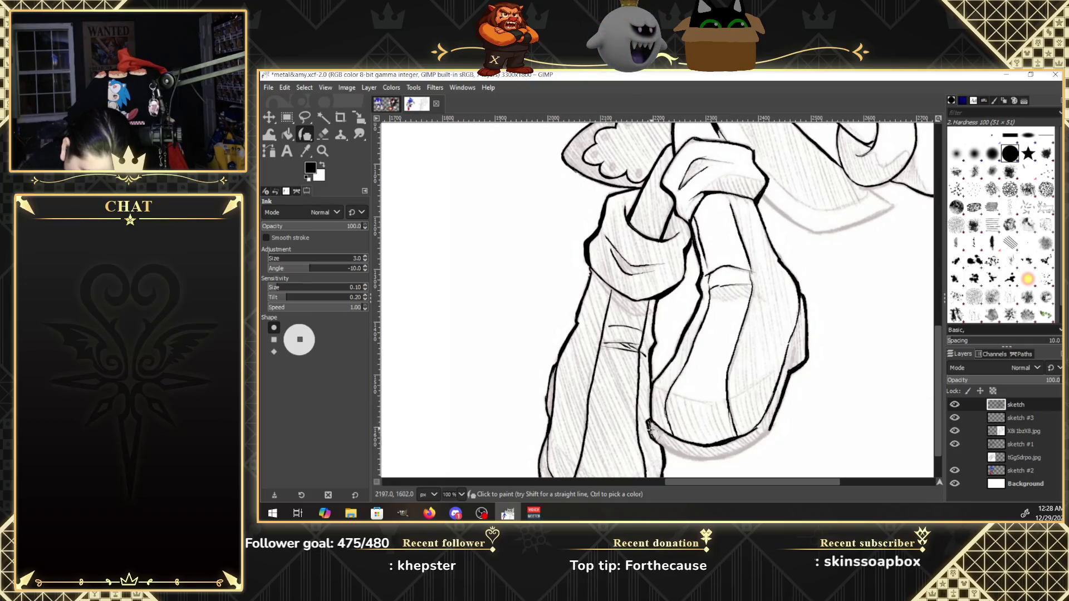
pyautogui.moveTo(648, 428); pyautogui.dragTo(657, 441)
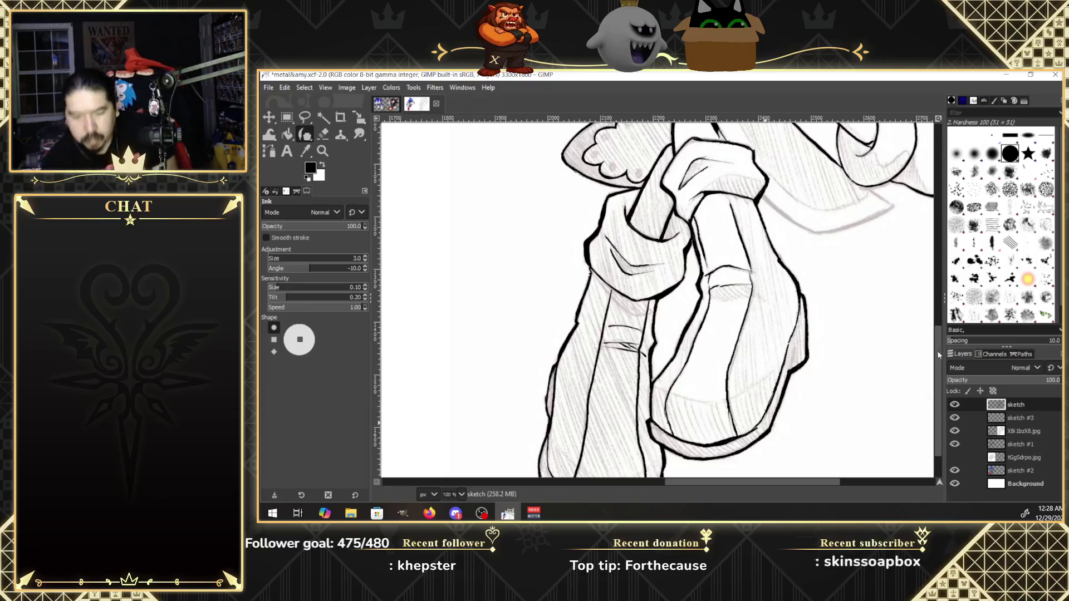
# Darken and thicken the sleeve contour line.
pyautogui.moveTo(938, 349); pyautogui.dragTo(938, 315)
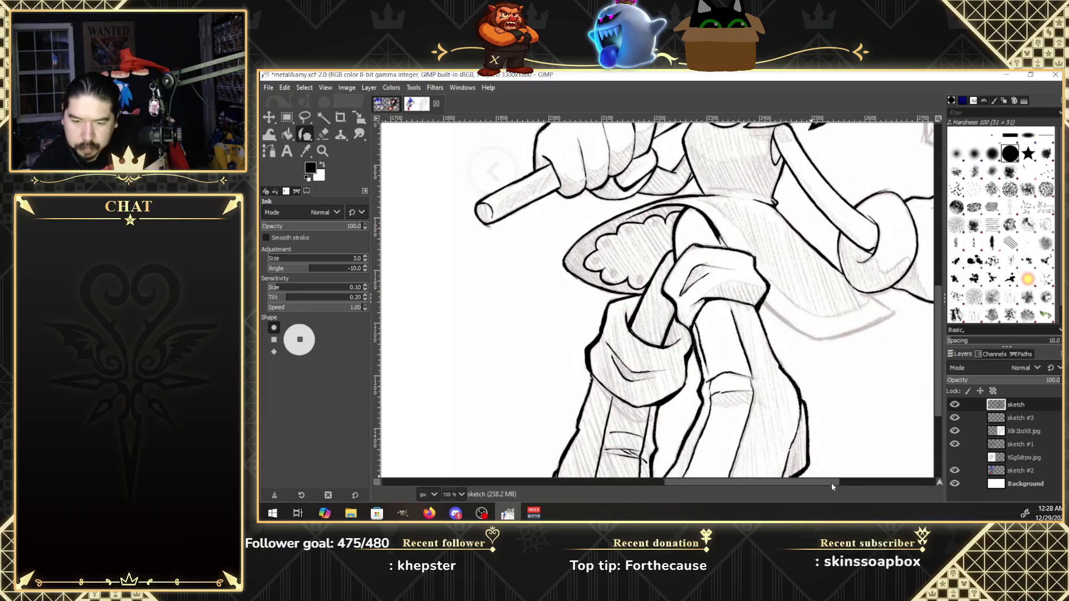
pyautogui.moveTo(830, 482); pyautogui.dragTo(858, 482)
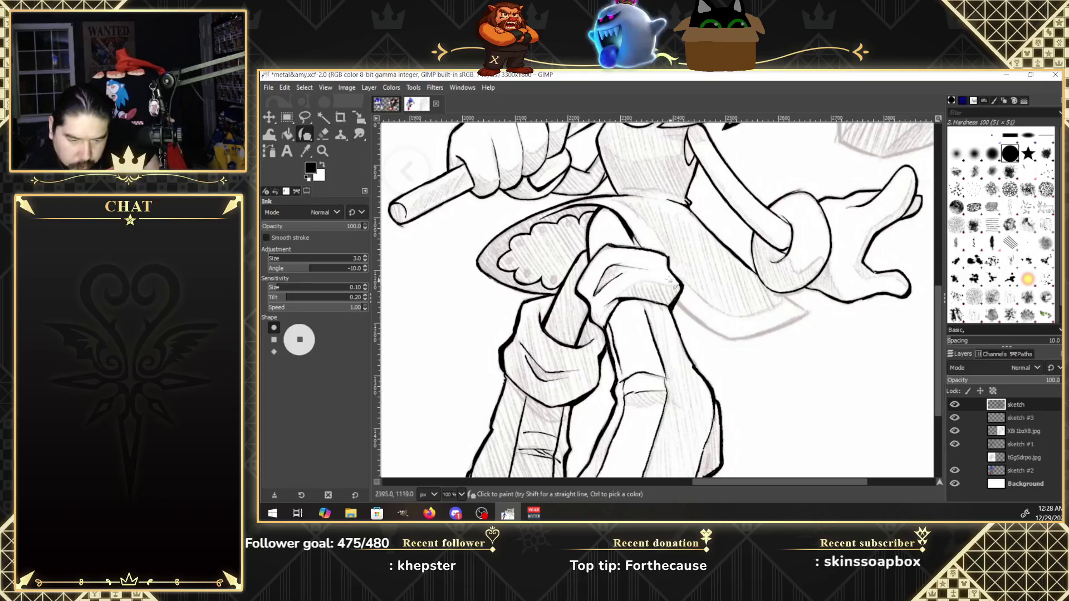
pyautogui.moveTo(612, 214)
pyautogui.mouseDown()
pyautogui.moveTo(644, 250)
pyautogui.moveTo(665, 255)
pyautogui.mouseUp()
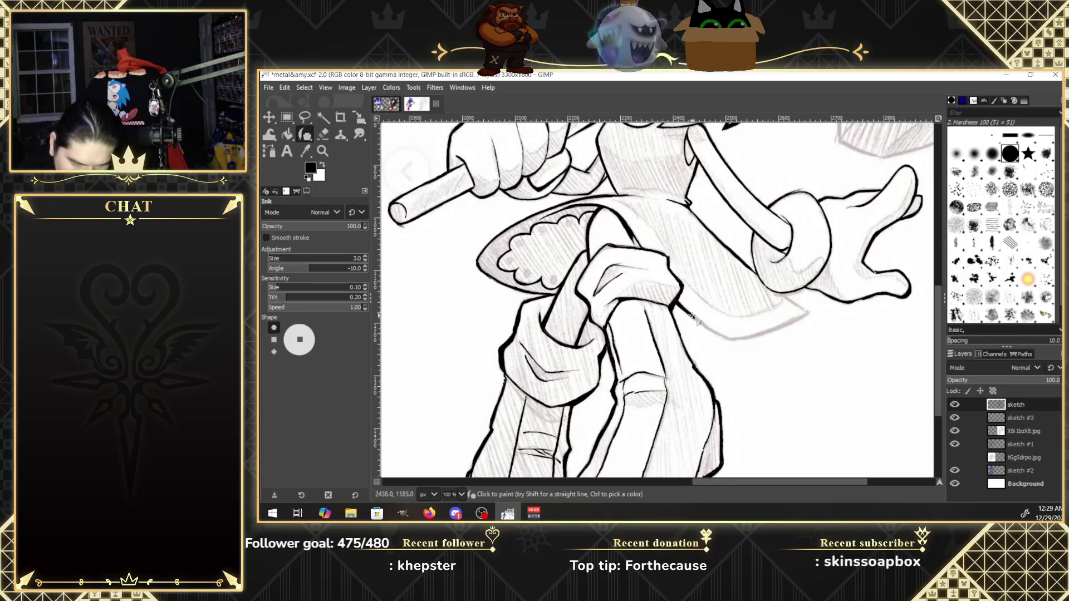
# Extend the long contour under the skirt rightward and upward, erasing a stray bit at its end.
pyautogui.moveTo(711, 332); pyautogui.dragTo(728, 338)
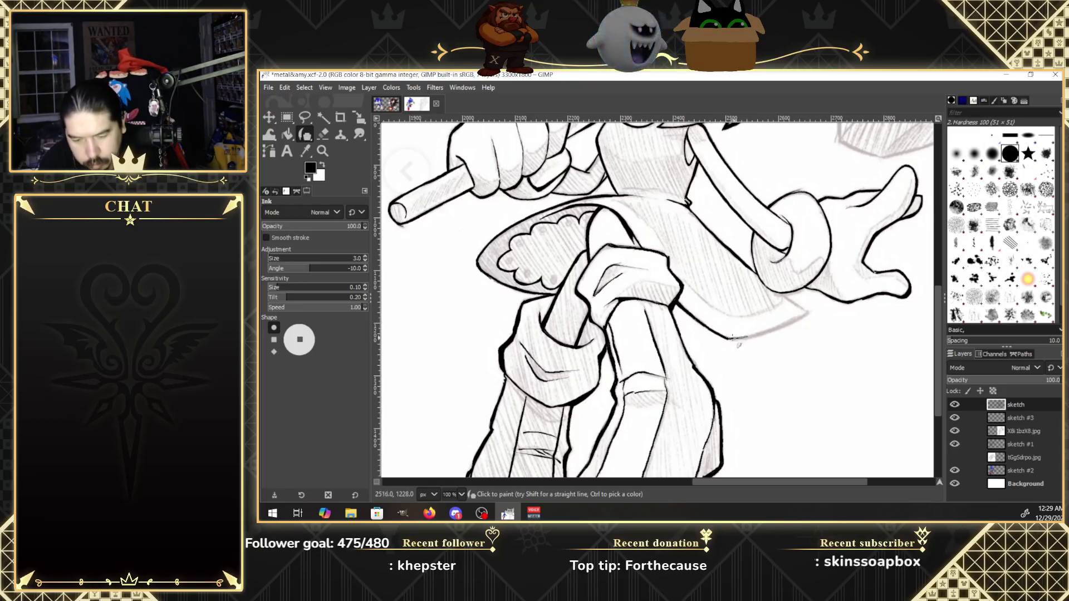
pyautogui.moveTo(726, 338); pyautogui.dragTo(791, 321)
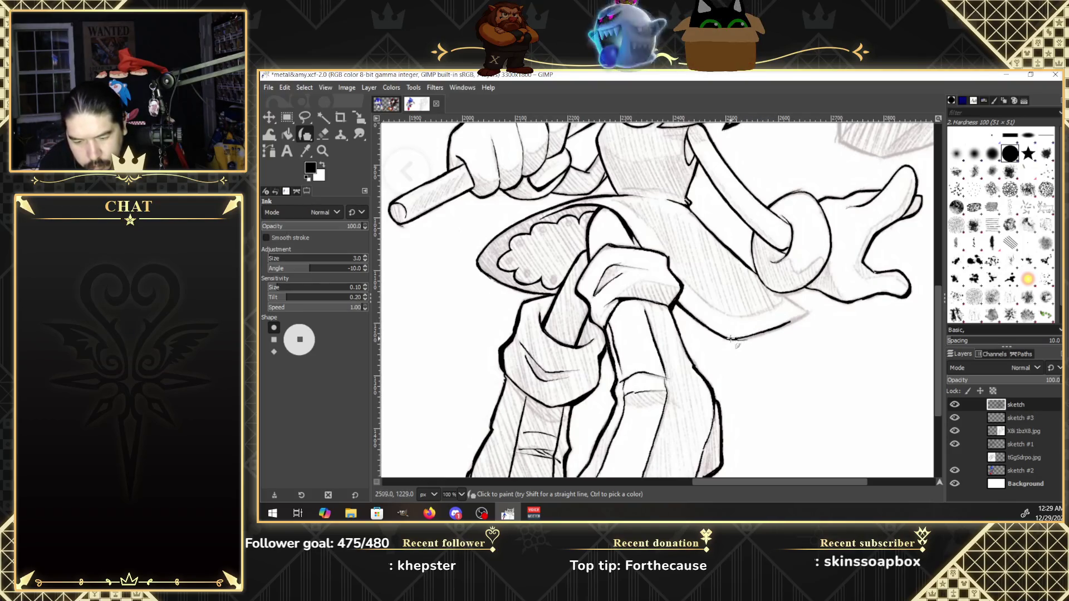
pyautogui.moveTo(730, 339); pyautogui.dragTo(768, 332)
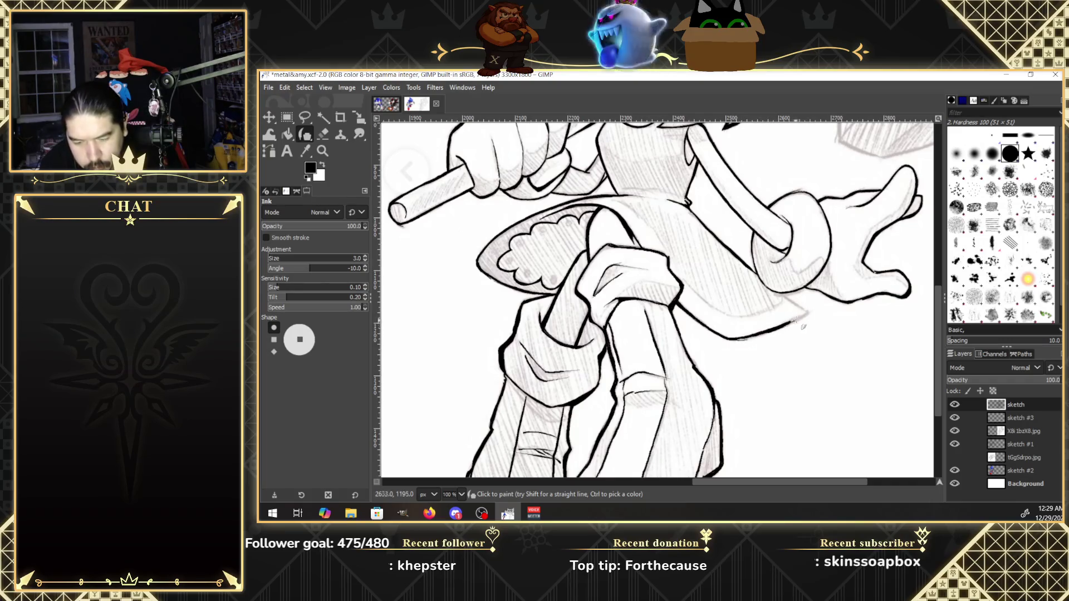
pyautogui.moveTo(805, 313); pyautogui.dragTo(785, 324)
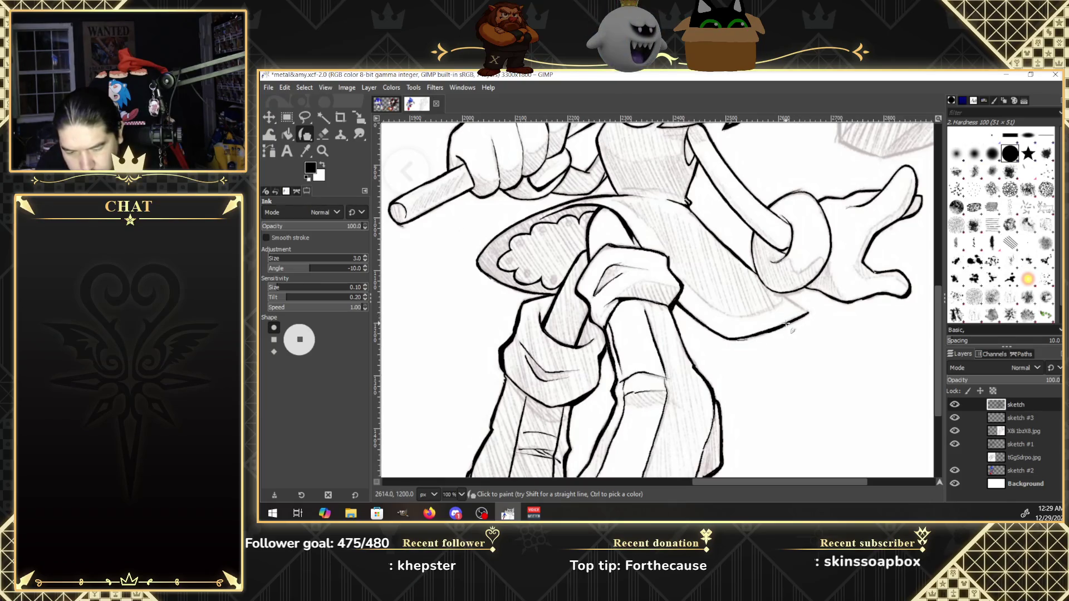
pyautogui.click(326, 133)
pyautogui.click(745, 342)
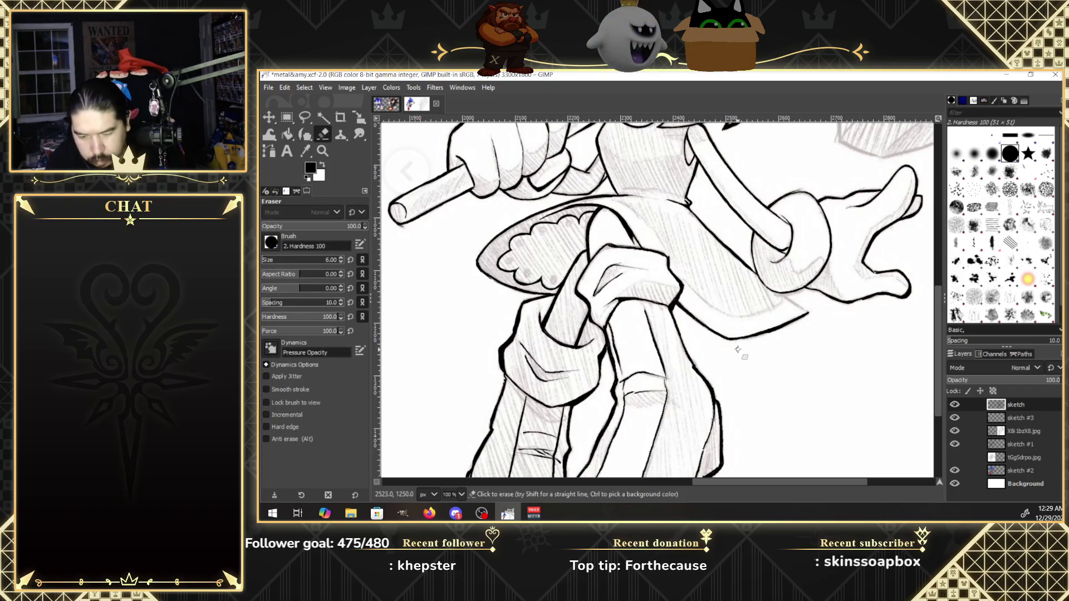
# Ink a short outline stroke beside the skirt below the hands.
pyautogui.click(305, 134)
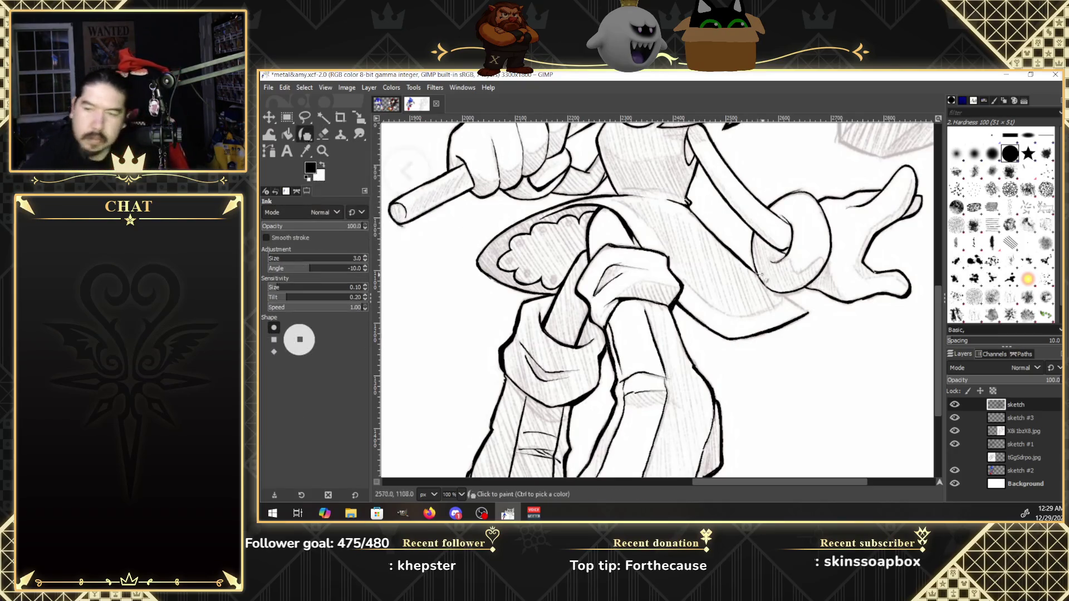
pyautogui.moveTo(755, 271); pyautogui.dragTo(764, 283)
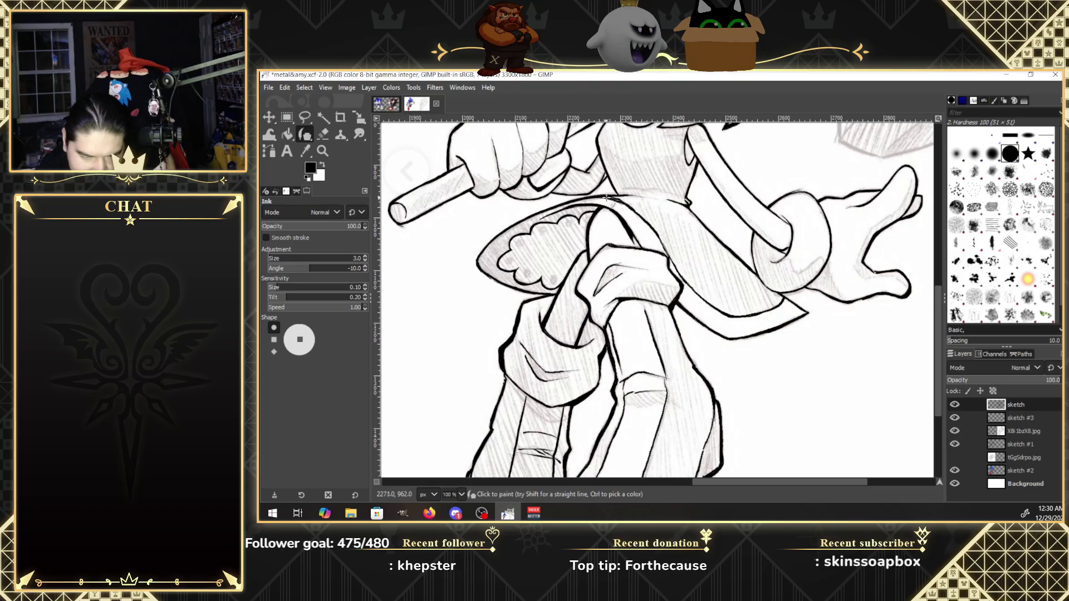
pyautogui.click(322, 151)
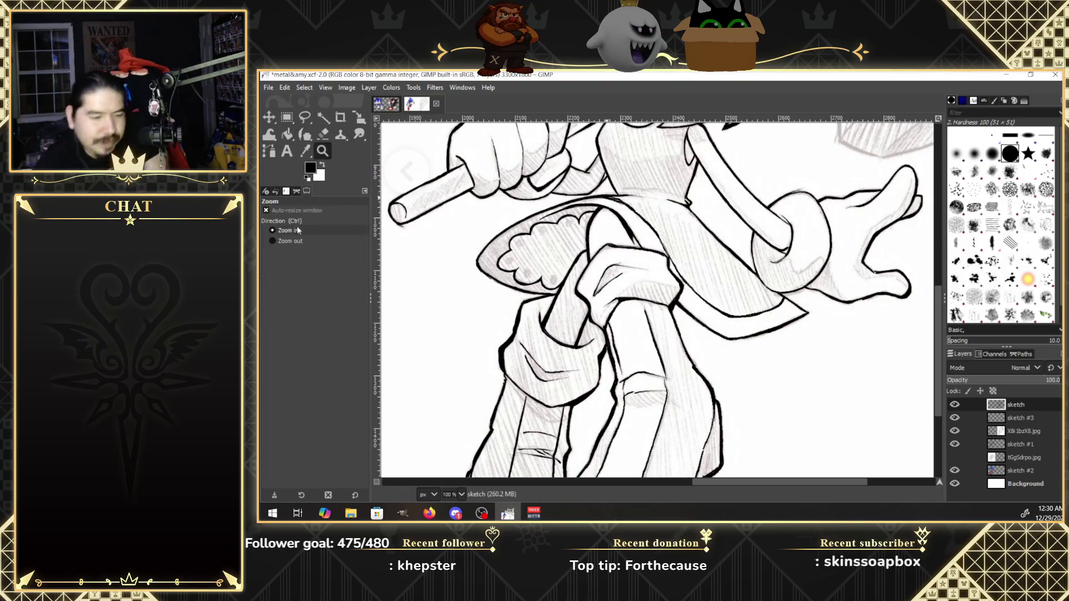
# Zoom in on the skirt's upper outline, erase its rough join and redraw it as a solid line.
pyautogui.click(640, 203)
pyautogui.click(629, 201)
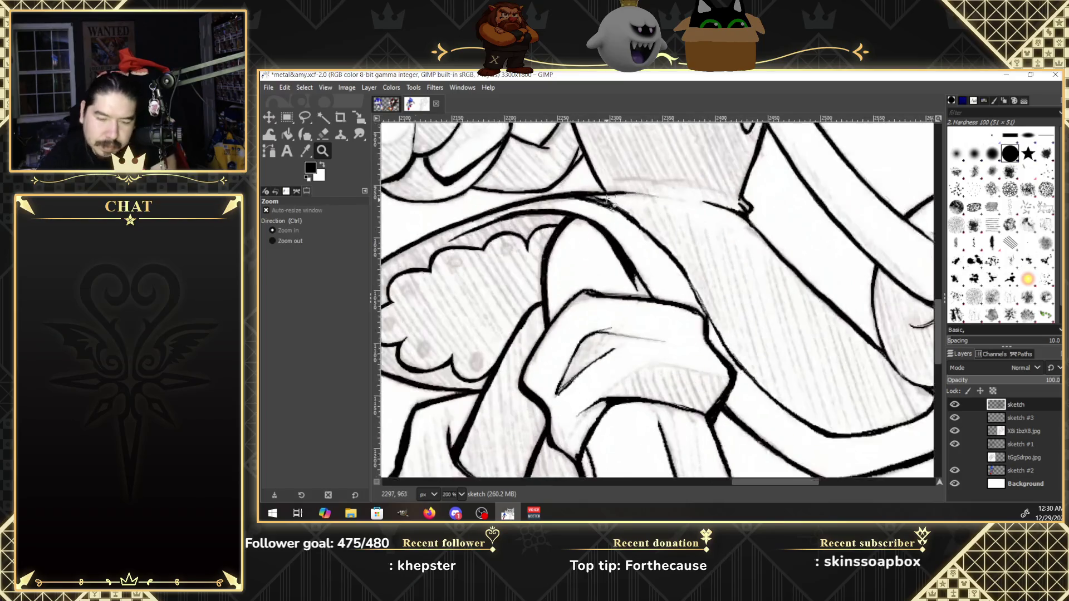
pyautogui.click(613, 200)
pyautogui.click(605, 199)
pyautogui.hotkey('shift', 'e')
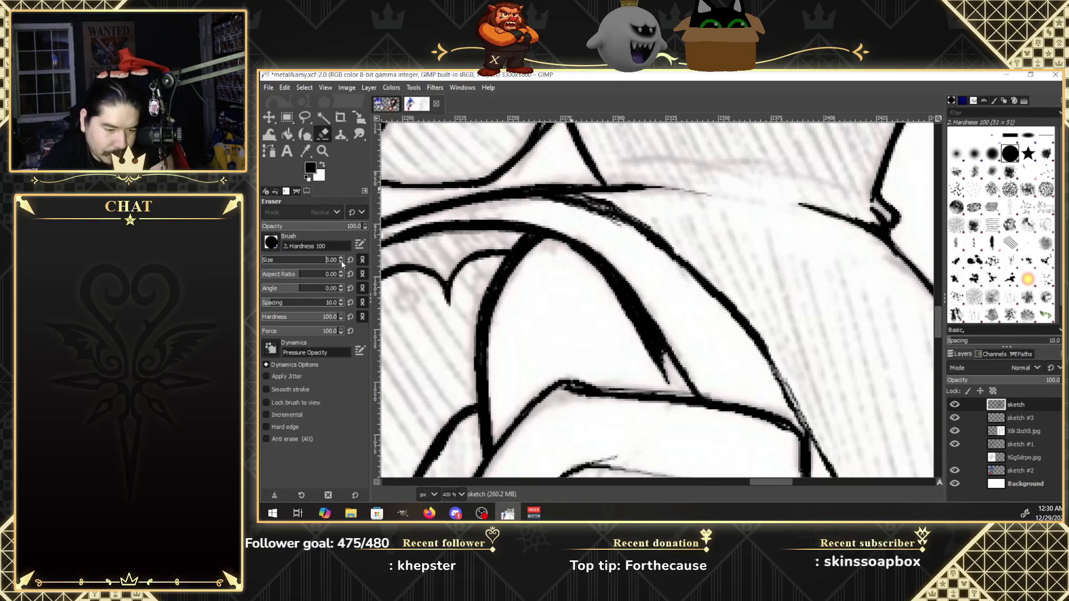
pyautogui.write('3')
pyautogui.moveTo(579, 195)
pyautogui.mouseDown()
pyautogui.moveTo(652, 222)
pyautogui.moveTo(680, 249)
pyautogui.mouseUp()
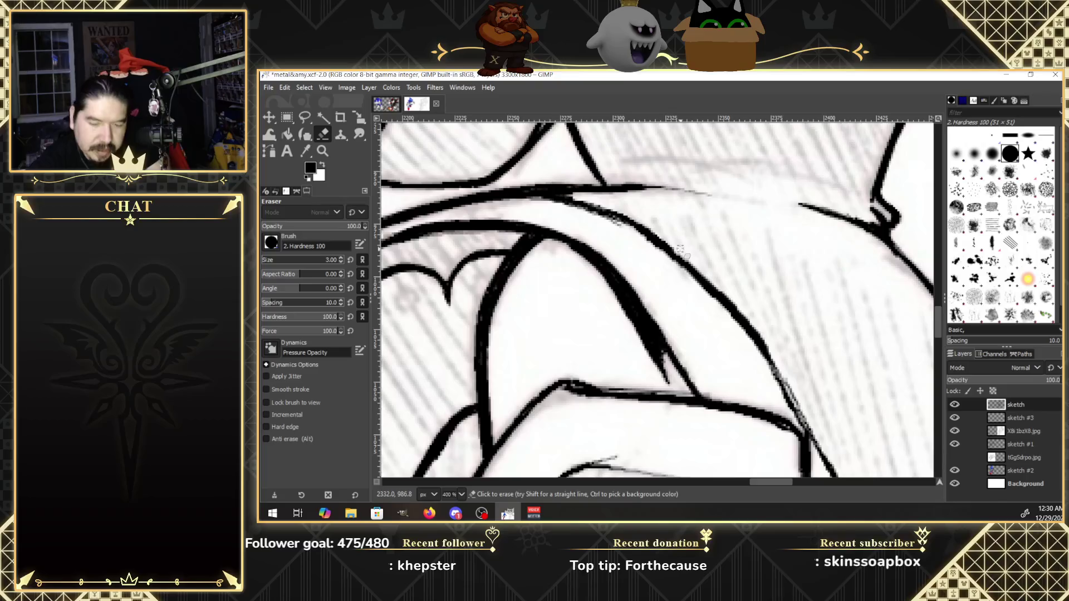
pyautogui.press('k')
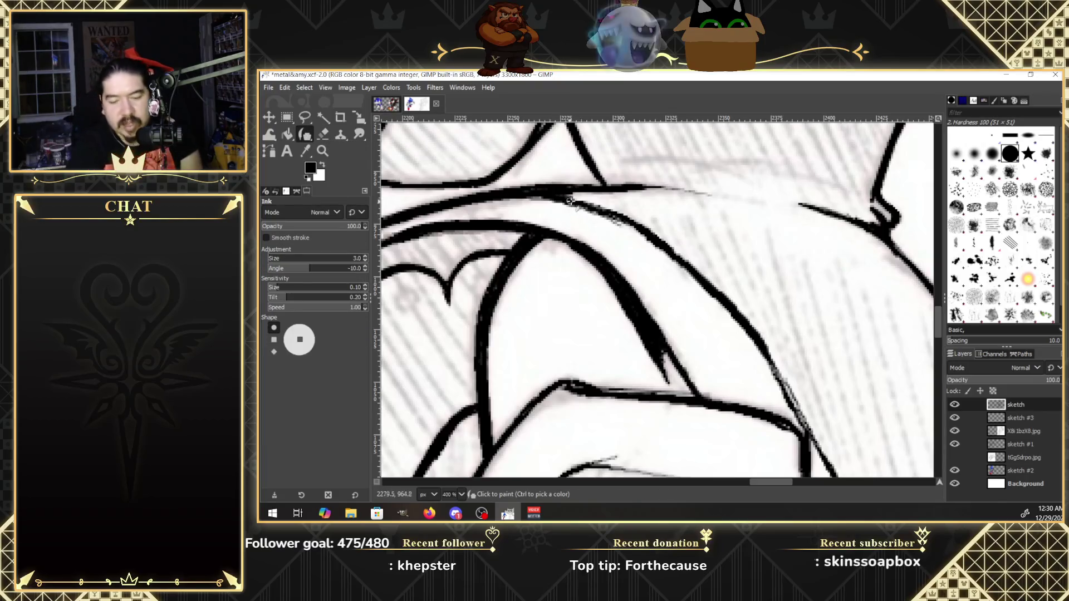
pyautogui.click(557, 201)
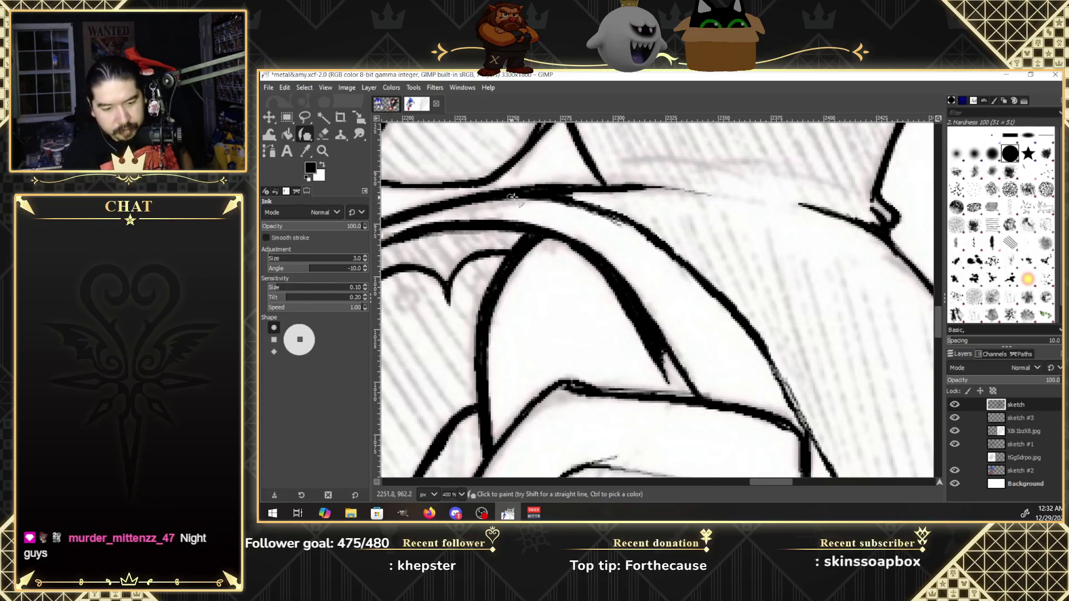
pyautogui.moveTo(576, 205); pyautogui.dragTo(627, 222)
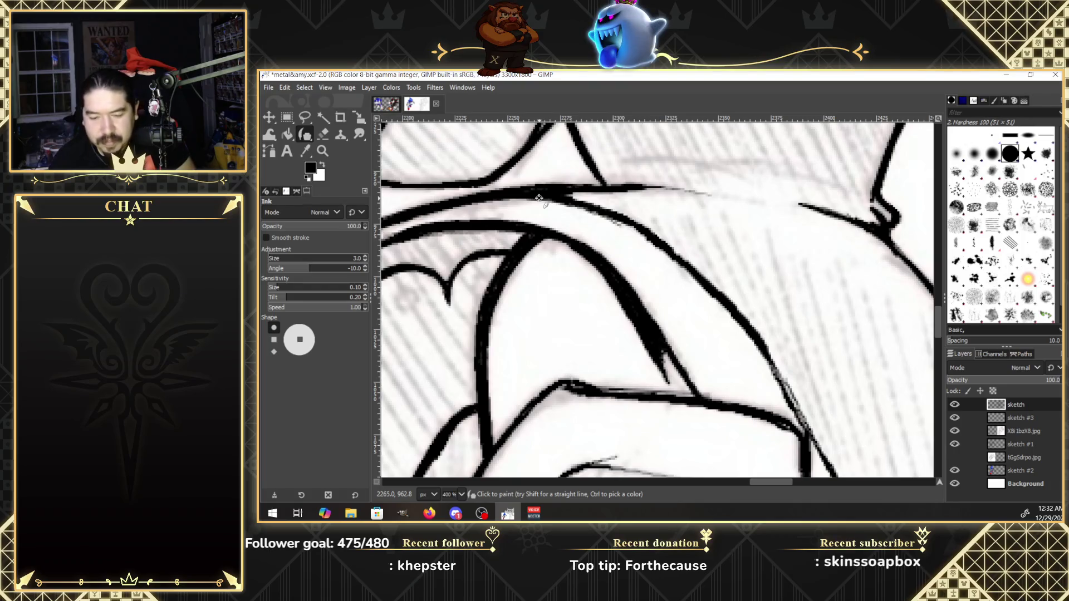
# Extend and darken the diagonal outline downward toward the scalloped trim.
pyautogui.moveTo(708, 285); pyautogui.dragTo(782, 384)
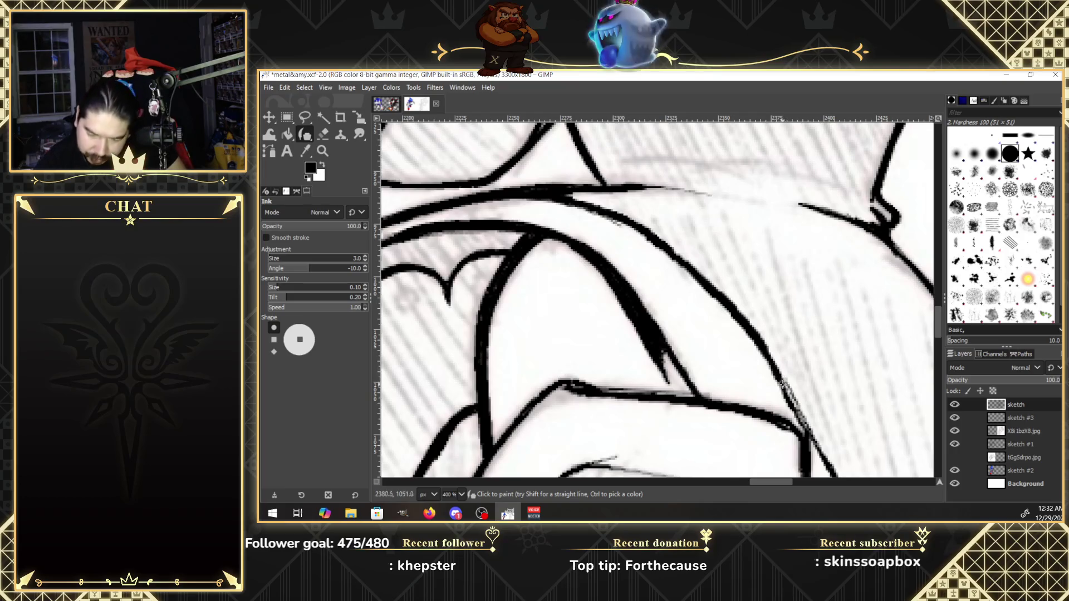
pyautogui.moveTo(781, 384); pyautogui.dragTo(802, 422)
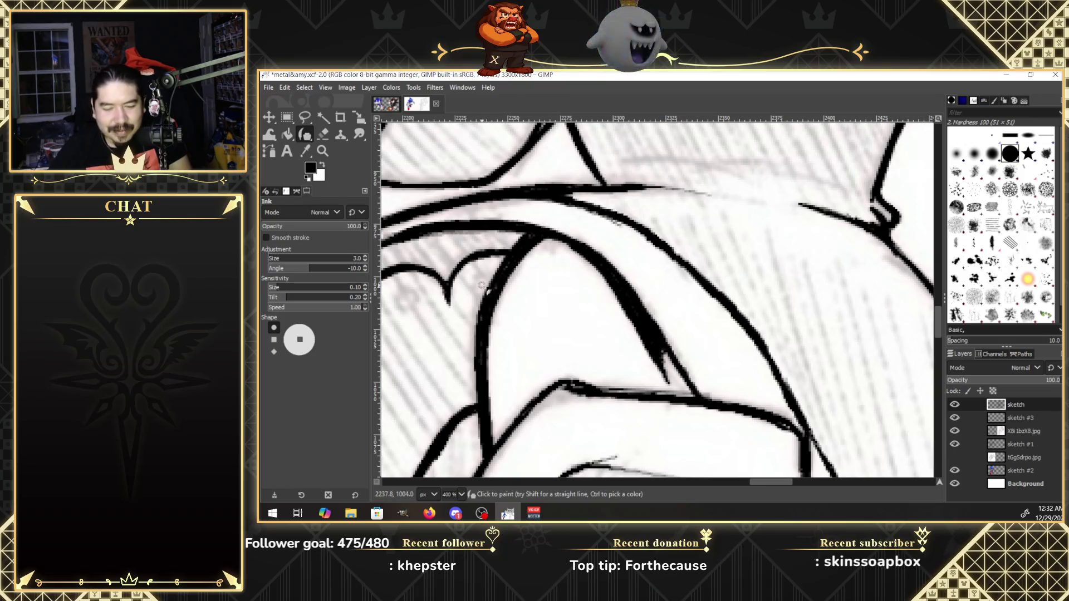
pyautogui.click(747, 483)
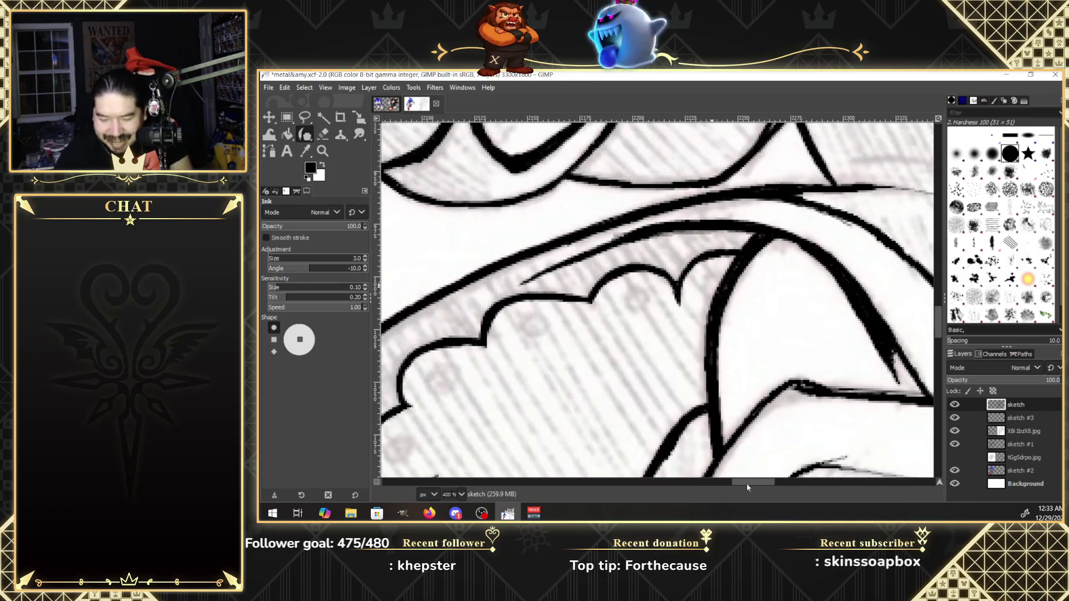
# Ink and close the small oval dots inside the lower scallops of the ruffle trim.
pyautogui.moveTo(643, 316)
pyautogui.mouseDown()
pyautogui.moveTo(646, 340)
pyautogui.moveTo(641, 318)
pyautogui.mouseUp()
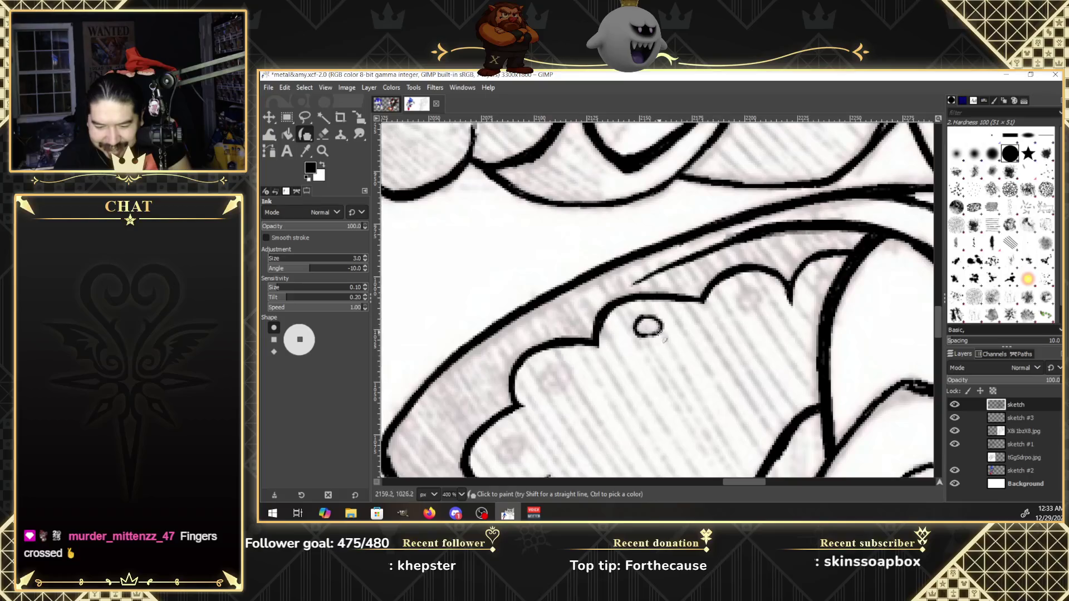
pyautogui.moveTo(748, 289); pyautogui.dragTo(740, 310)
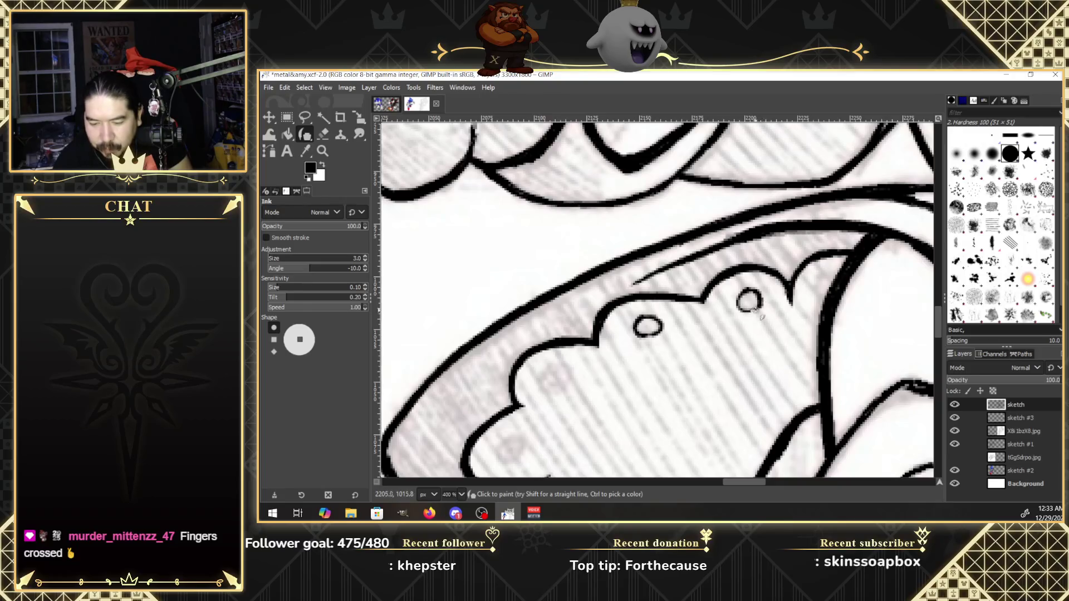
pyautogui.moveTo(821, 278)
pyautogui.mouseDown()
pyautogui.moveTo(818, 290)
pyautogui.moveTo(822, 278)
pyautogui.mouseUp()
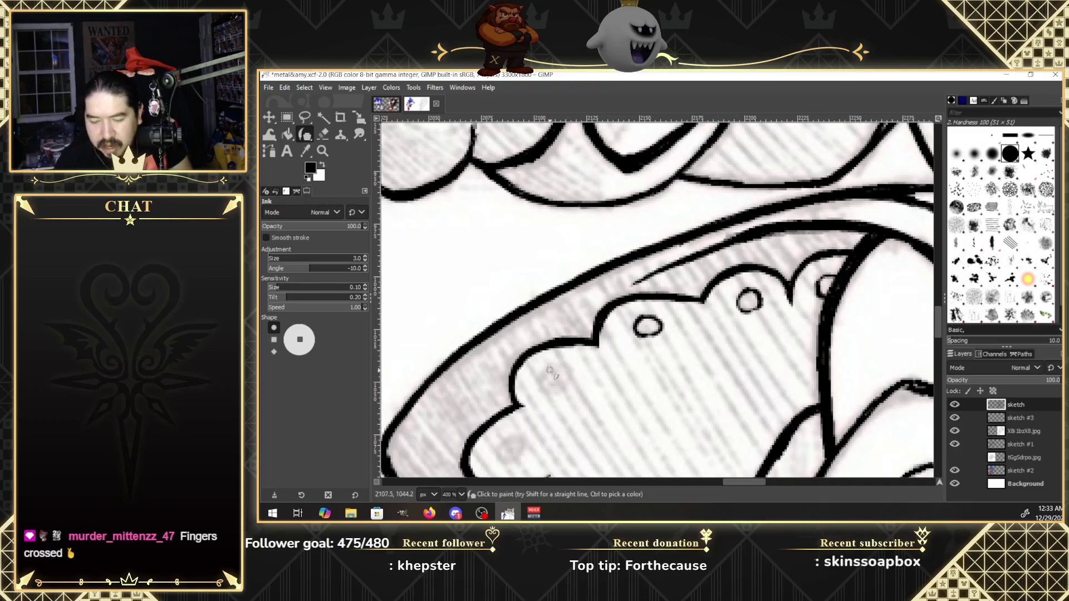
pyautogui.moveTo(550, 369); pyautogui.dragTo(570, 392)
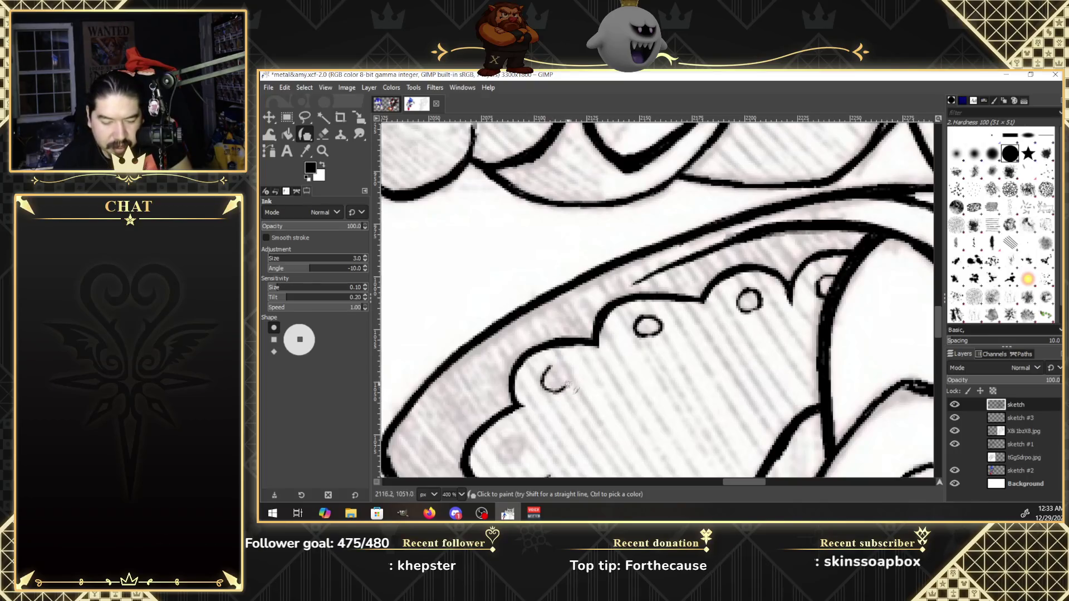
pyautogui.moveTo(553, 372); pyautogui.dragTo(552, 385)
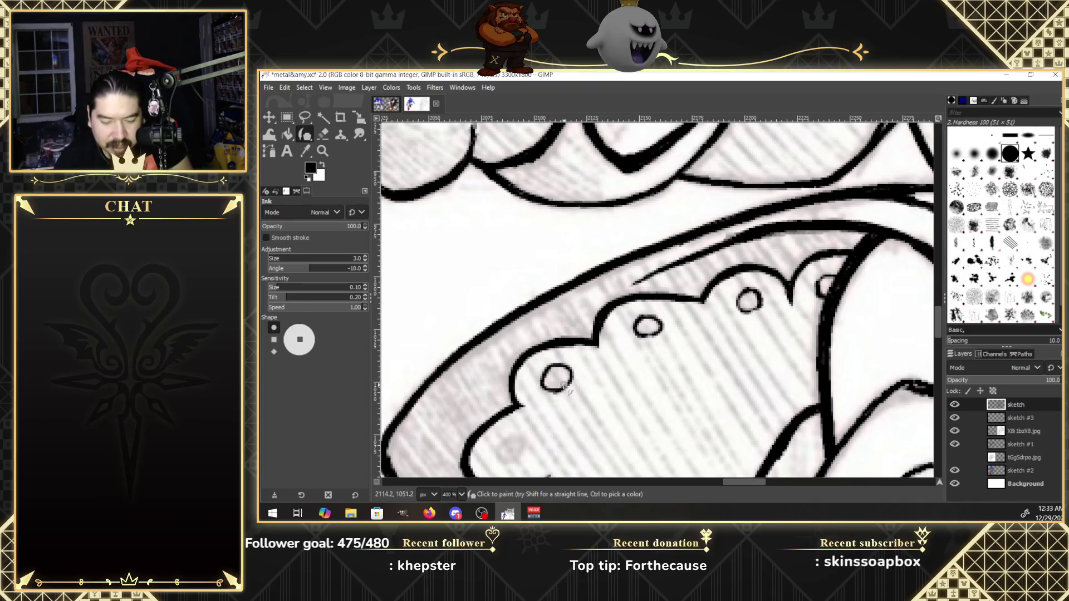
pyautogui.scroll(-5, 938, 331)
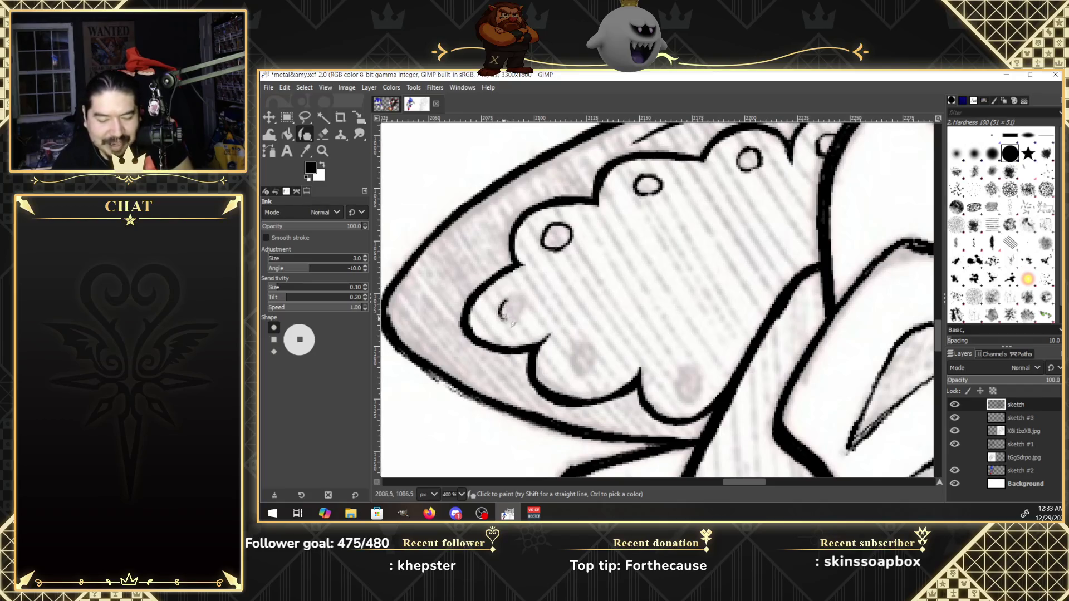
pyautogui.moveTo(506, 301); pyautogui.dragTo(511, 316)
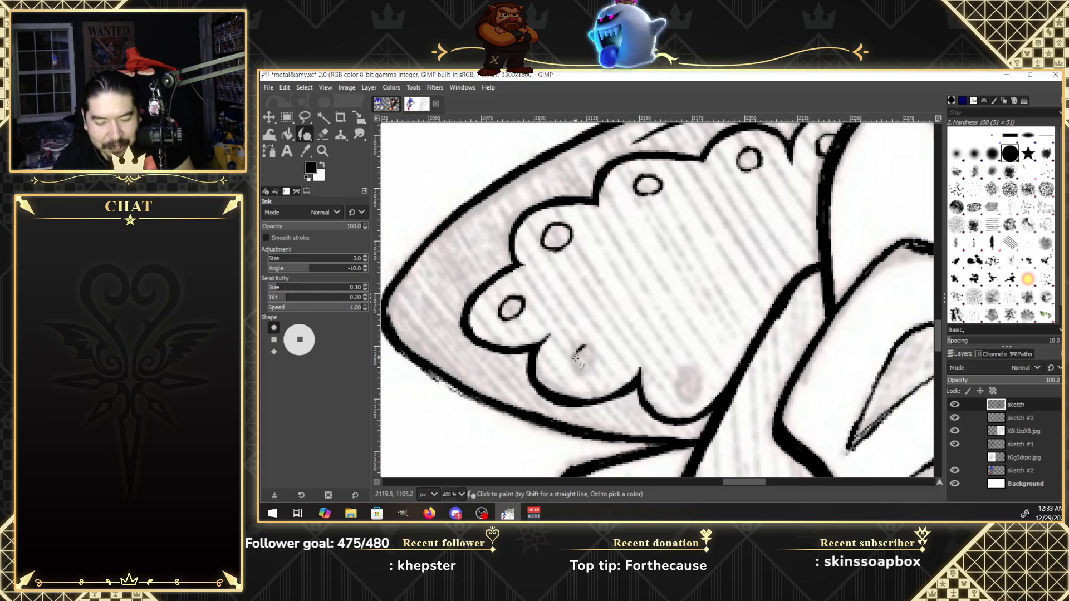
pyautogui.moveTo(583, 376); pyautogui.dragTo(591, 346)
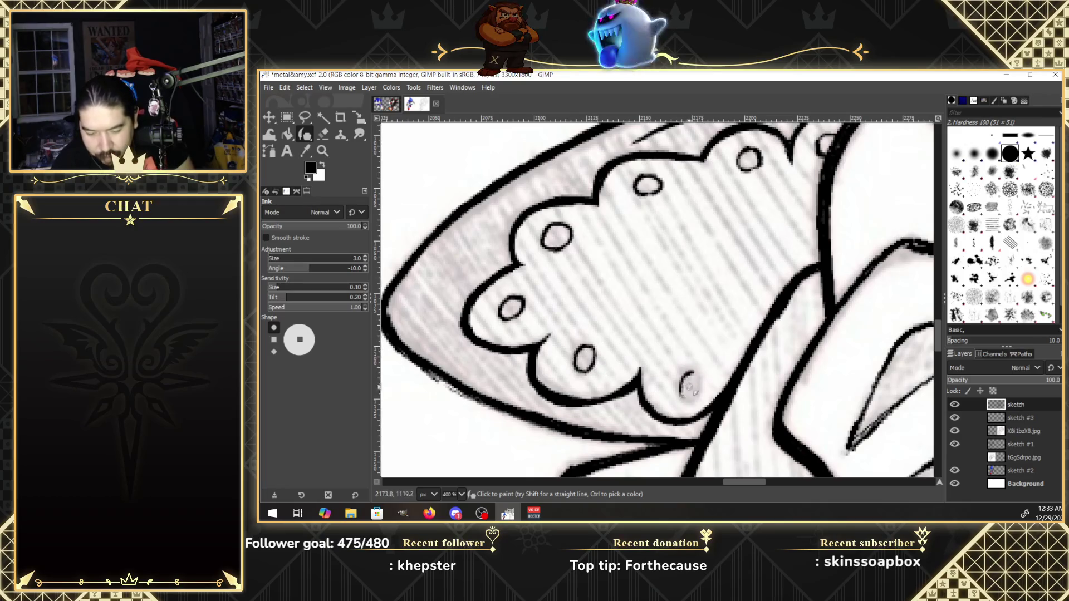
pyautogui.moveTo(697, 393)
pyautogui.mouseDown()
pyautogui.moveTo(700, 378)
pyautogui.moveTo(698, 402)
pyautogui.moveTo(688, 399)
pyautogui.mouseUp()
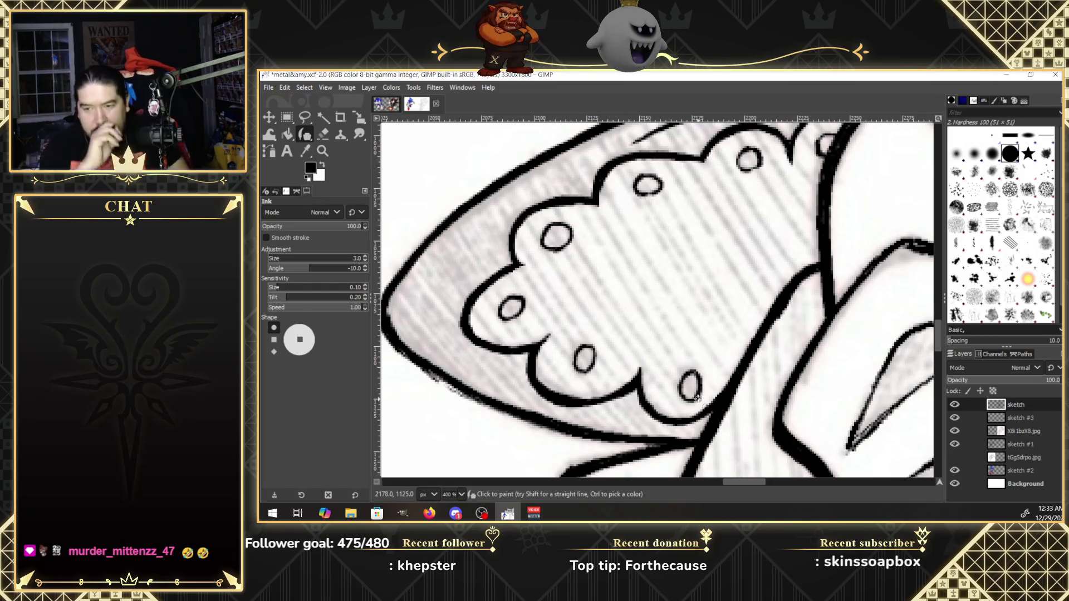
pyautogui.click(323, 151)
pyautogui.click(308, 242)
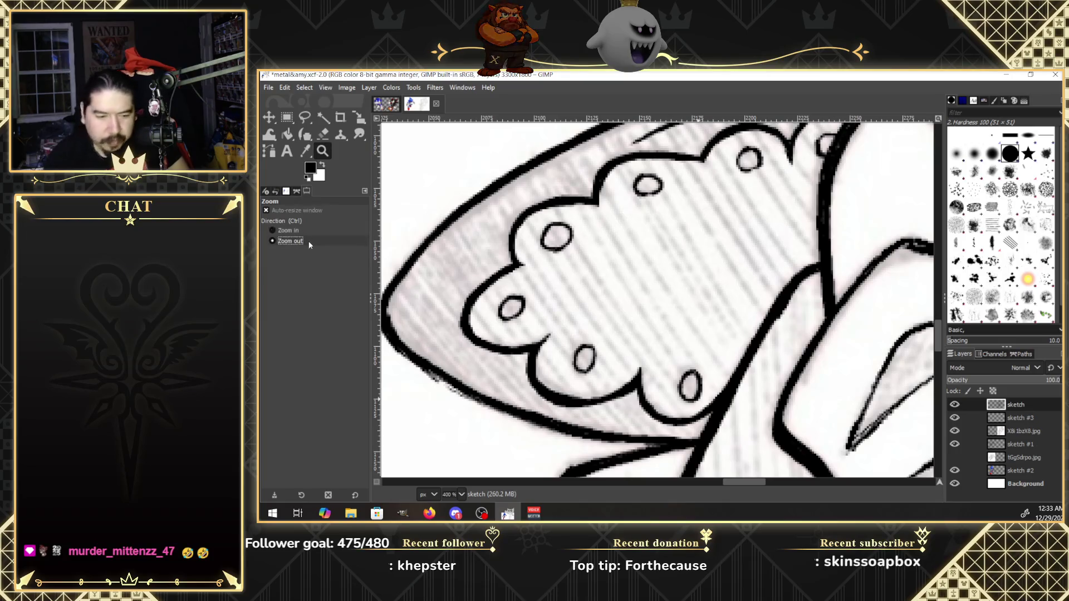
pyautogui.click(871, 338)
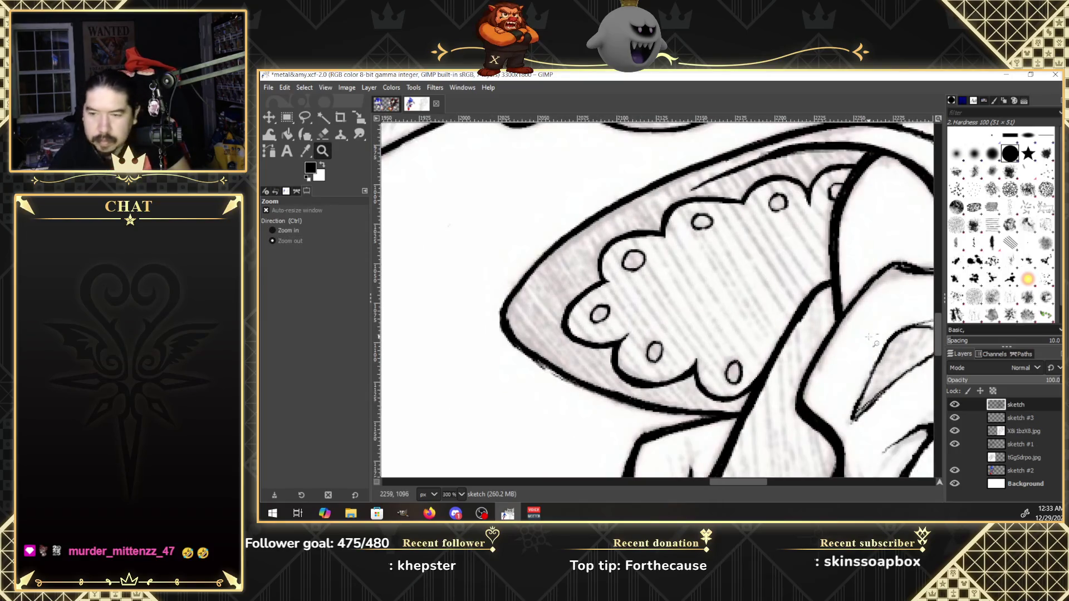
pyautogui.click(871, 338)
pyautogui.click(871, 338)
pyautogui.click(872, 341)
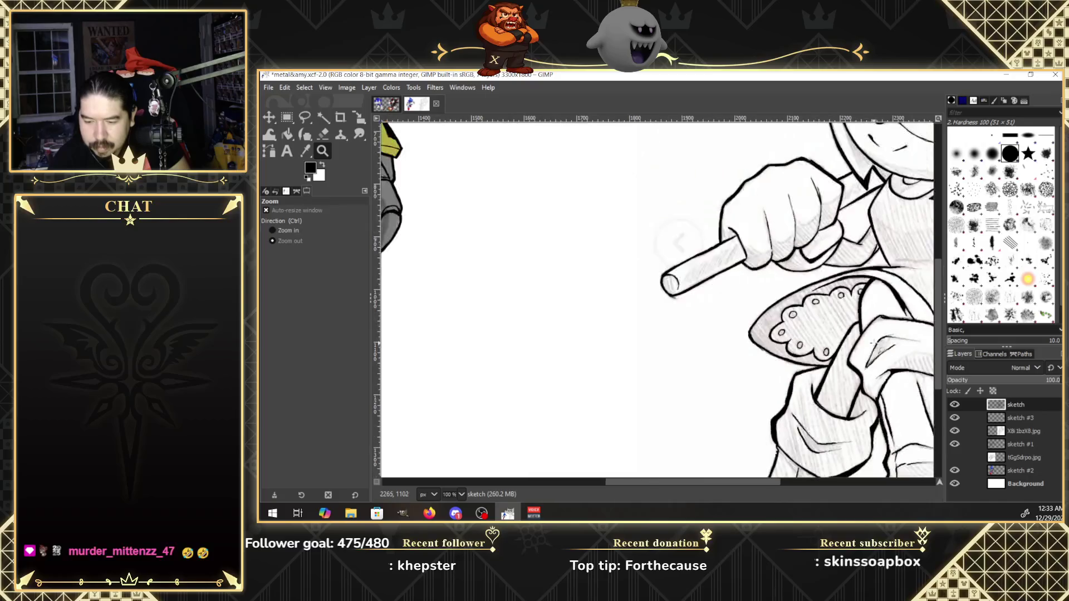
pyautogui.moveTo(780, 482); pyautogui.dragTo(846, 485)
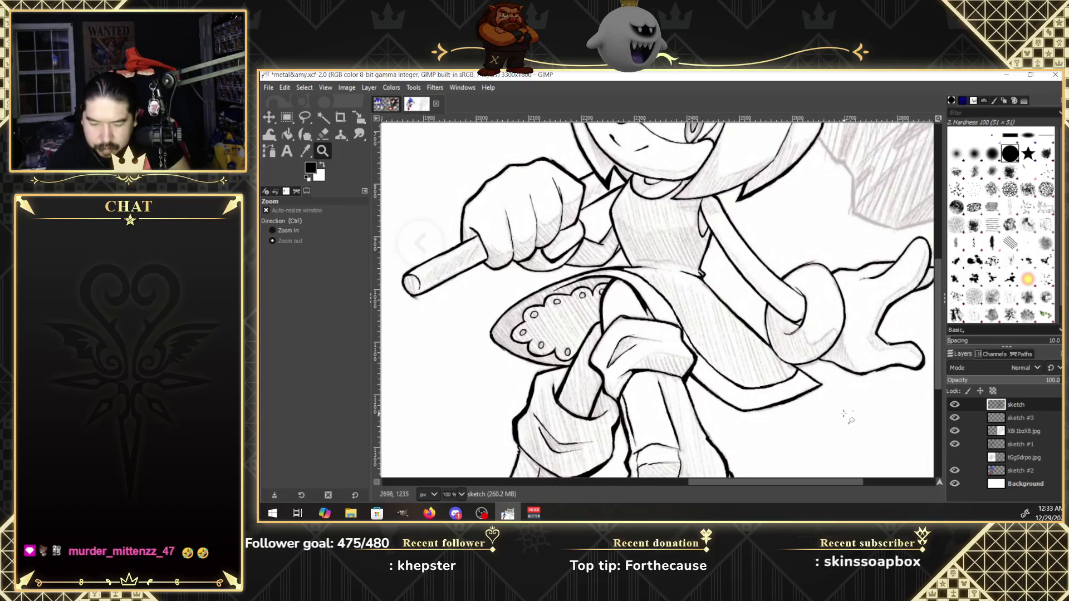
pyautogui.click(853, 413)
pyautogui.click(954, 431)
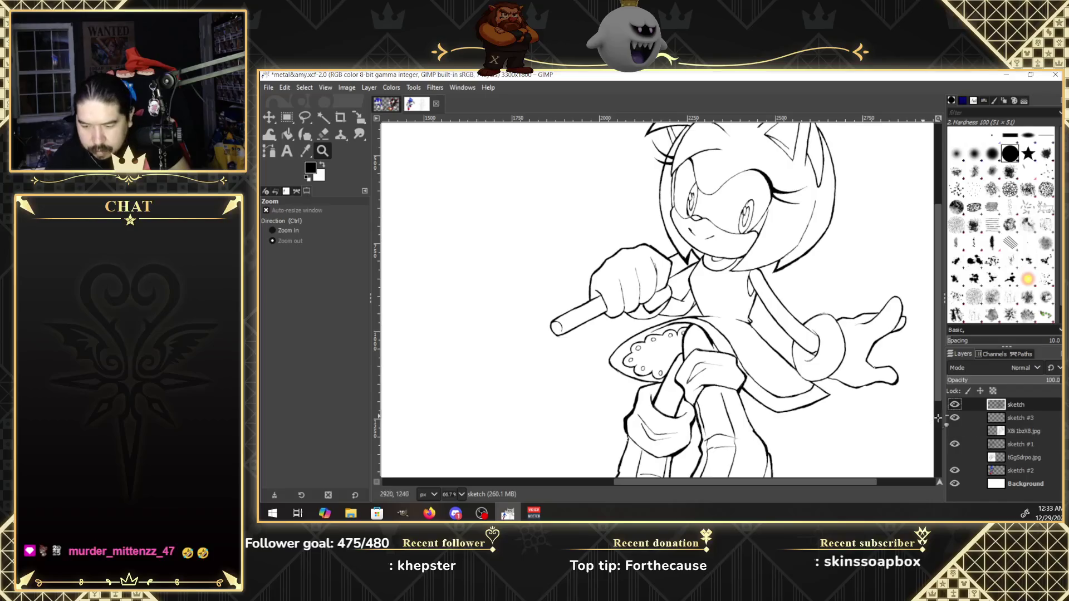
pyautogui.click(877, 421)
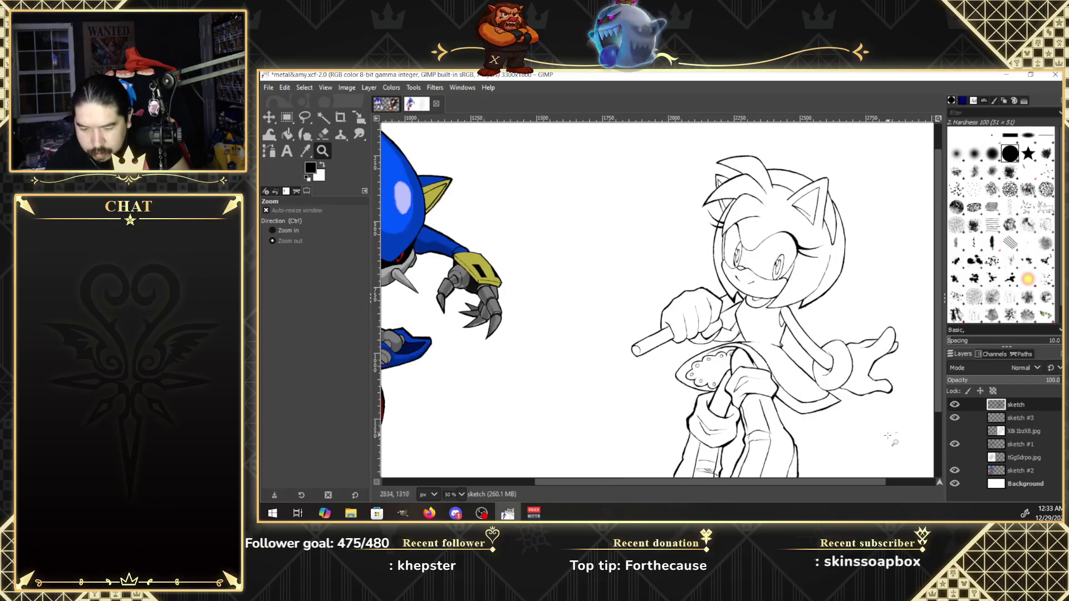
pyautogui.scroll(-3, 928, 410)
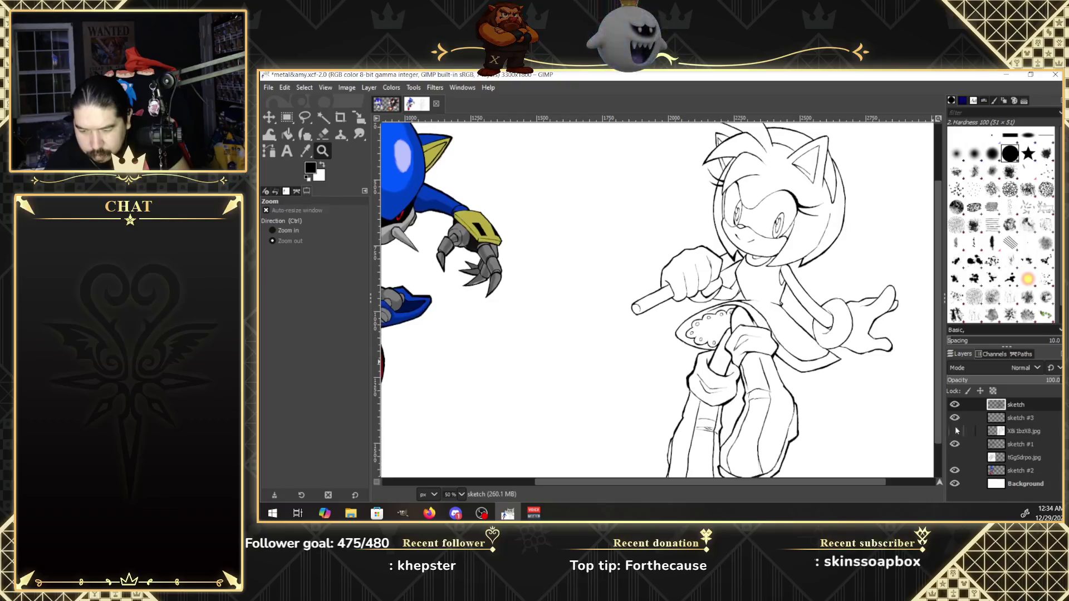
pyautogui.click(903, 423)
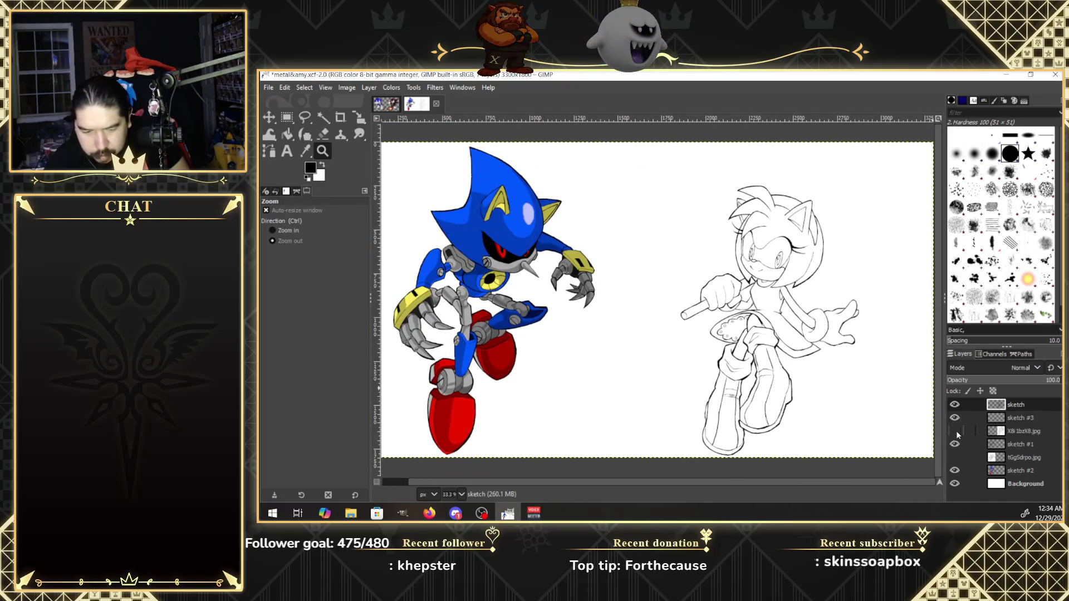
pyautogui.click(954, 431)
pyautogui.click(955, 431)
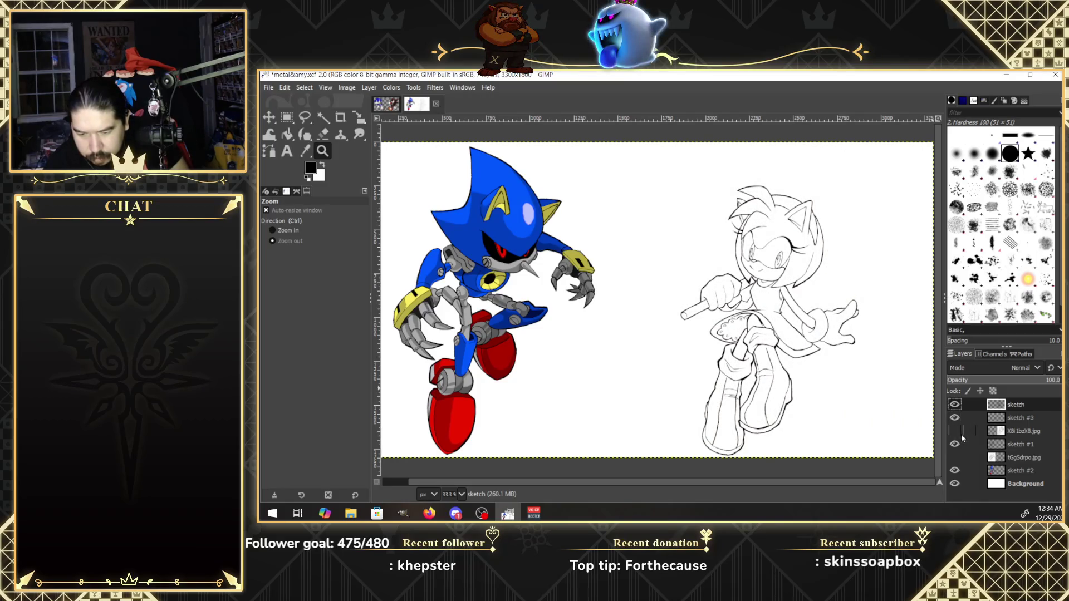
pyautogui.click(961, 436)
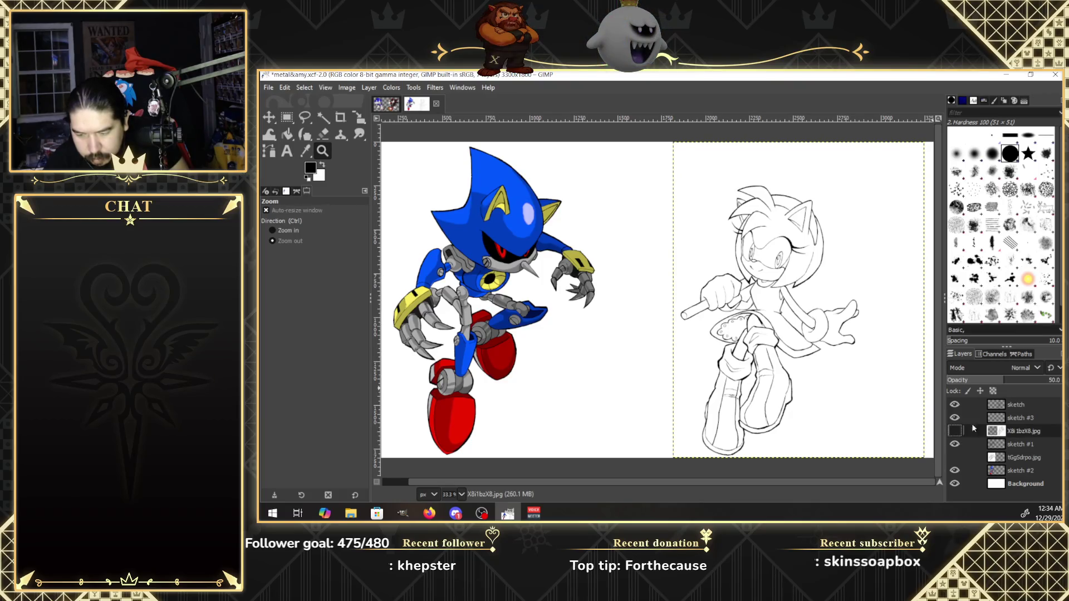
pyautogui.click(996, 408)
pyautogui.click(954, 431)
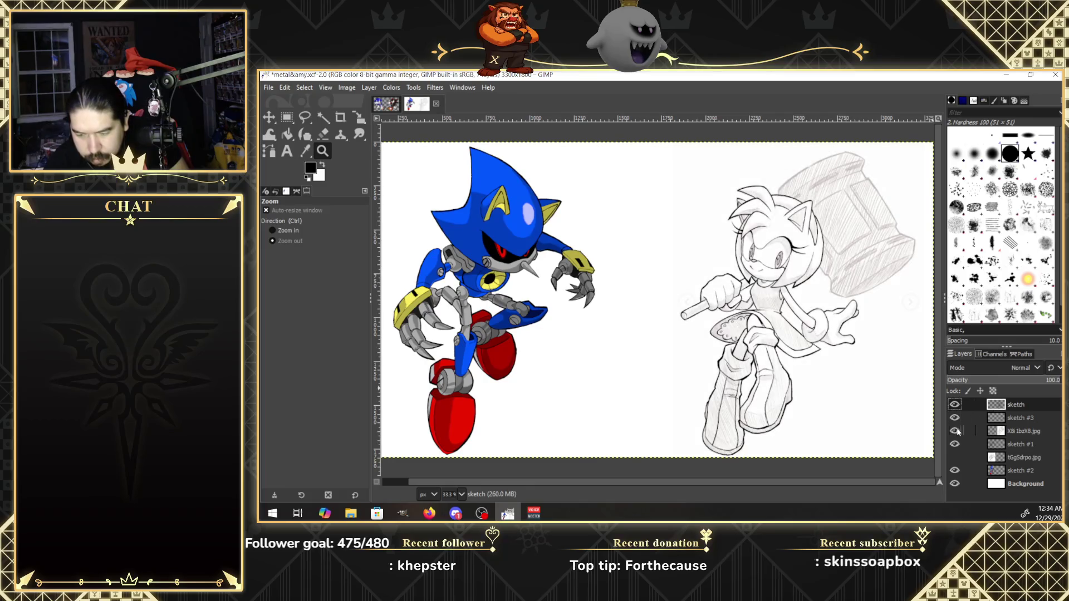
pyautogui.click(955, 430)
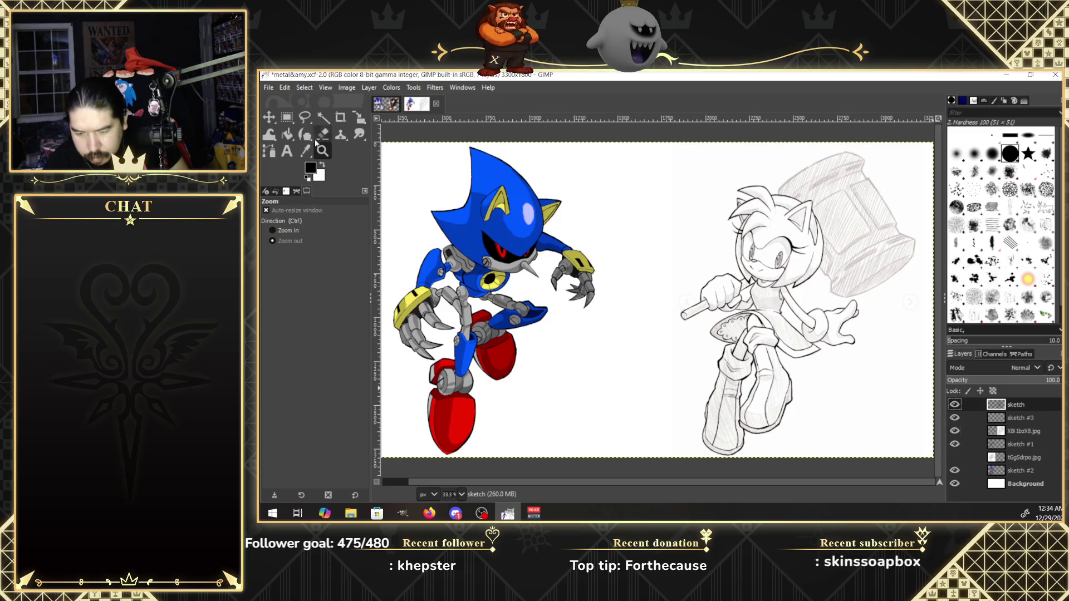
pyautogui.click(273, 230)
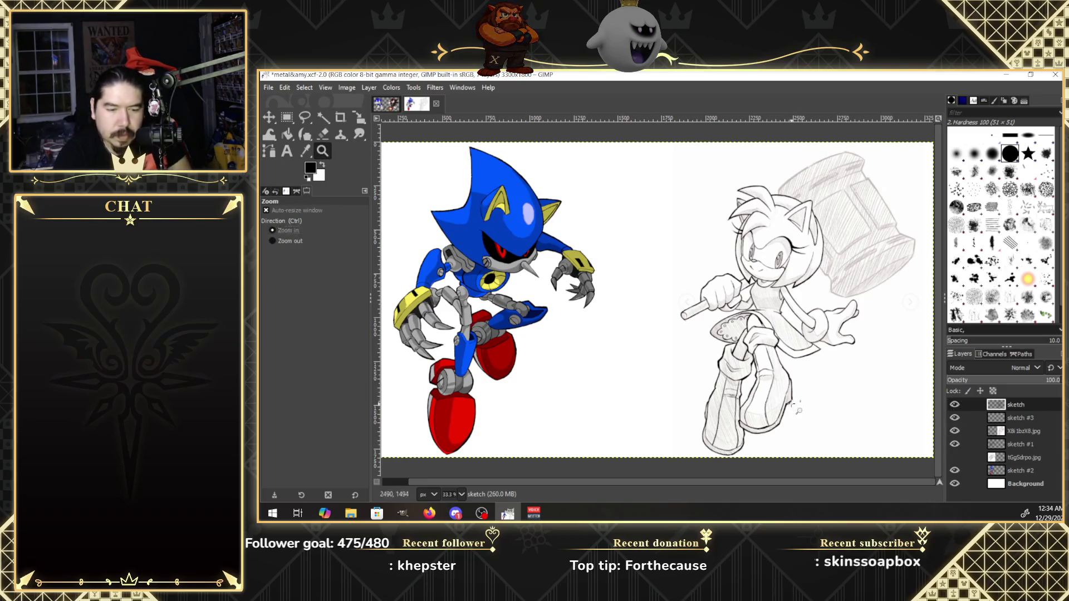
pyautogui.click(793, 404)
pyautogui.click(793, 403)
pyautogui.press('k')
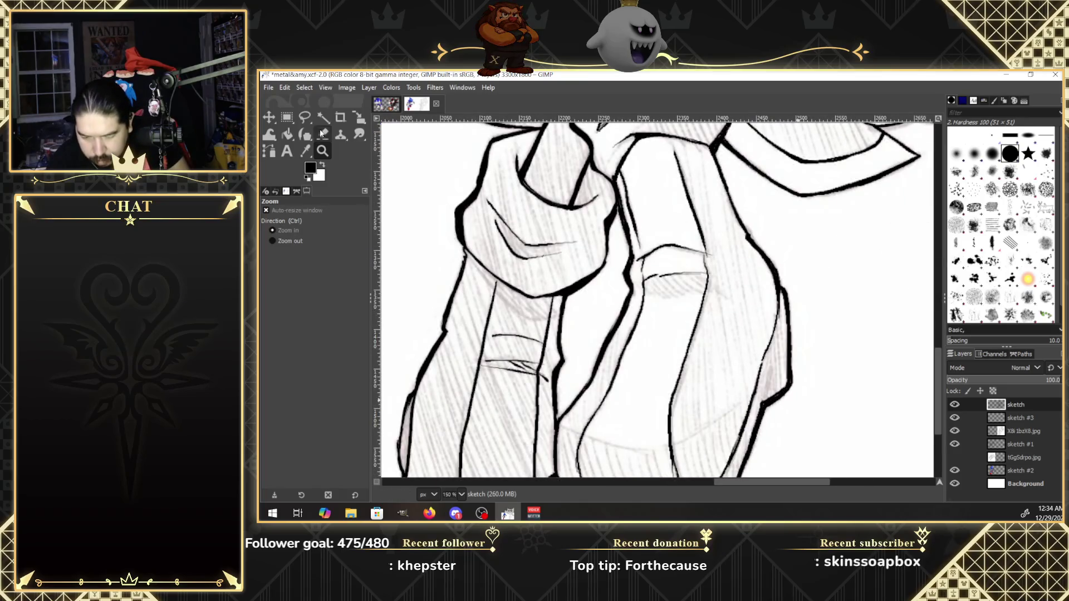
# Ink down Amy's right leg outline, then bring the sketched hammer head into view.
pyautogui.click(763, 402)
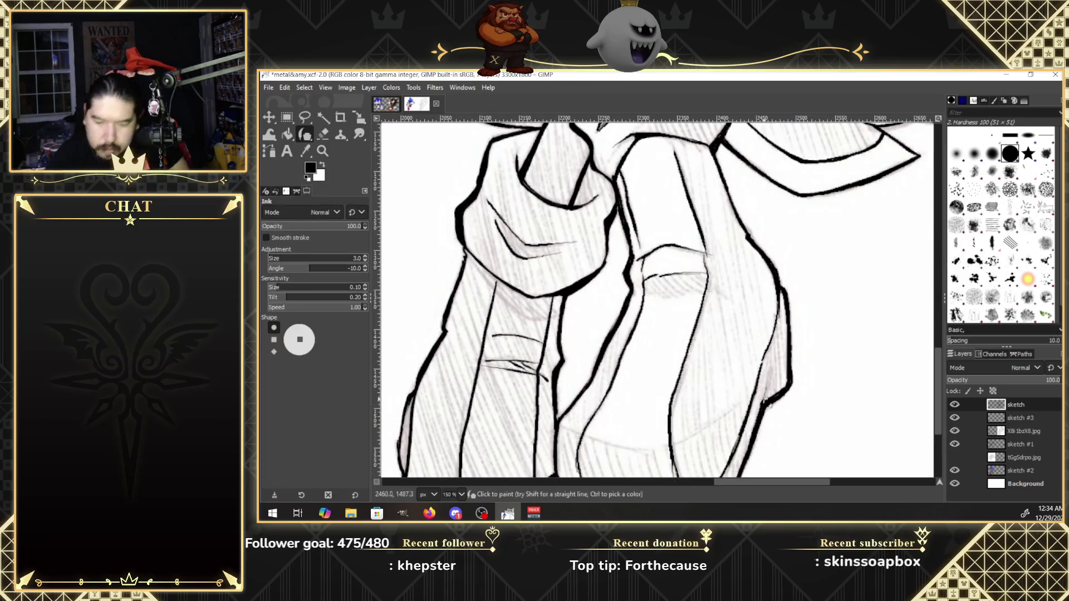
pyautogui.moveTo(770, 369); pyautogui.dragTo(763, 404)
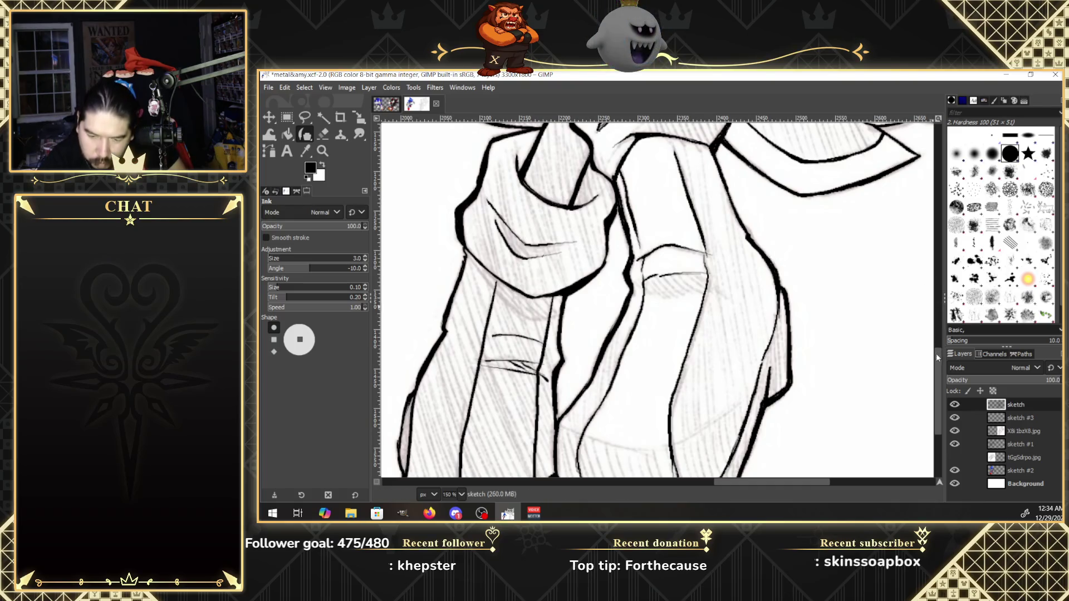
pyautogui.moveTo(936, 353); pyautogui.dragTo(937, 223)
pyautogui.scroll(10, 657, 300)
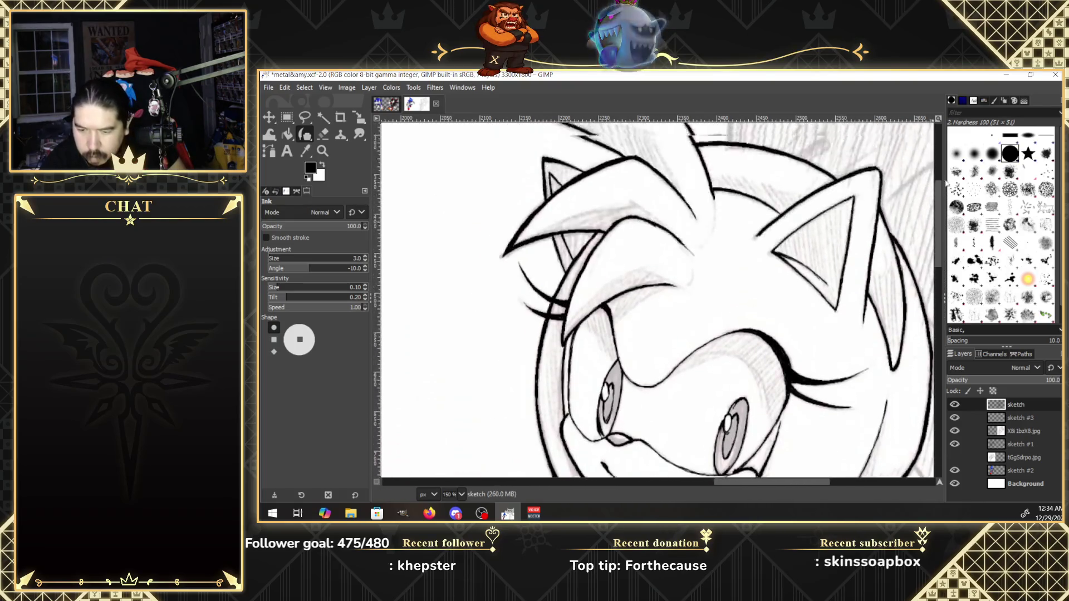
pyautogui.moveTo(824, 482); pyautogui.dragTo(885, 482)
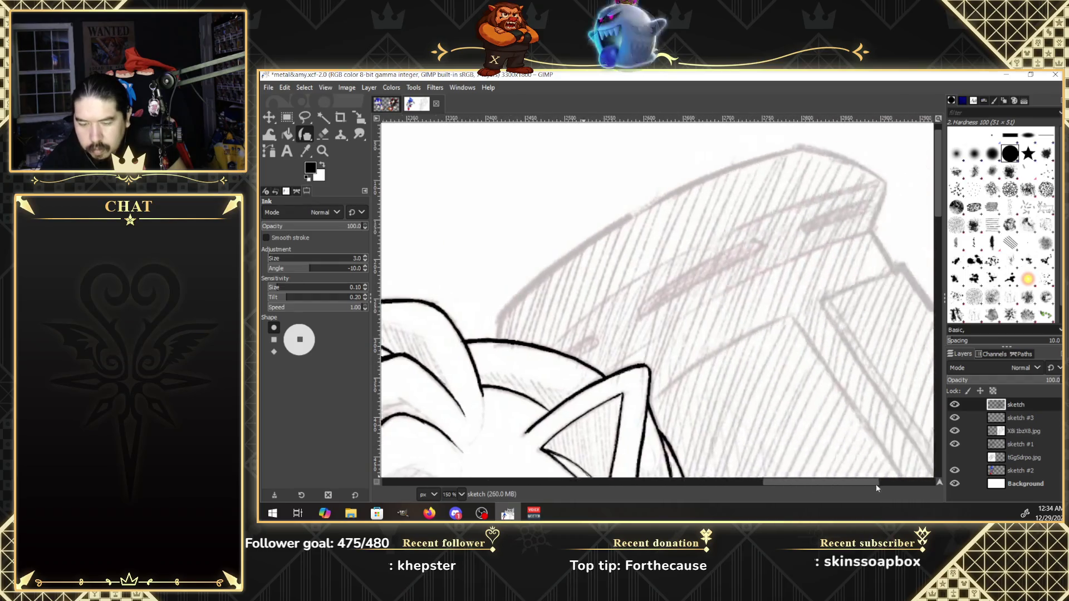
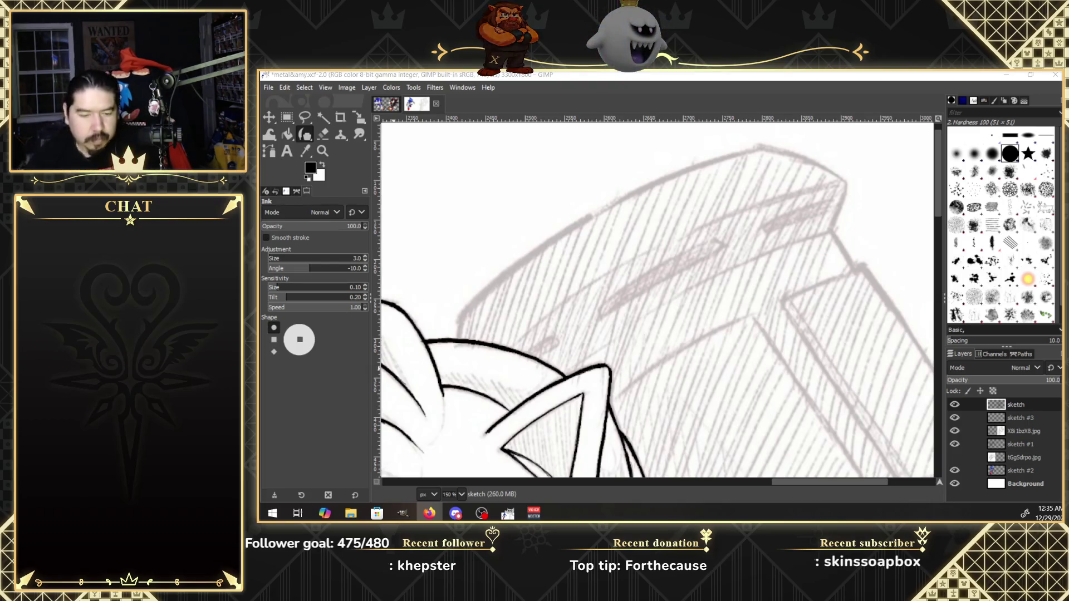
# Ink the spike's upper outline from its lower-left end up to the top.
pyautogui.click(461, 334)
pyautogui.moveTo(459, 324); pyautogui.dragTo(460, 338)
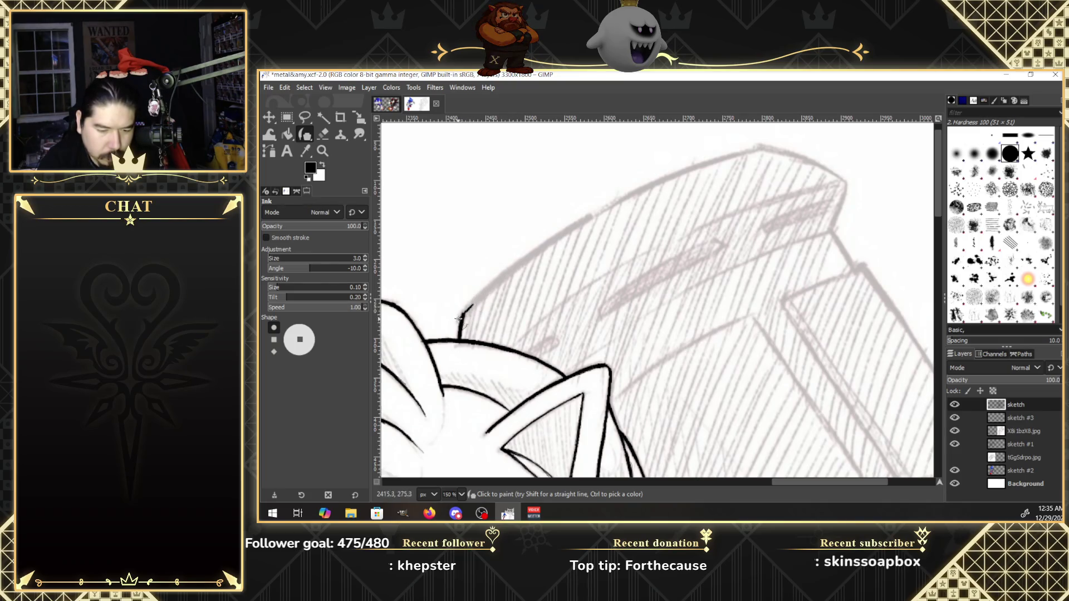
pyautogui.moveTo(461, 315)
pyautogui.mouseDown()
pyautogui.moveTo(554, 237)
pyautogui.moveTo(649, 191)
pyautogui.mouseUp()
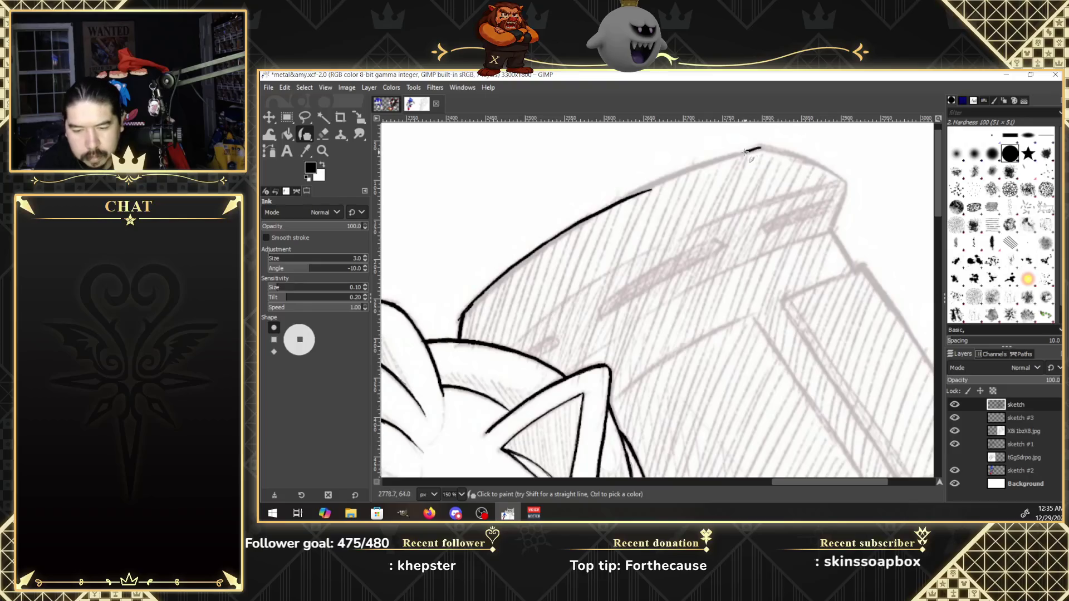
pyautogui.moveTo(762, 148); pyautogui.dragTo(683, 171)
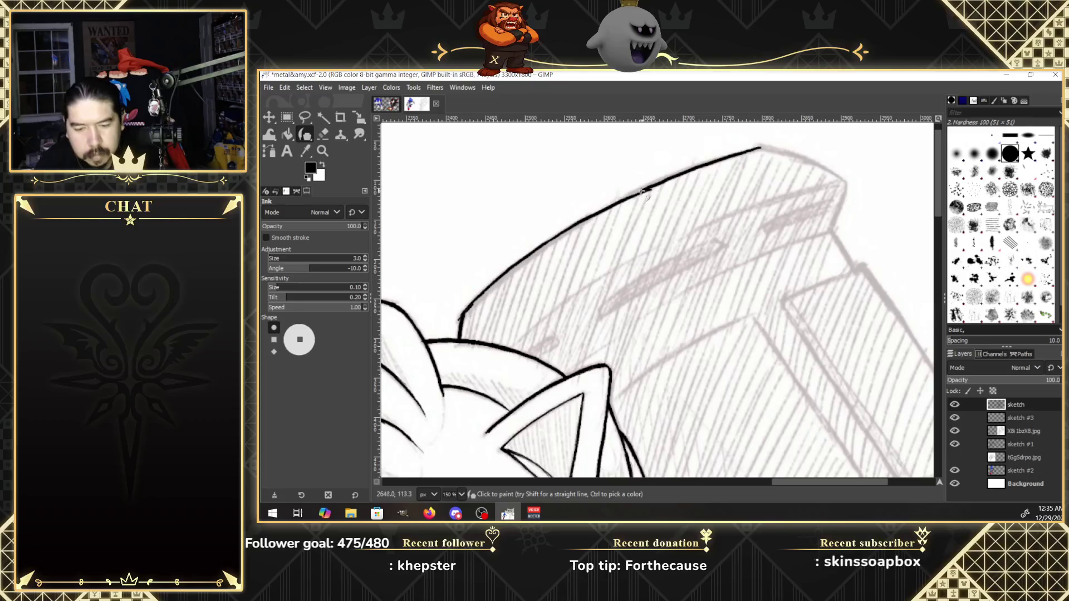
pyautogui.moveTo(613, 204); pyautogui.dragTo(760, 148)
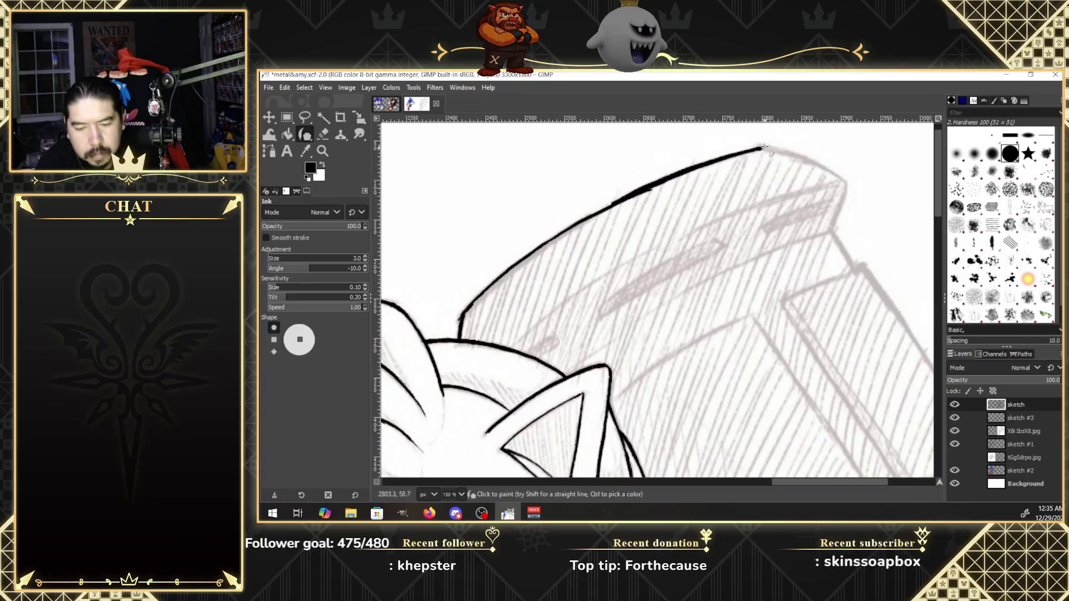
# Retrace the spike outline into a bold line, then add a thin inner line.
pyautogui.moveTo(611, 204); pyautogui.dragTo(480, 303)
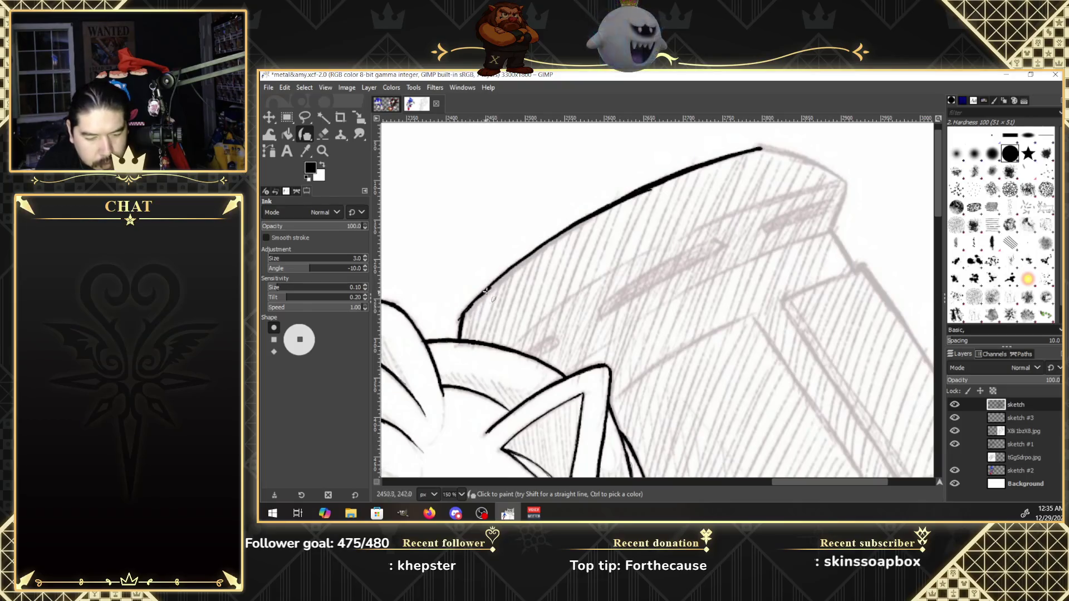
pyautogui.moveTo(496, 284)
pyautogui.mouseDown()
pyautogui.moveTo(613, 205)
pyautogui.moveTo(513, 268)
pyautogui.mouseUp()
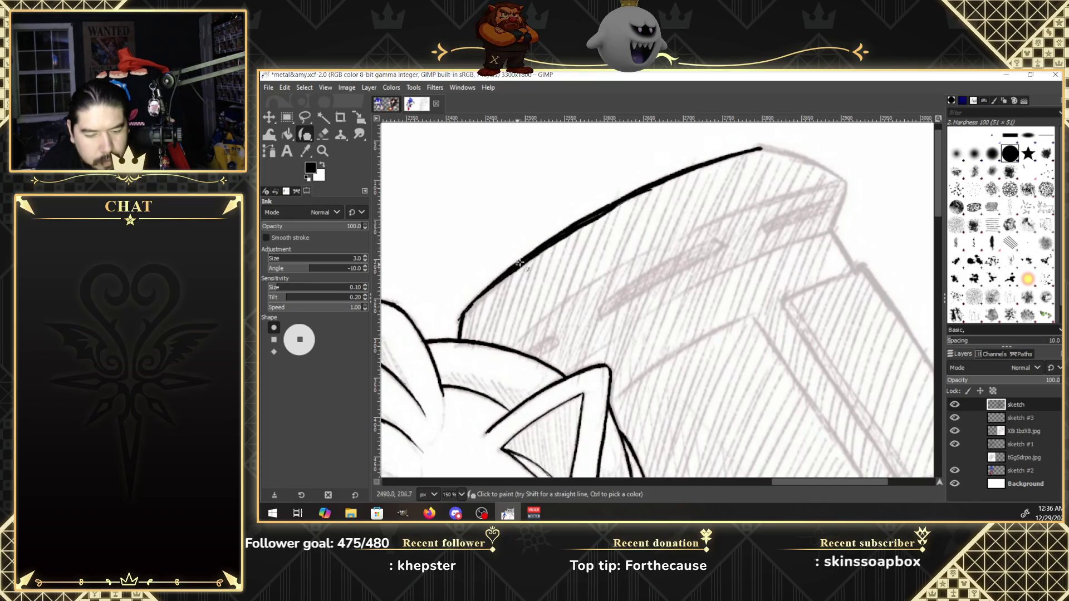
pyautogui.moveTo(468, 308); pyautogui.dragTo(554, 236)
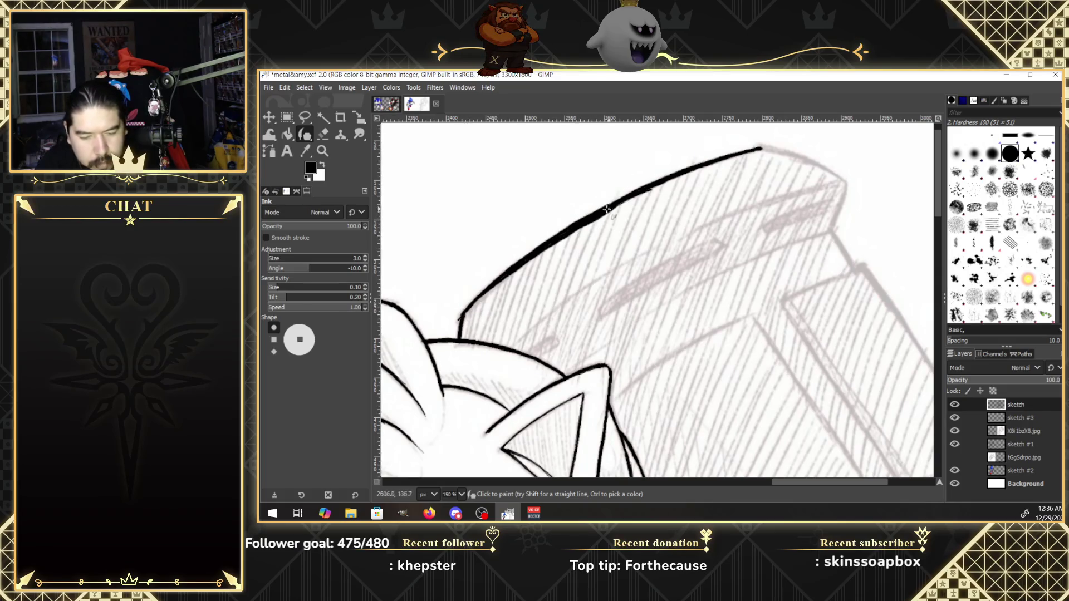
pyautogui.moveTo(602, 208); pyautogui.dragTo(690, 168)
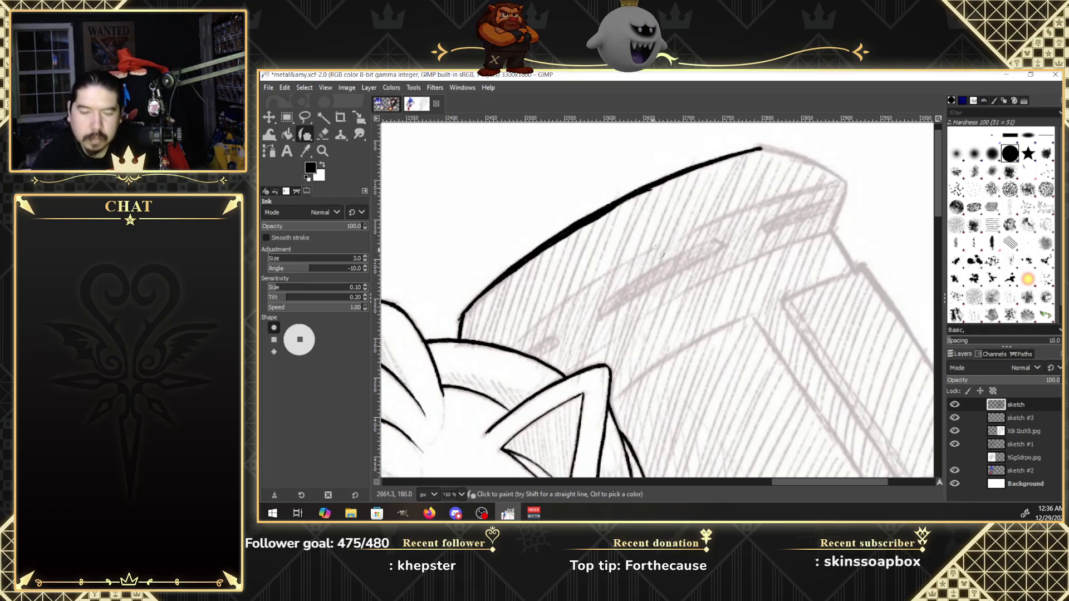
pyautogui.moveTo(649, 249); pyautogui.dragTo(518, 346)
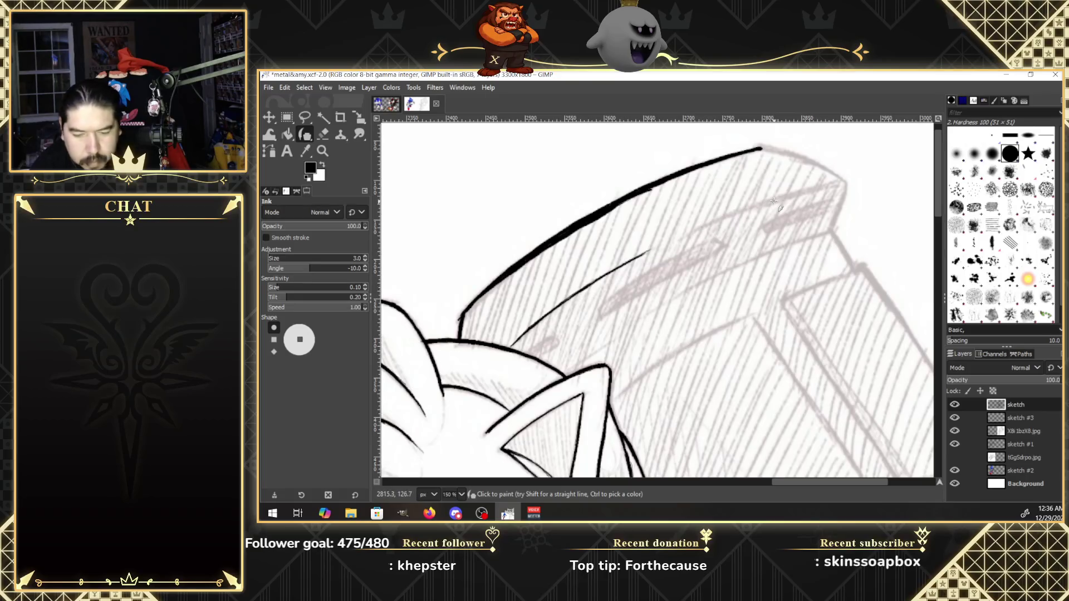
pyautogui.hscroll(5, 917, 467)
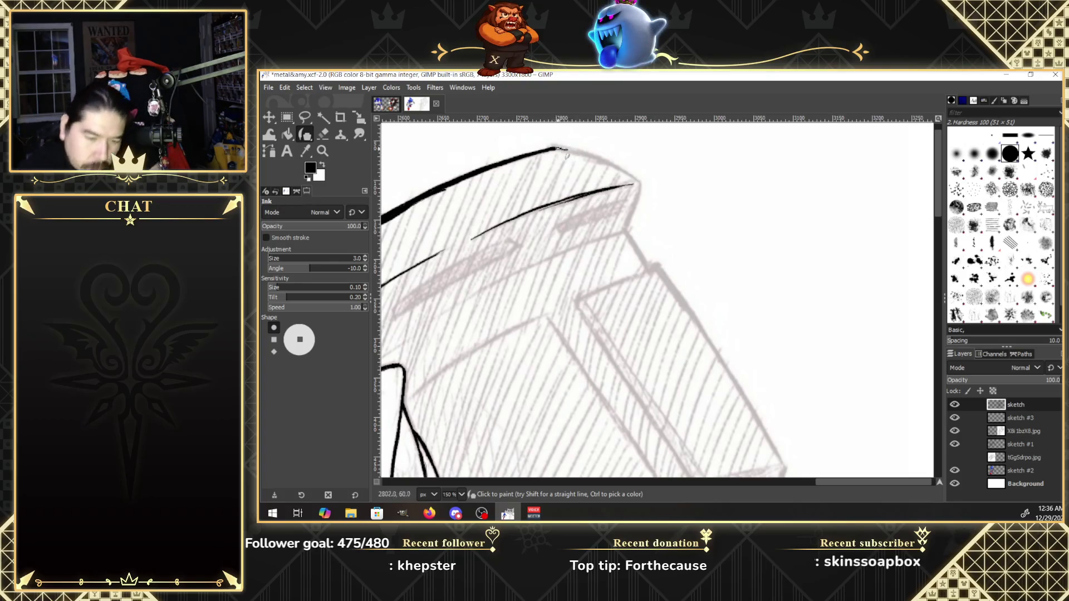
# Extend the top outline to the spike's tip and ink a bold right-hand edge downward.
pyautogui.moveTo(575, 152); pyautogui.dragTo(592, 157)
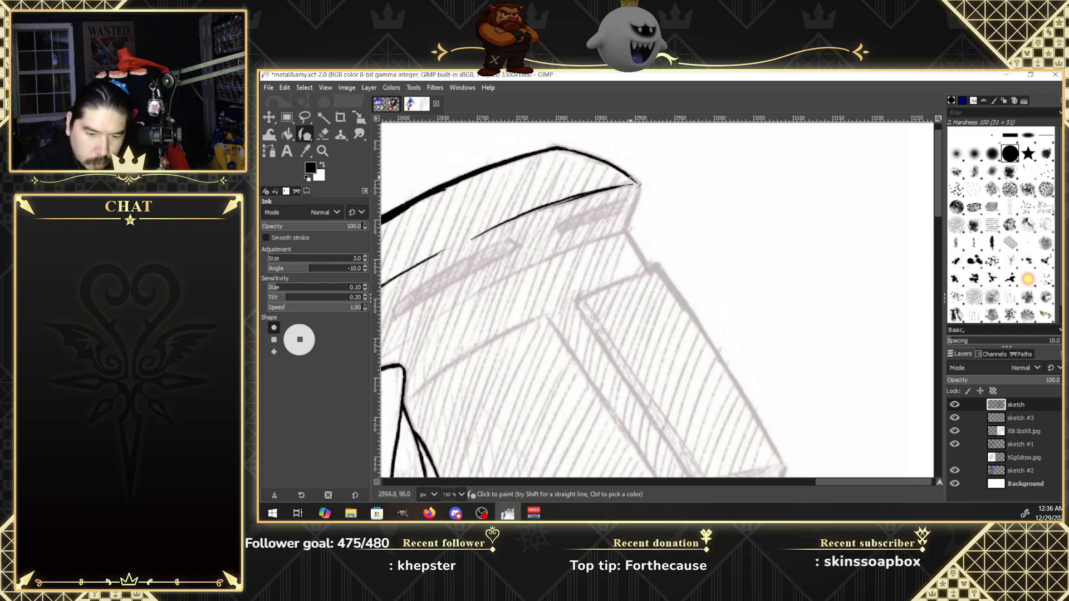
pyautogui.moveTo(632, 179)
pyautogui.mouseDown()
pyautogui.moveTo(640, 196)
pyautogui.moveTo(625, 227)
pyautogui.mouseUp()
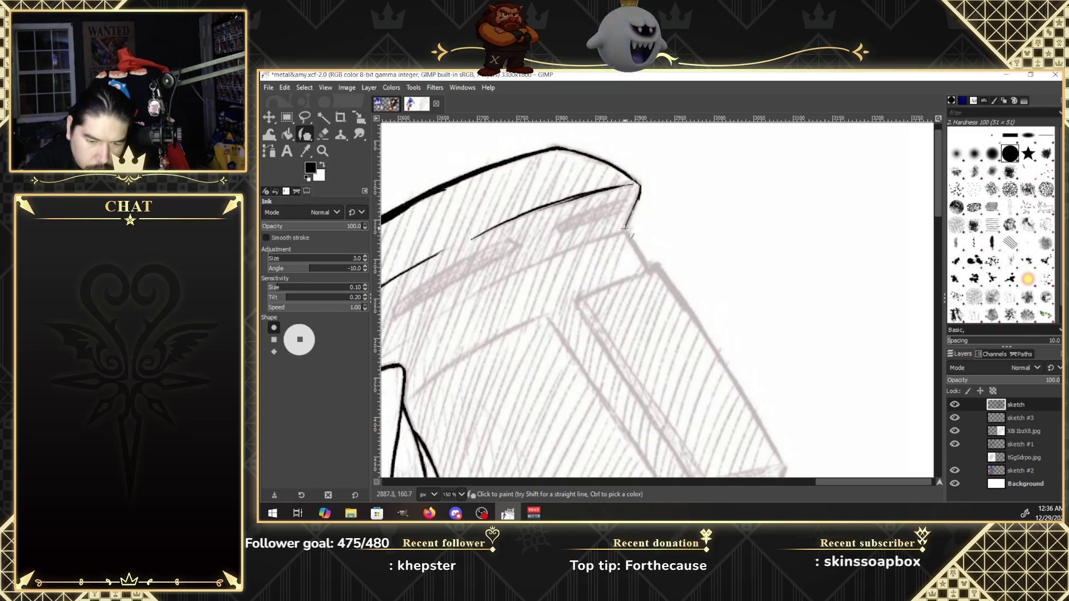
pyautogui.moveTo(634, 206)
pyautogui.mouseDown()
pyautogui.moveTo(641, 186)
pyautogui.moveTo(624, 232)
pyautogui.mouseUp()
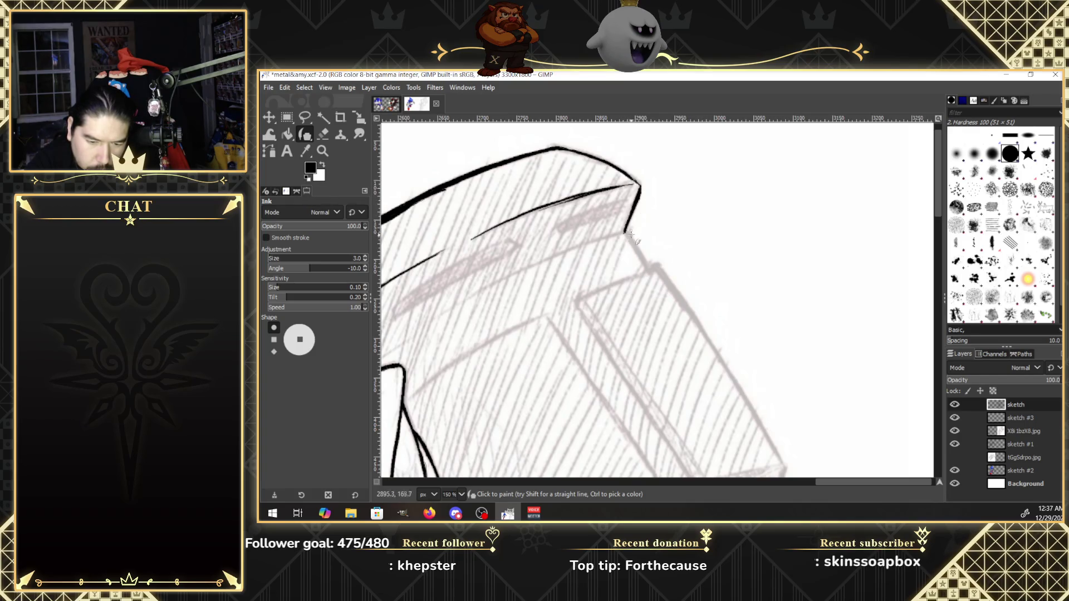
pyautogui.moveTo(625, 232); pyautogui.dragTo(646, 268)
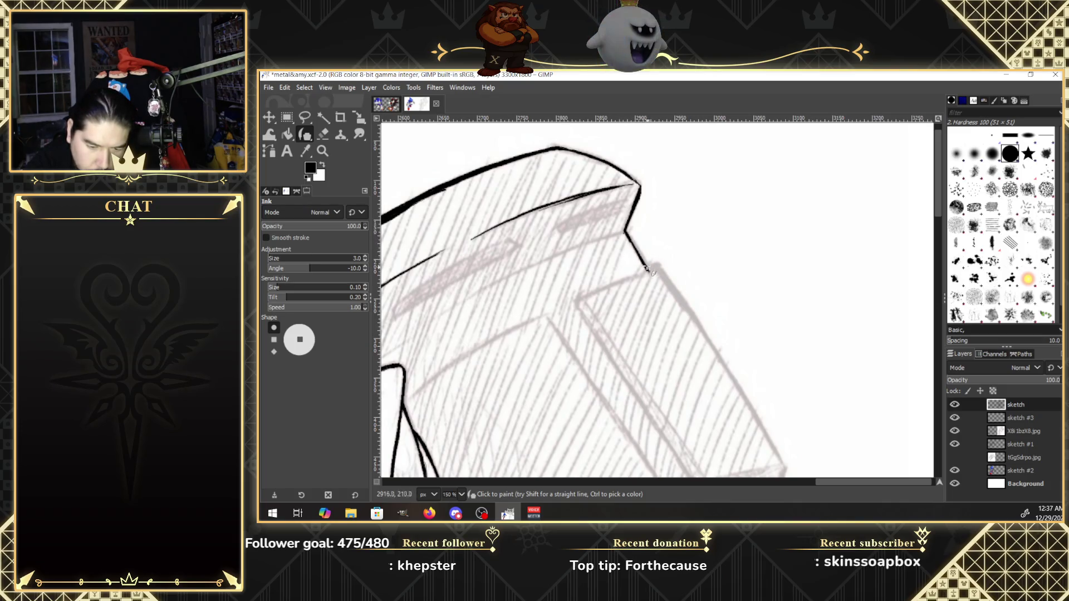
pyautogui.moveTo(633, 243); pyautogui.dragTo(648, 271)
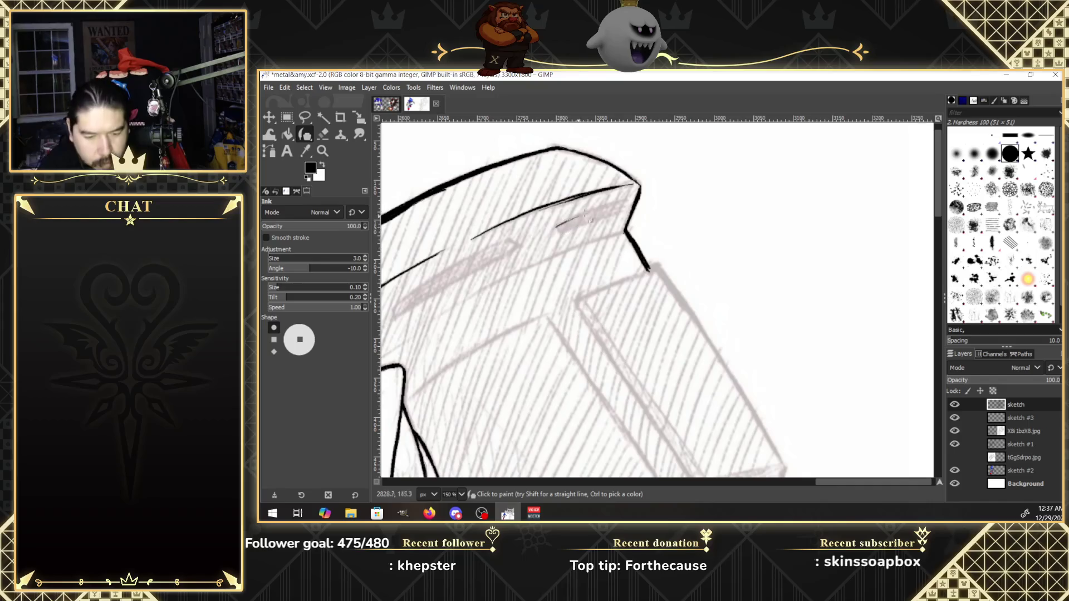
# Ink a narrow closed sliver shape just beneath the top outline.
pyautogui.moveTo(558, 227); pyautogui.dragTo(632, 198)
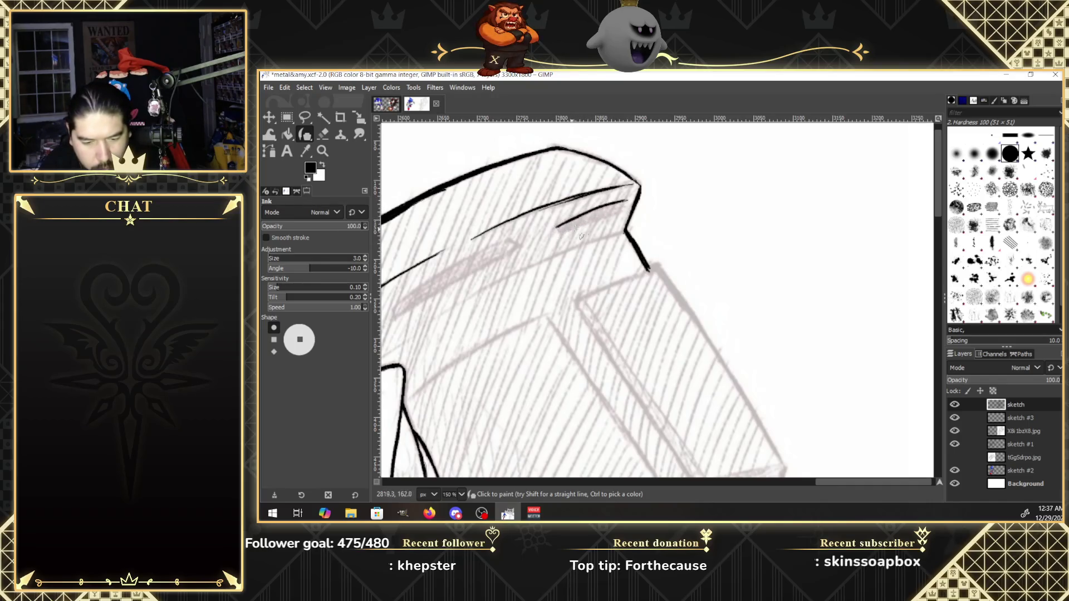
pyautogui.moveTo(561, 233); pyautogui.dragTo(619, 212)
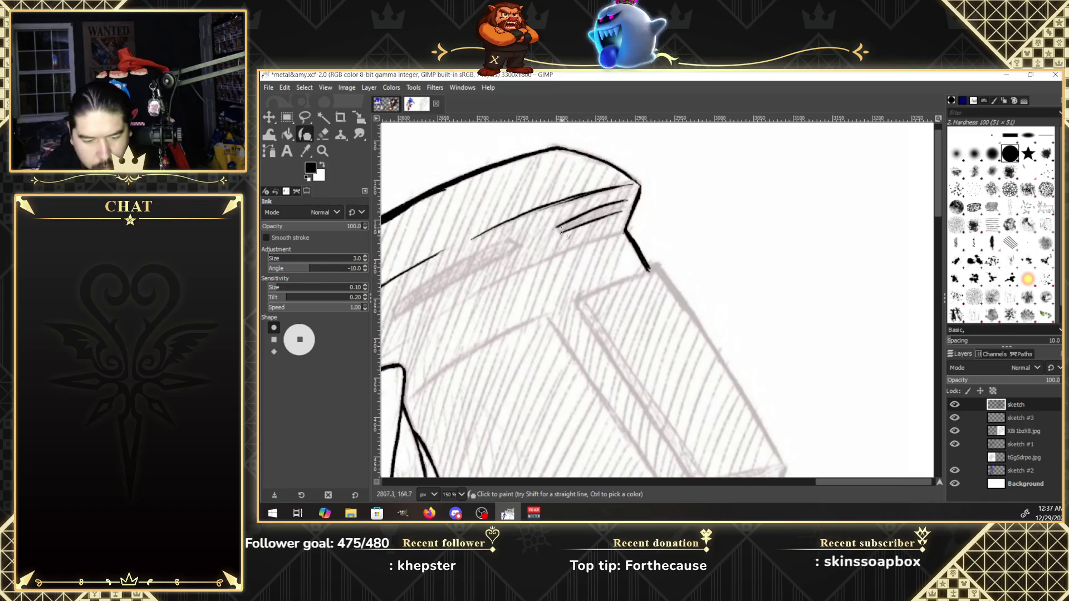
pyautogui.moveTo(559, 231); pyautogui.dragTo(626, 211)
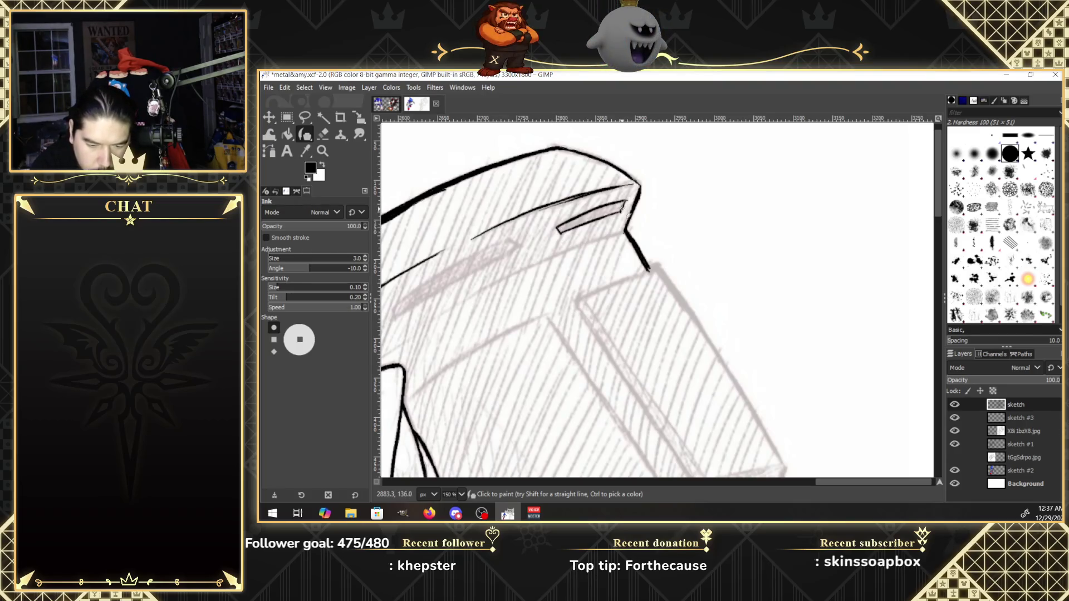
pyautogui.moveTo(839, 480); pyautogui.dragTo(802, 480)
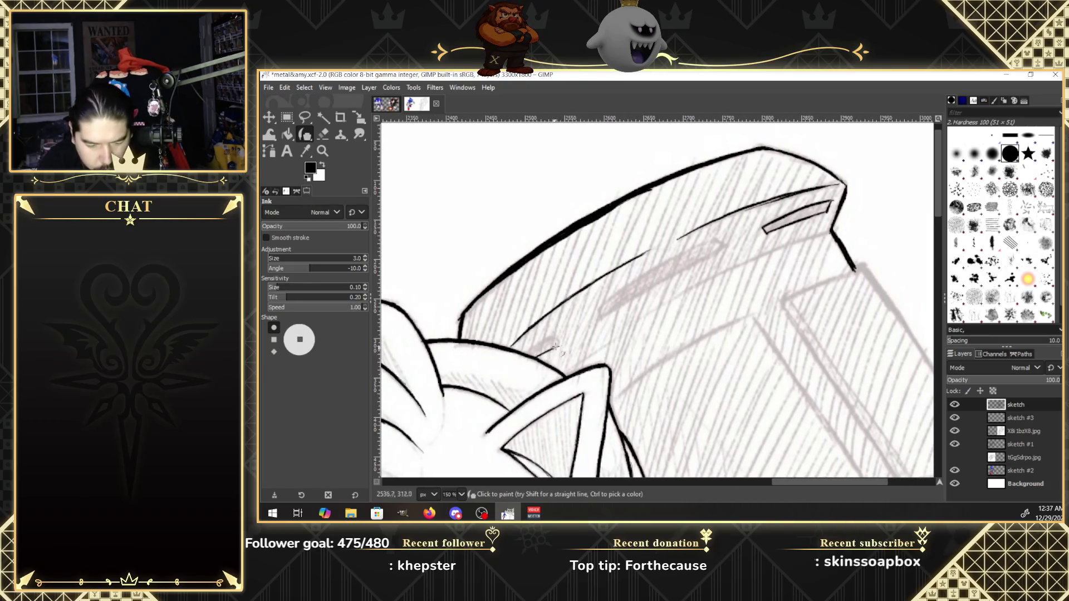
# Draw the long slot's upper and lower edges, close its right end, and add thin lines below it and by the ear.
pyautogui.moveTo(527, 353); pyautogui.dragTo(556, 339)
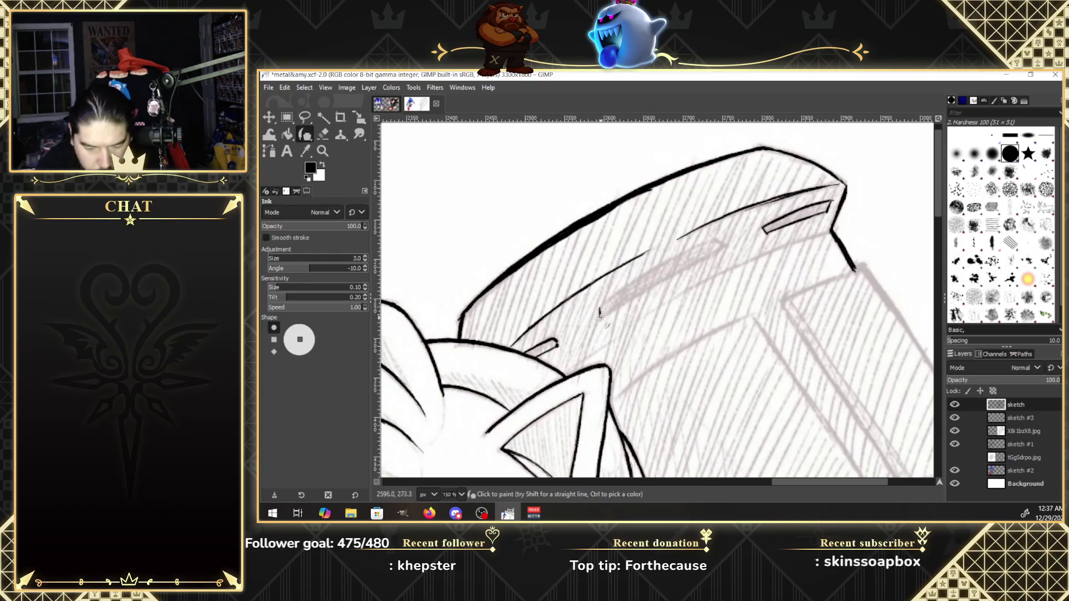
pyautogui.moveTo(600, 309); pyautogui.dragTo(720, 239)
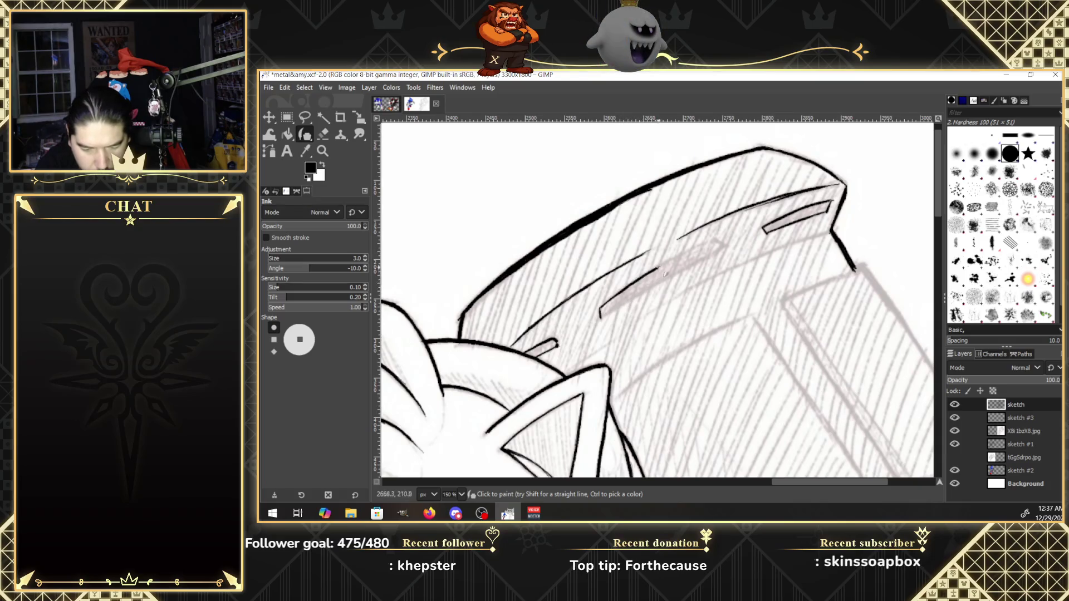
pyautogui.moveTo(600, 317); pyautogui.dragTo(728, 248)
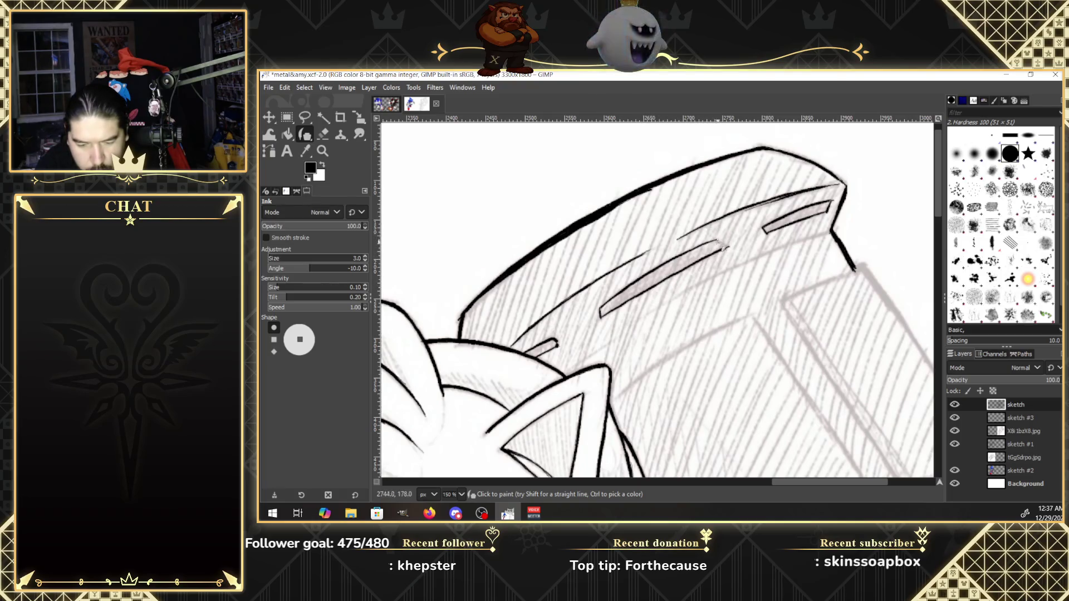
pyautogui.moveTo(716, 240); pyautogui.dragTo(727, 248)
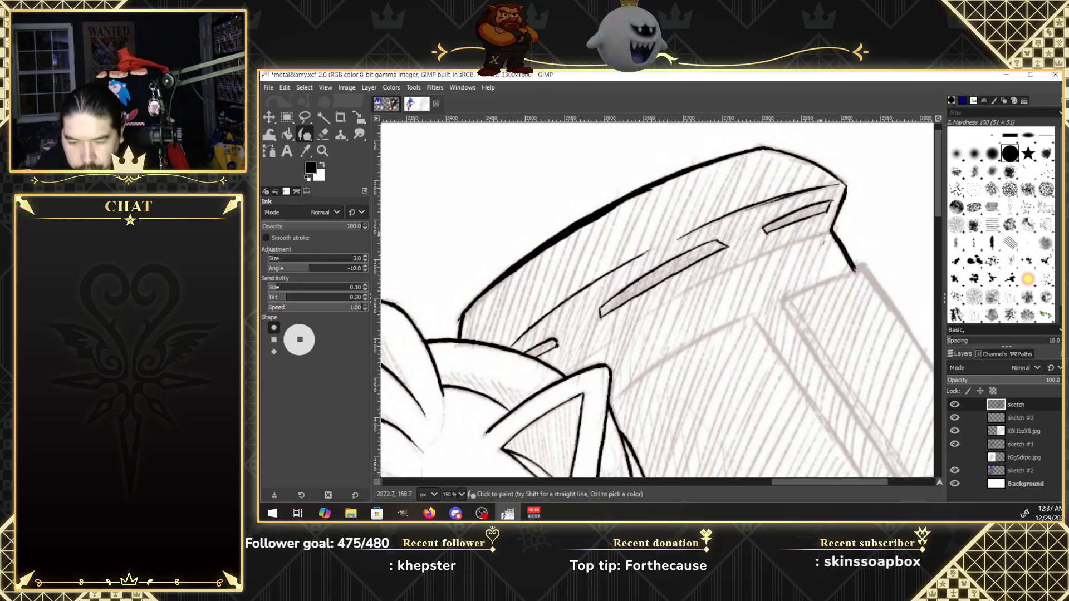
pyautogui.moveTo(828, 233); pyautogui.dragTo(657, 305)
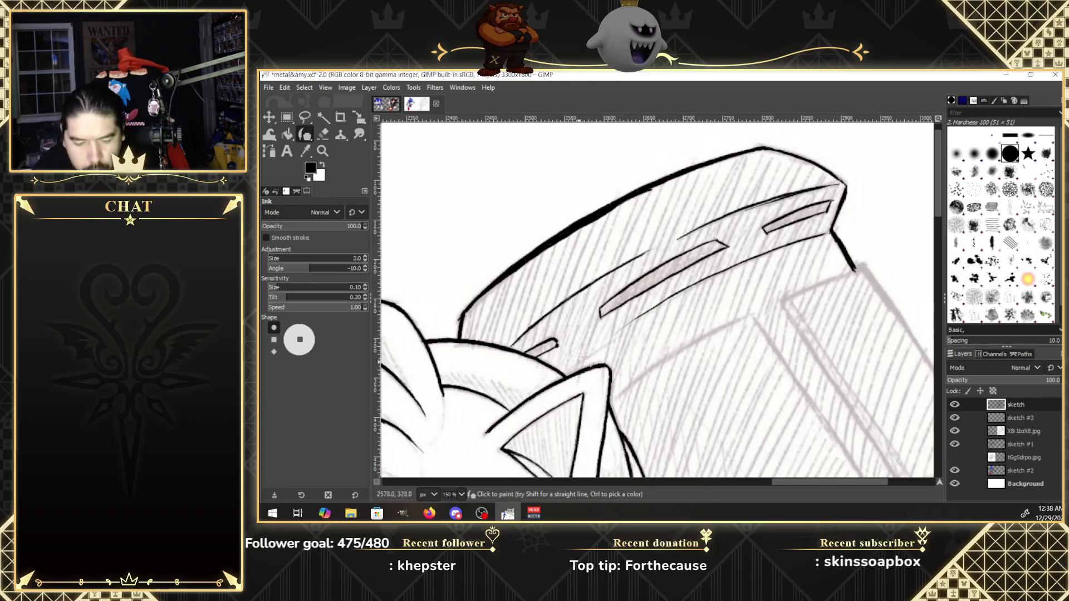
pyautogui.moveTo(565, 370)
pyautogui.mouseDown()
pyautogui.moveTo(611, 338)
pyautogui.moveTo(567, 367)
pyautogui.mouseUp()
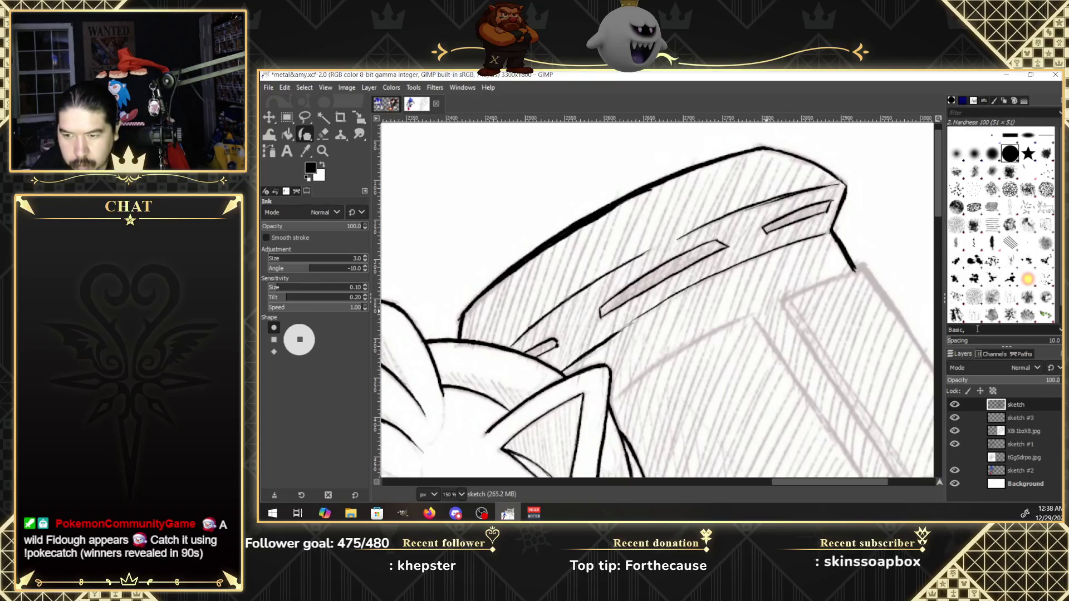
pyautogui.scroll(-5, 940, 231)
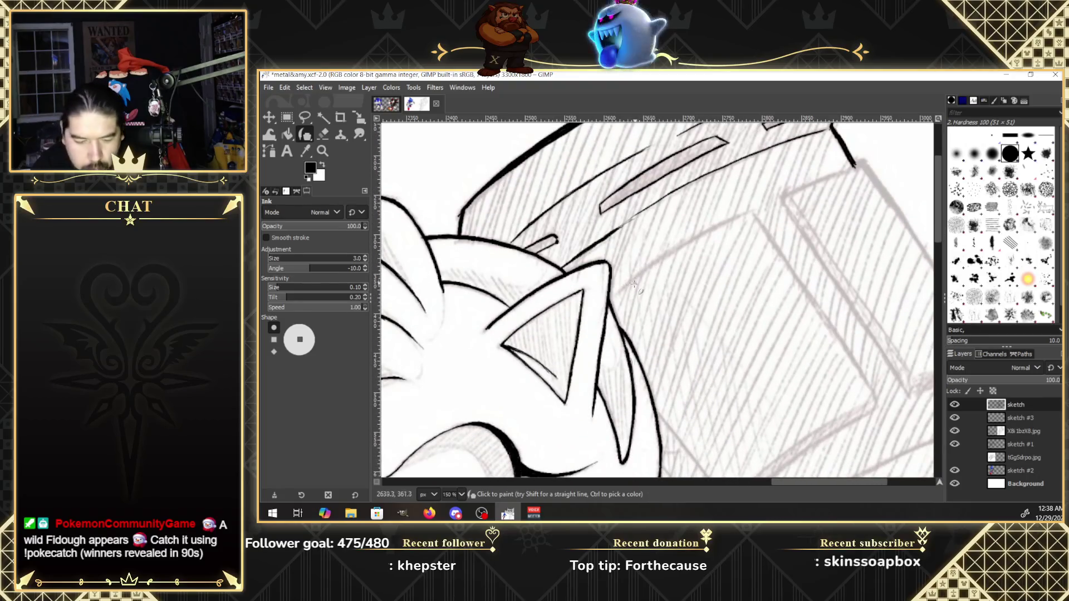
# Ink the next panel's top edge, darken it, and add the upper-right corner turning downward.
pyautogui.moveTo(840, 483); pyautogui.dragTo(856, 483)
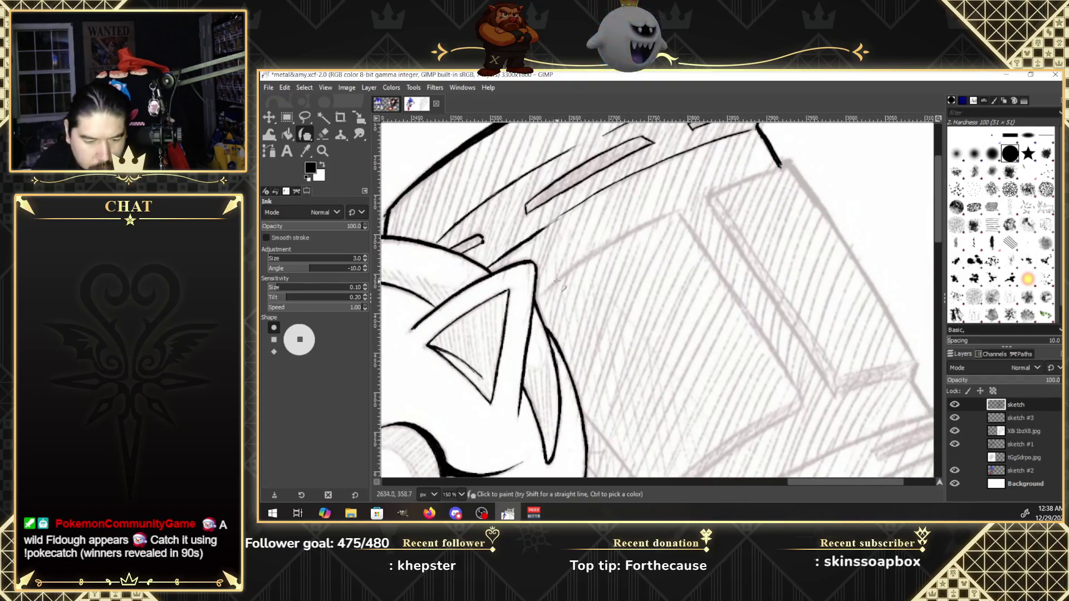
pyautogui.moveTo(545, 290); pyautogui.dragTo(684, 212)
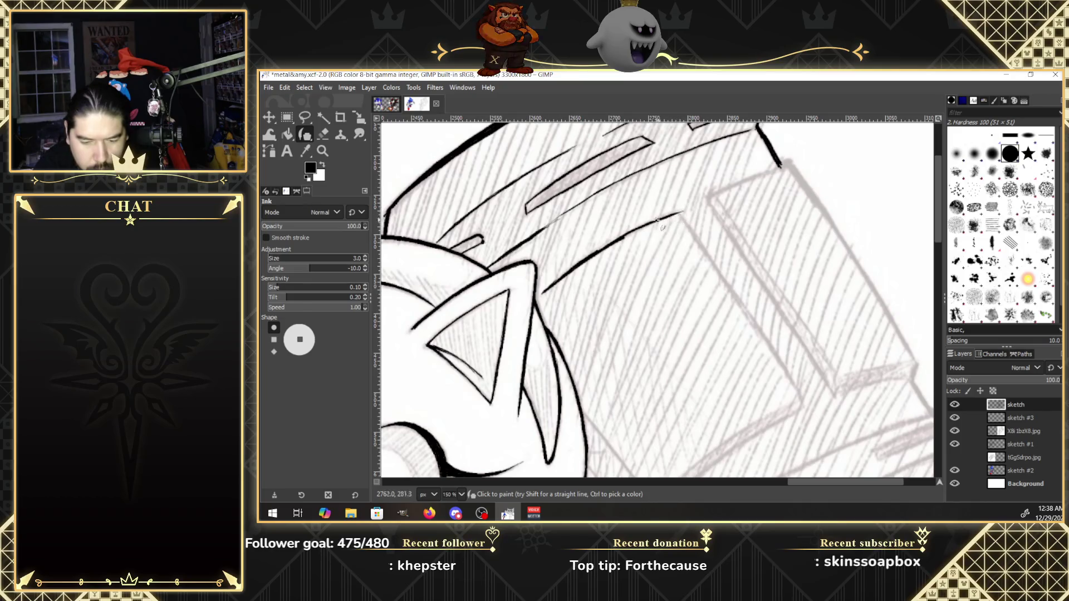
pyautogui.moveTo(606, 247); pyautogui.dragTo(645, 226)
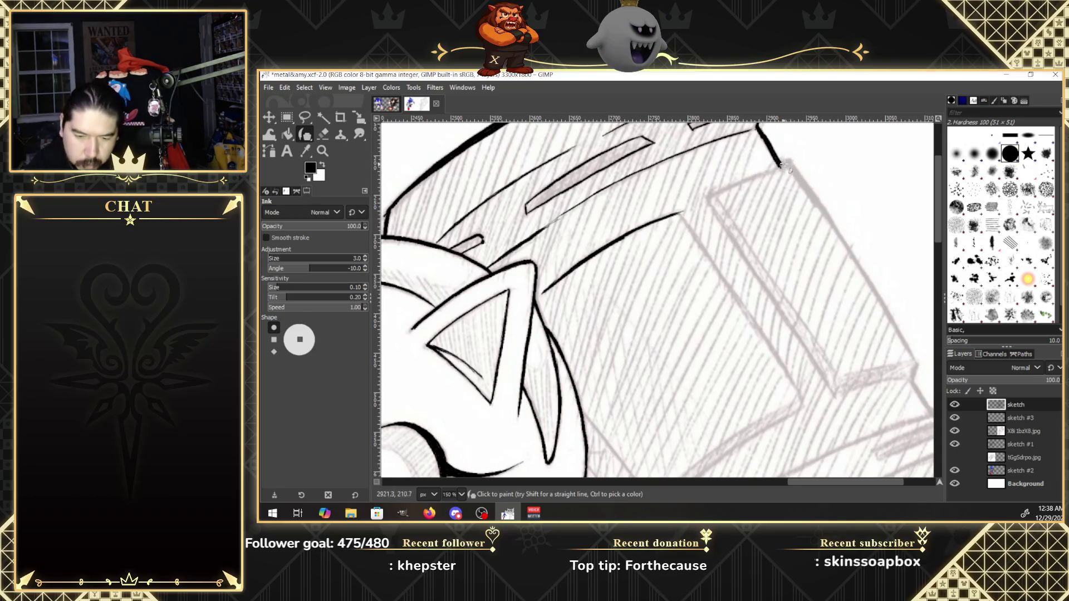
pyautogui.moveTo(785, 162); pyautogui.dragTo(712, 193)
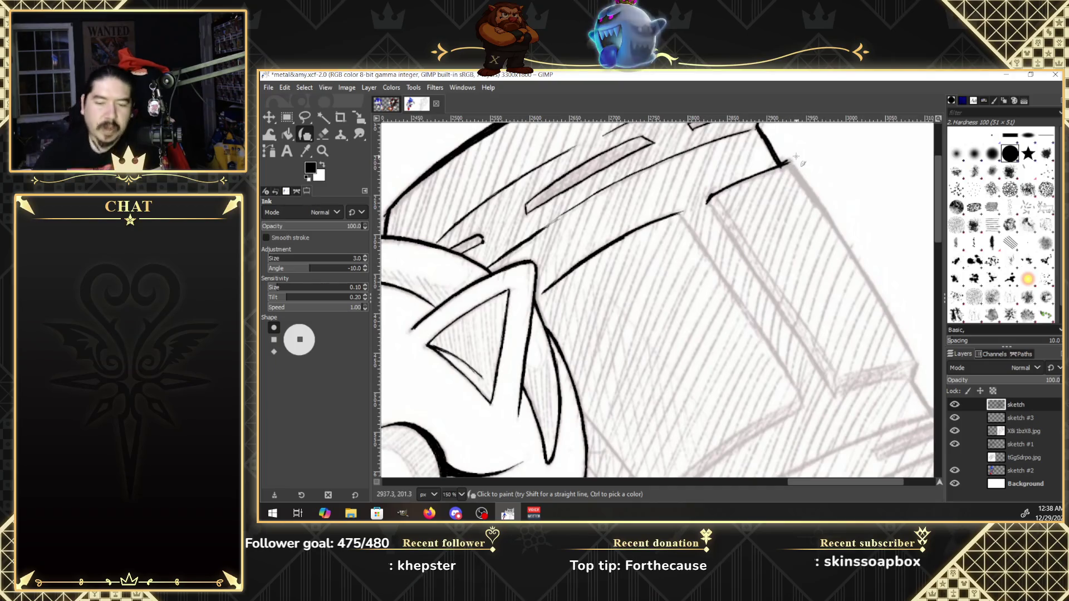
pyautogui.moveTo(680, 214); pyautogui.dragTo(721, 273)
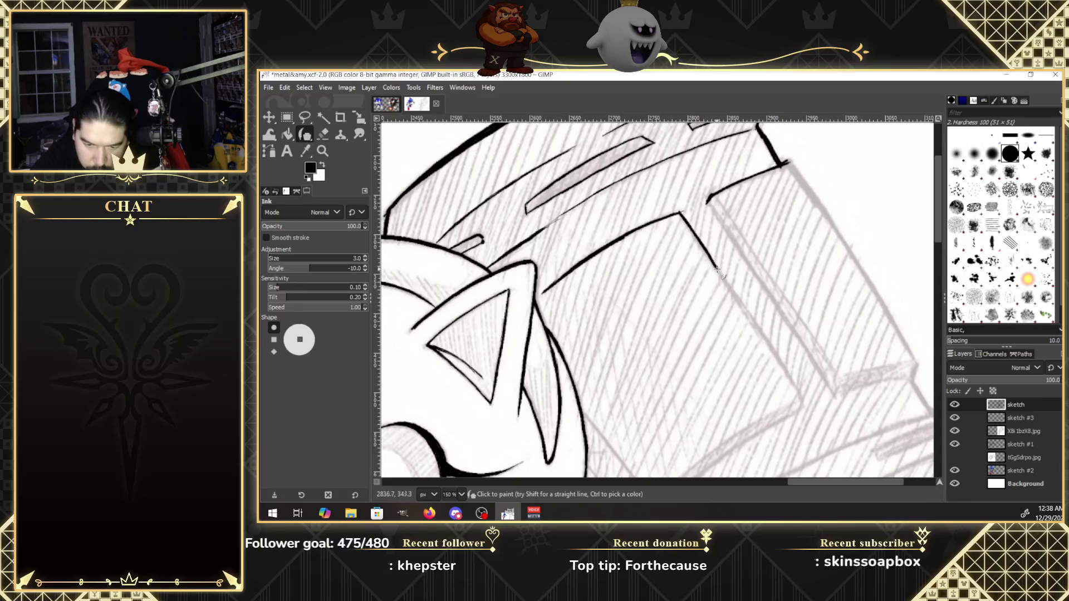
# Erase the stray tip of the ink line, then resume inking with a dab at the spike line's end.
pyautogui.hotkey('shift', 'e')
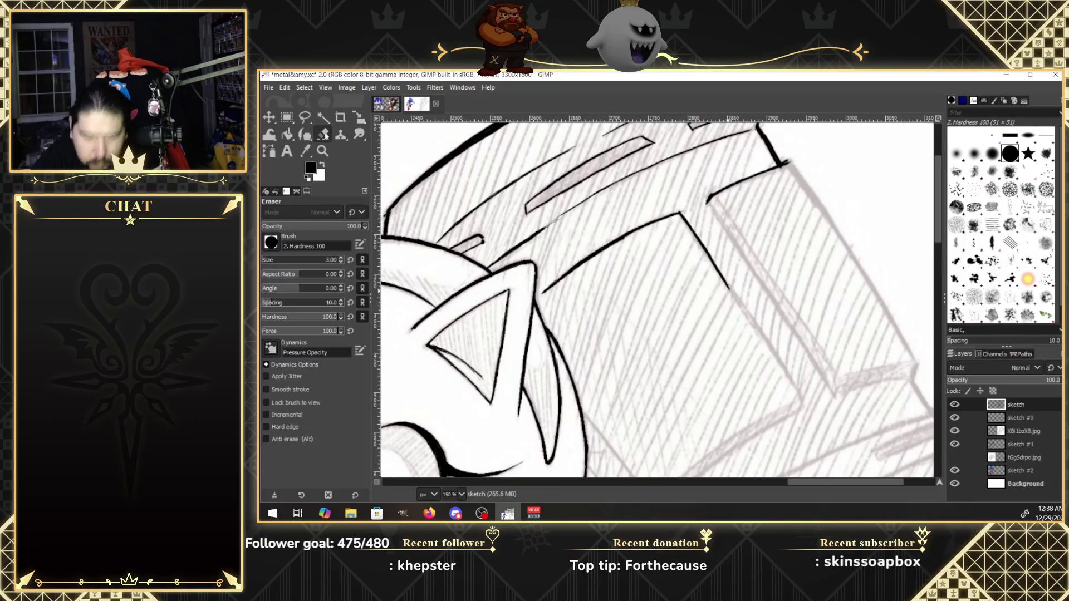
pyautogui.click(681, 212)
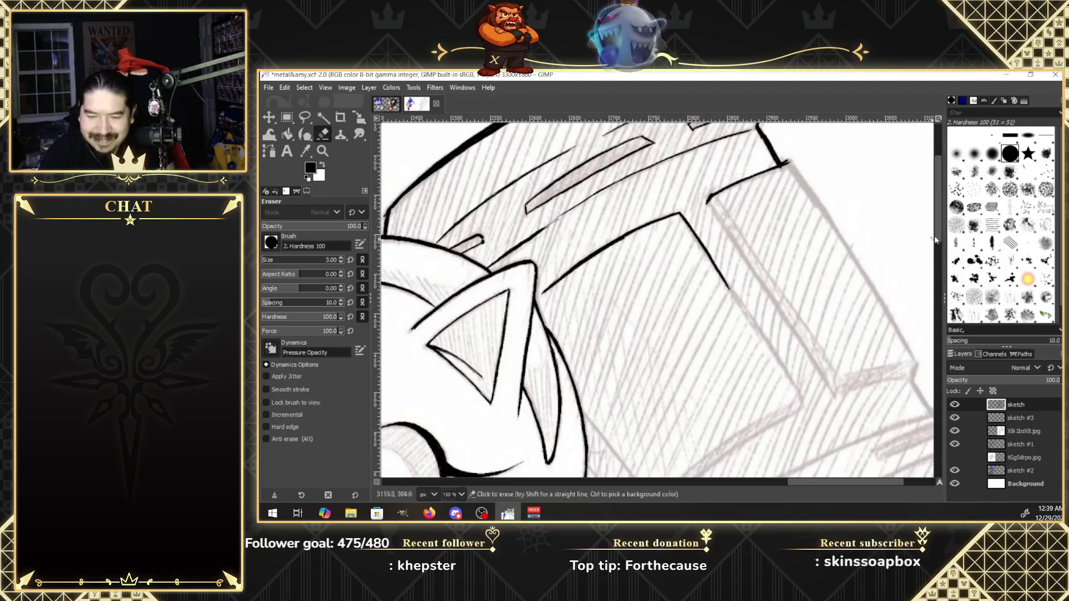
pyautogui.scroll(-3, 940, 255)
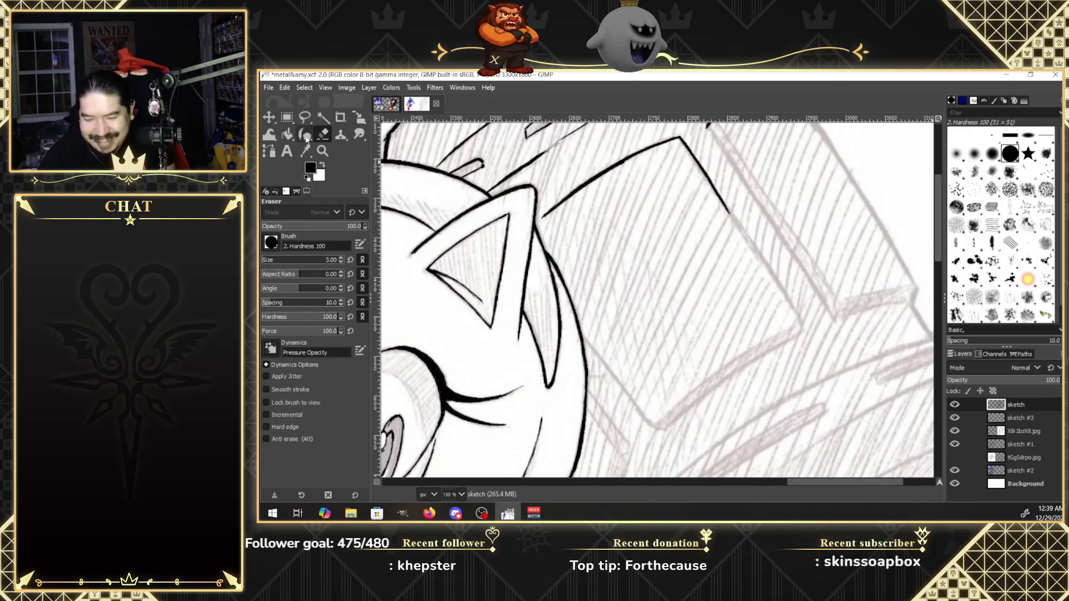
pyautogui.click(306, 136)
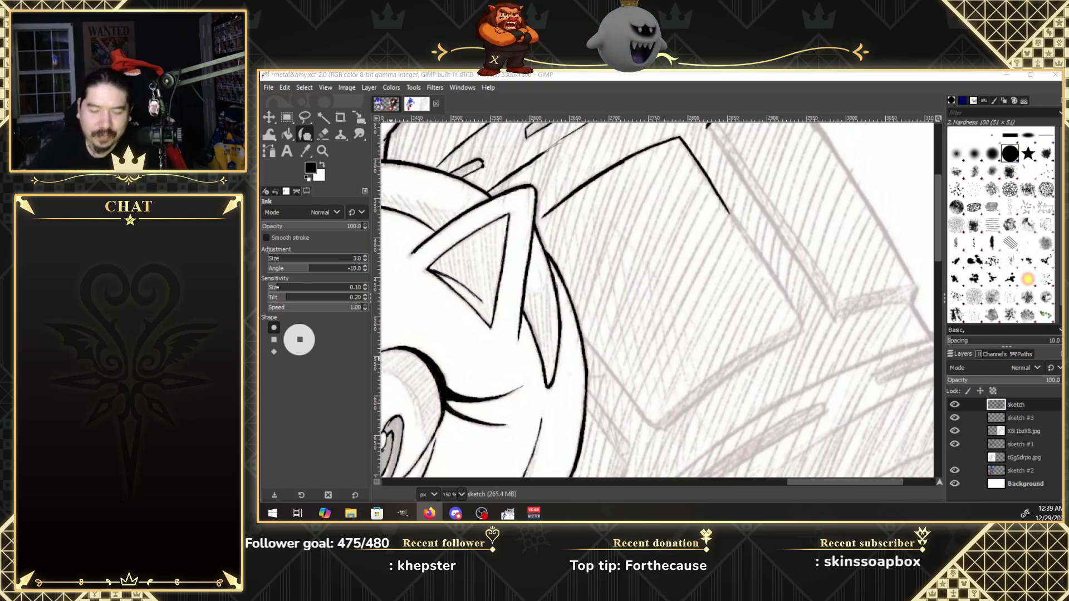
pyautogui.click(730, 212)
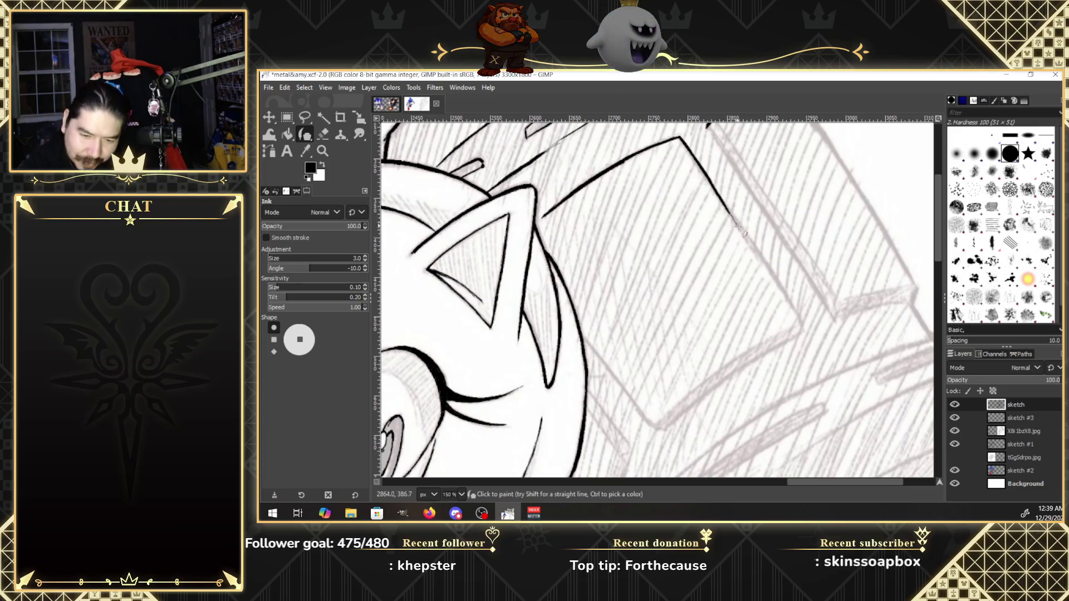
# Ink the spike's lower edge as a thin double line, redoing a bad stroke, and join it to the left outline.
pyautogui.moveTo(730, 212); pyautogui.dragTo(762, 257)
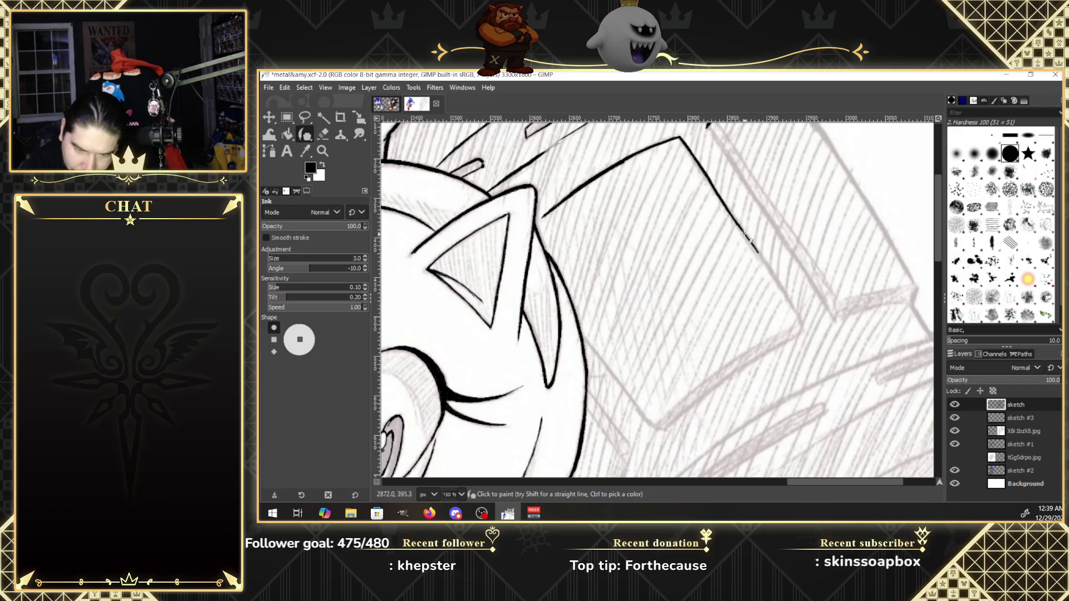
pyautogui.hotkey('alt', 'Tab')
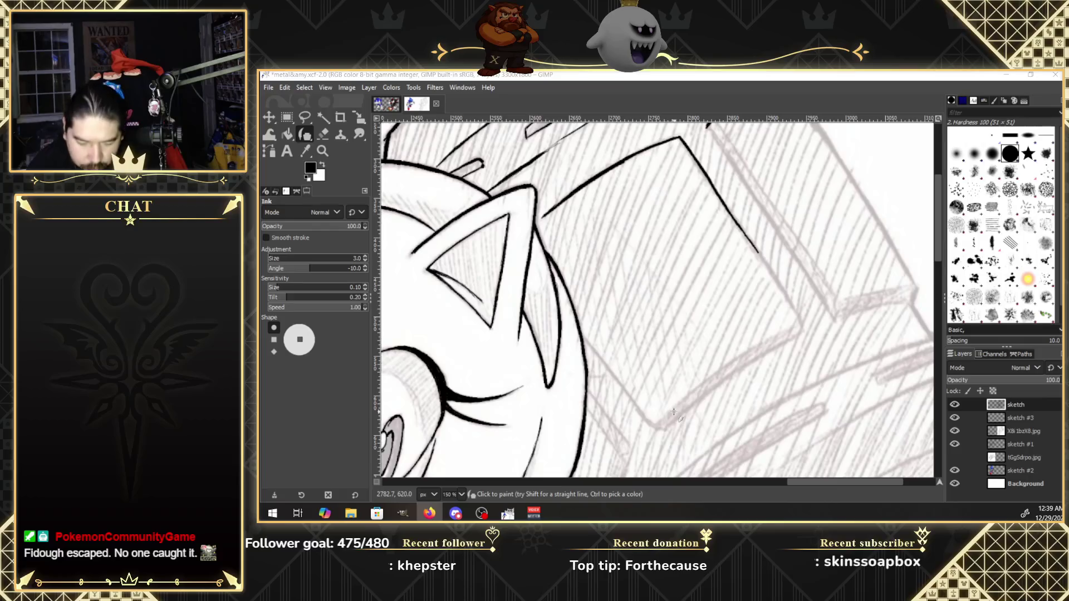
pyautogui.moveTo(937, 253); pyautogui.dragTo(939, 281)
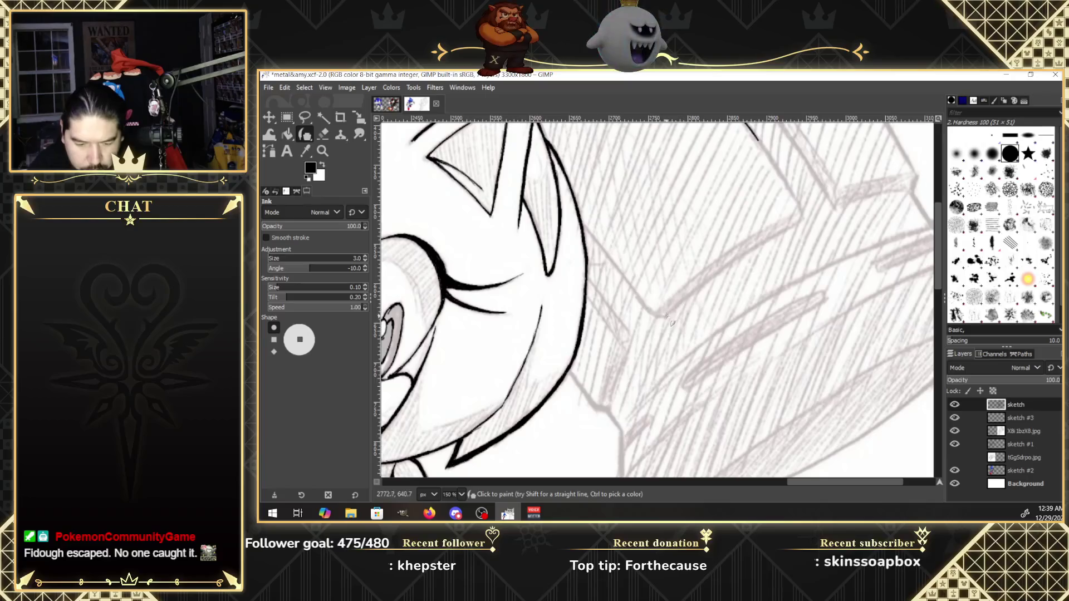
pyautogui.moveTo(663, 317); pyautogui.dragTo(706, 277)
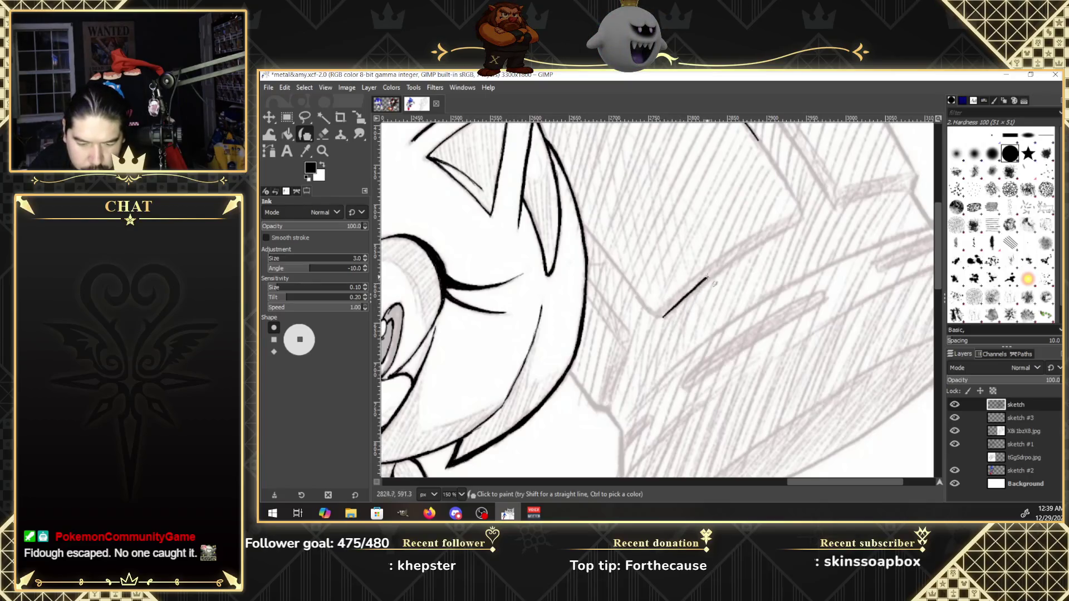
pyautogui.moveTo(752, 246); pyautogui.dragTo(805, 219)
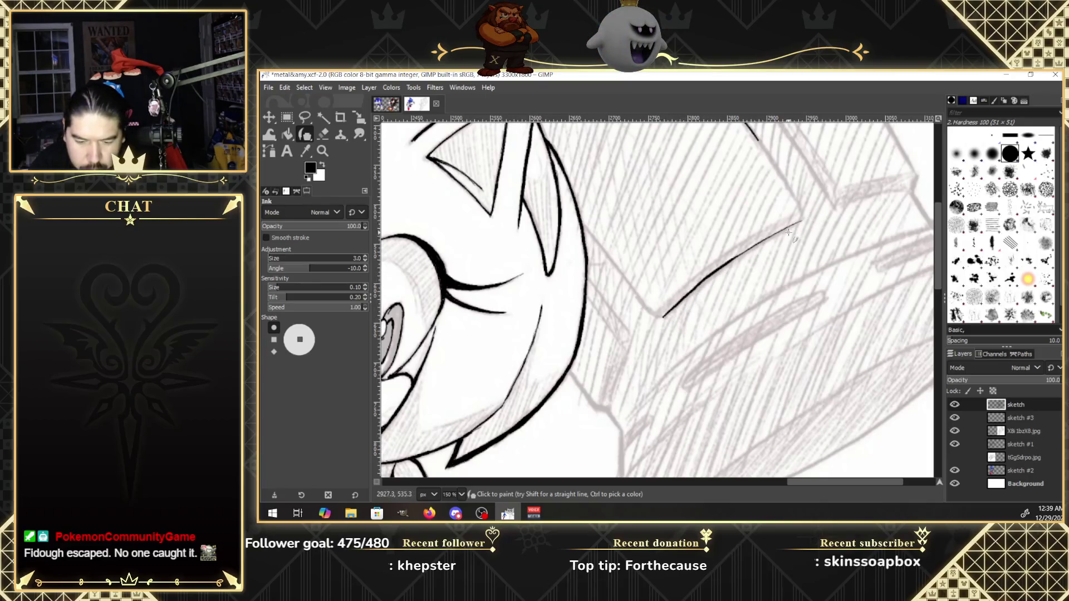
pyautogui.hotkey('ctrl', 'z')
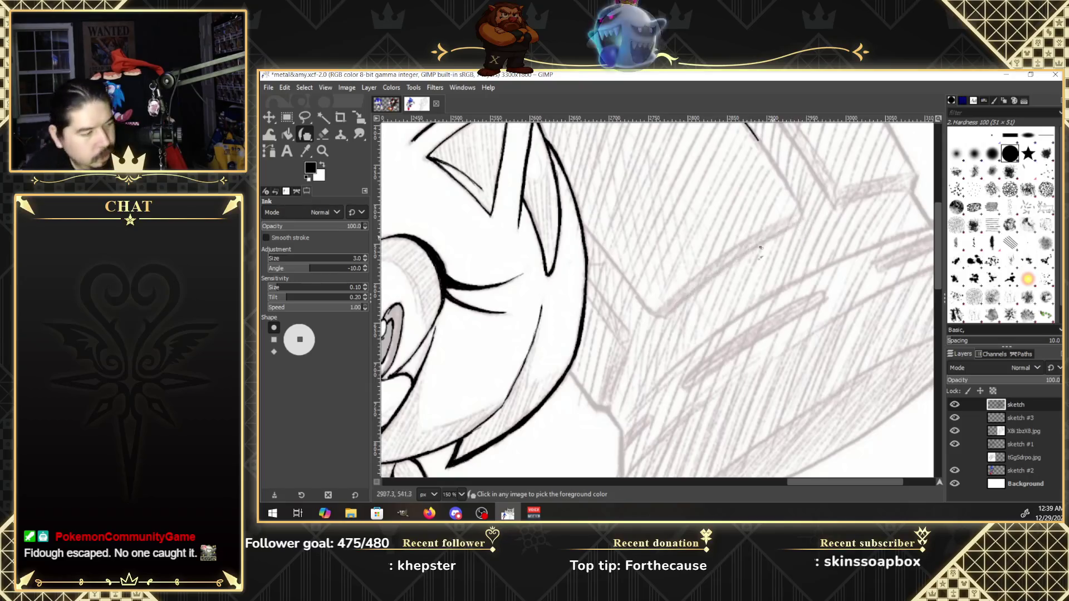
pyautogui.moveTo(666, 318); pyautogui.dragTo(802, 212)
pyautogui.keyDown('shift'); pyautogui.click(663, 317); pyautogui.keyUp('shift')
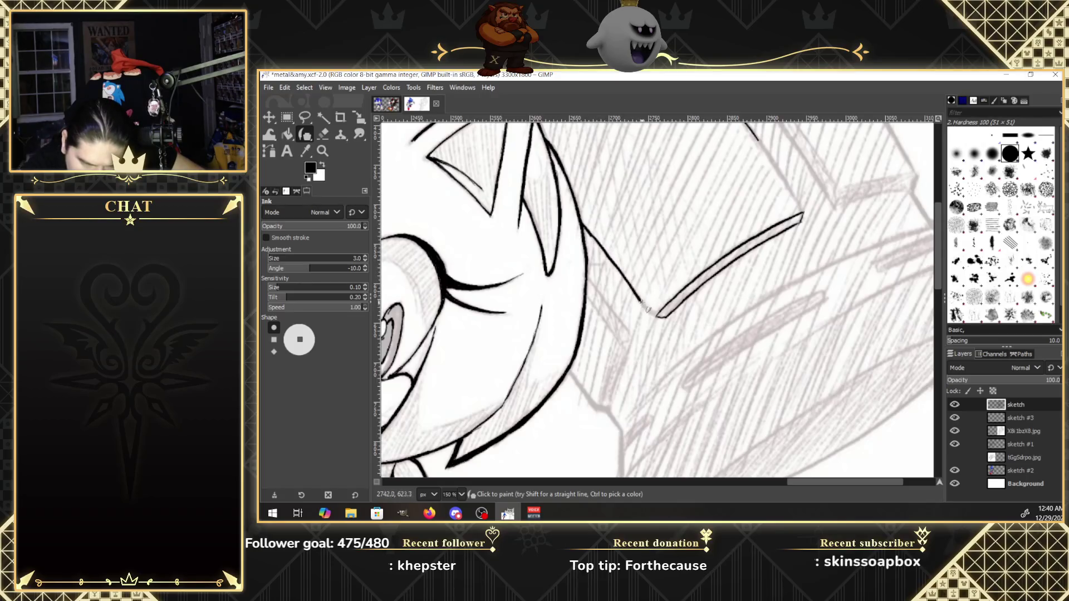
pyautogui.moveTo(647, 310); pyautogui.dragTo(657, 316)
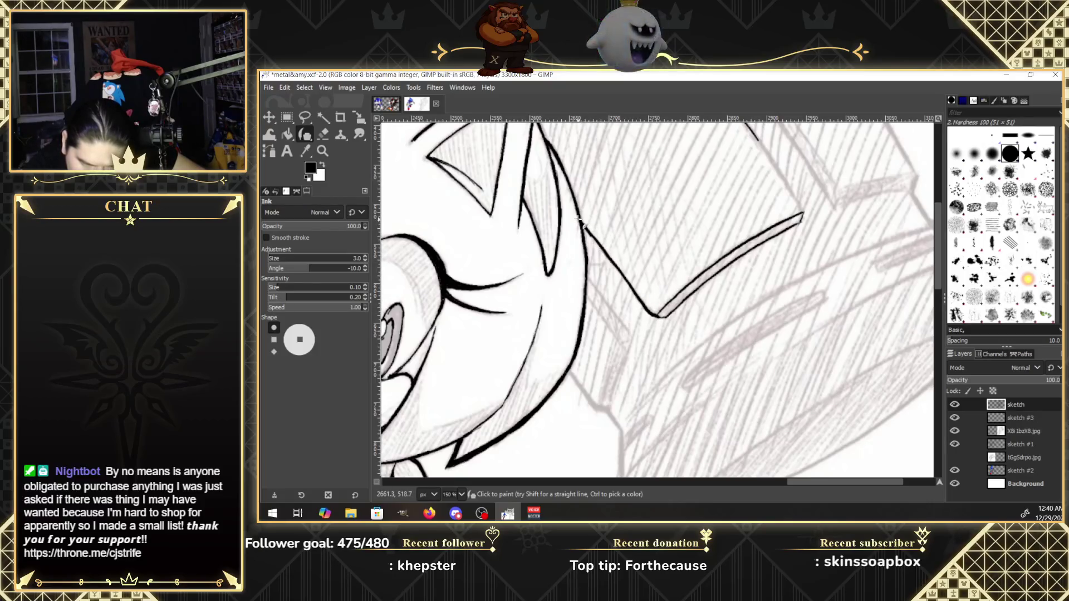
# Ink the next spike's upper edge plus the neighbouring spike's bevel and short side.
pyautogui.click(323, 135)
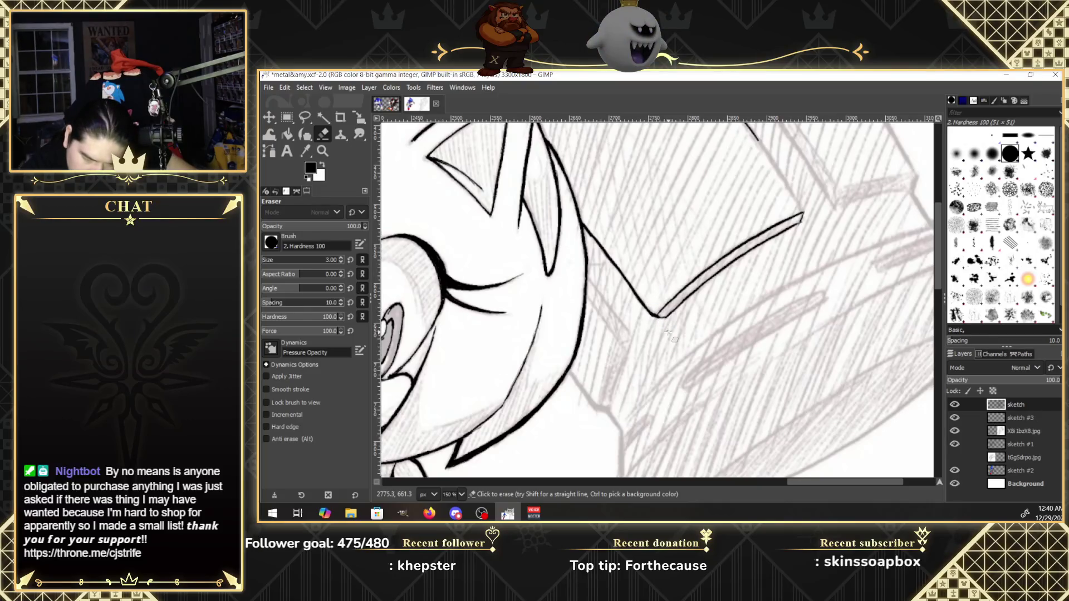
pyautogui.press('k')
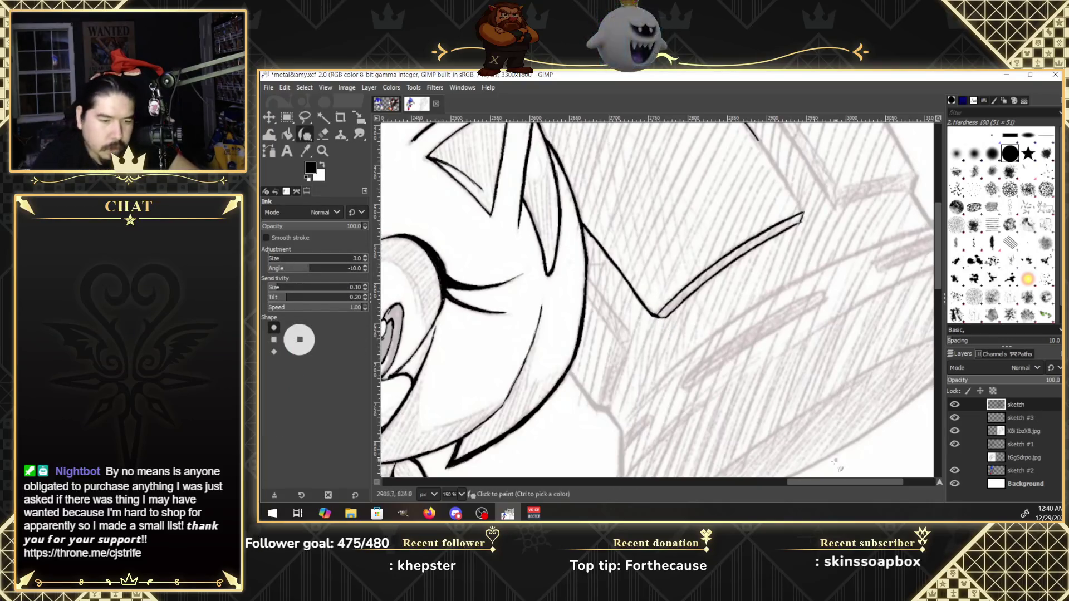
pyautogui.moveTo(895, 482); pyautogui.dragTo(909, 482)
pyautogui.moveTo(938, 276); pyautogui.dragTo(939, 272)
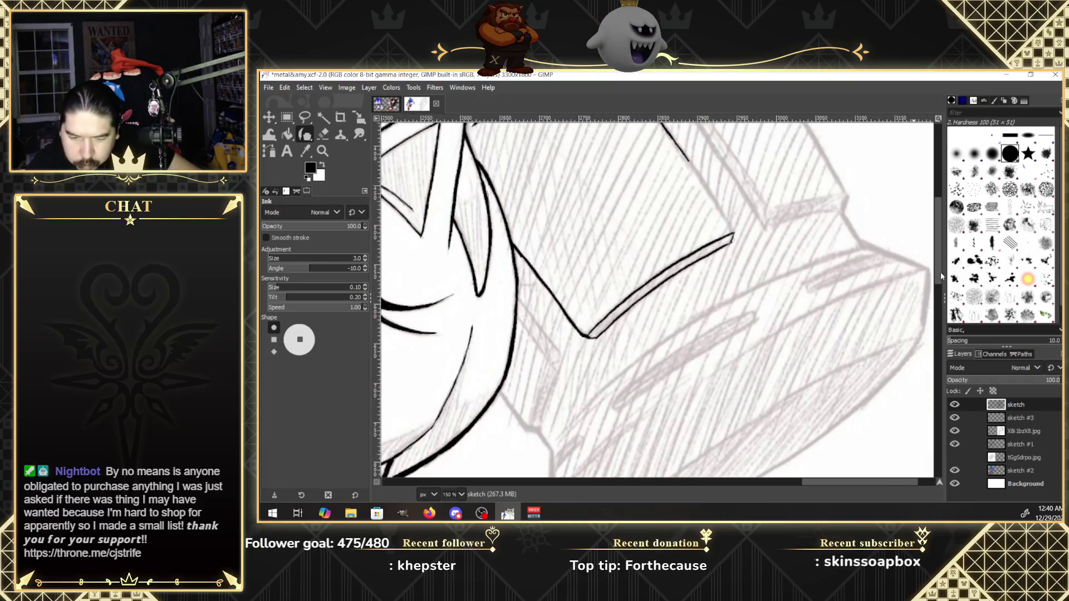
pyautogui.moveTo(680, 149); pyautogui.dragTo(731, 234)
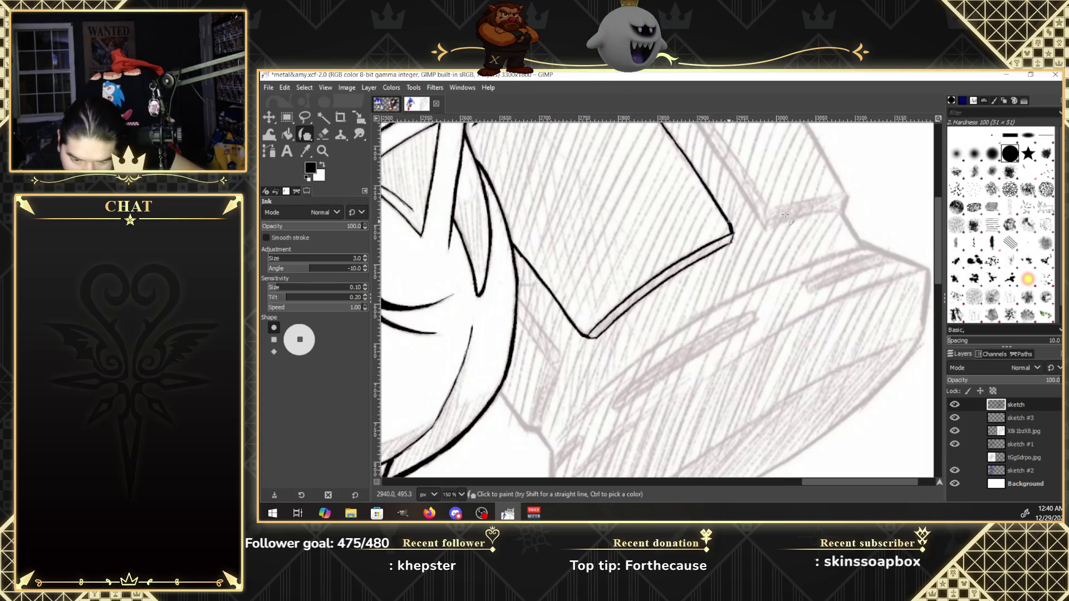
pyautogui.moveTo(765, 229); pyautogui.dragTo(849, 197)
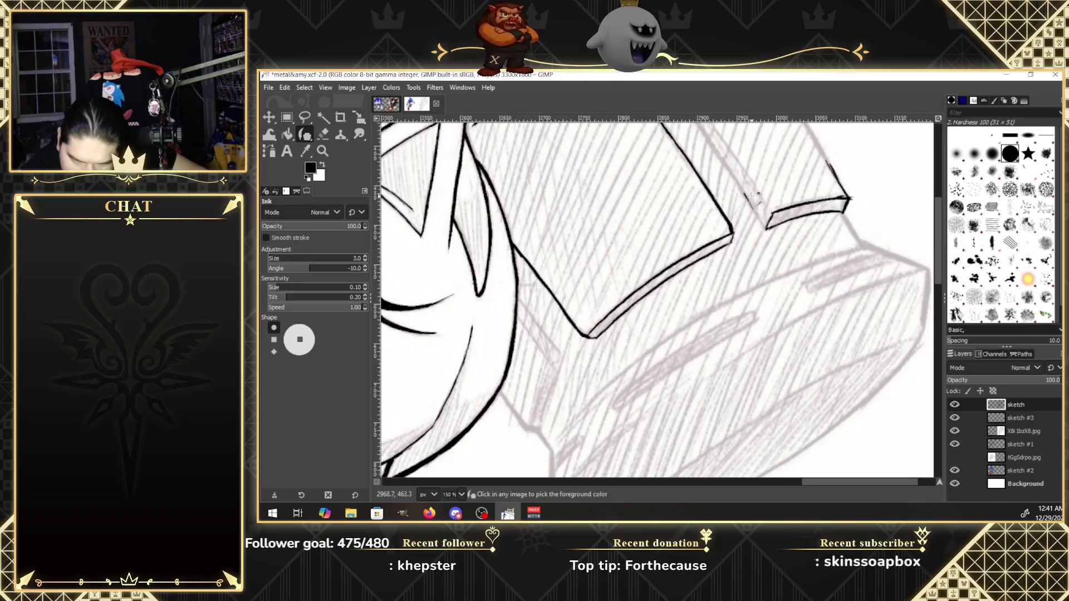
pyautogui.moveTo(745, 194); pyautogui.dragTo(760, 215)
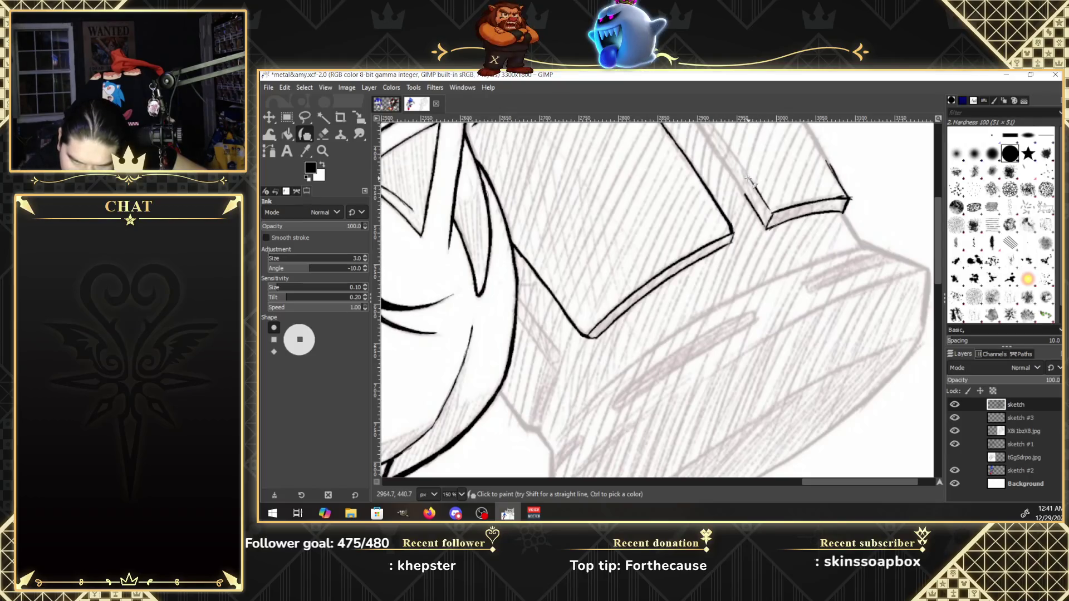
# Ink the lower spike's front edge as a double-line bevel along the sketch.
pyautogui.moveTo(561, 362); pyautogui.dragTo(539, 429)
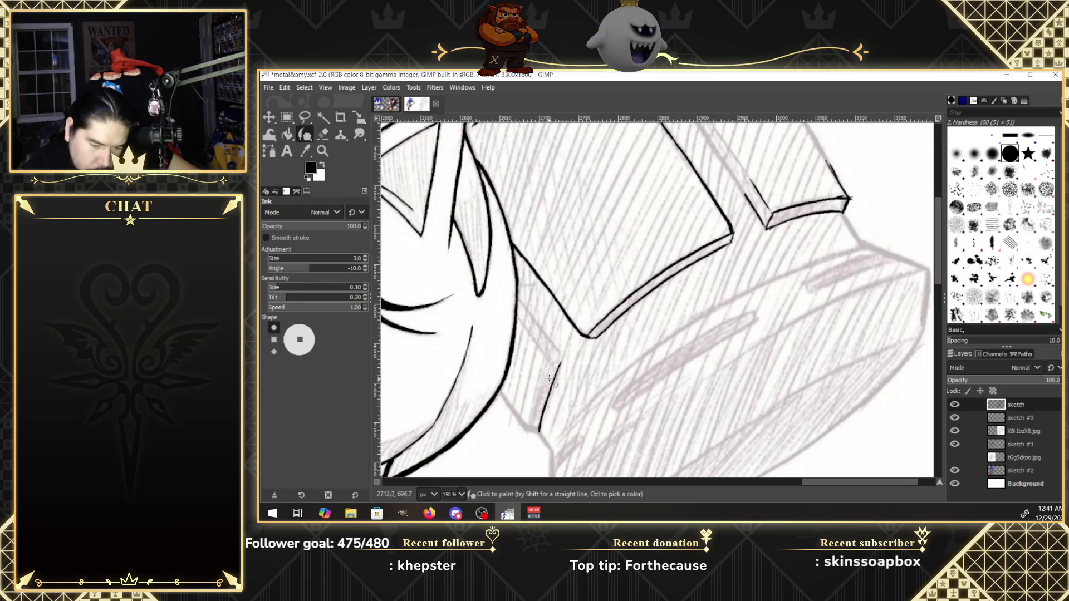
pyautogui.moveTo(539, 394)
pyautogui.mouseDown()
pyautogui.moveTo(531, 429)
pyautogui.moveTo(561, 361)
pyautogui.mouseUp()
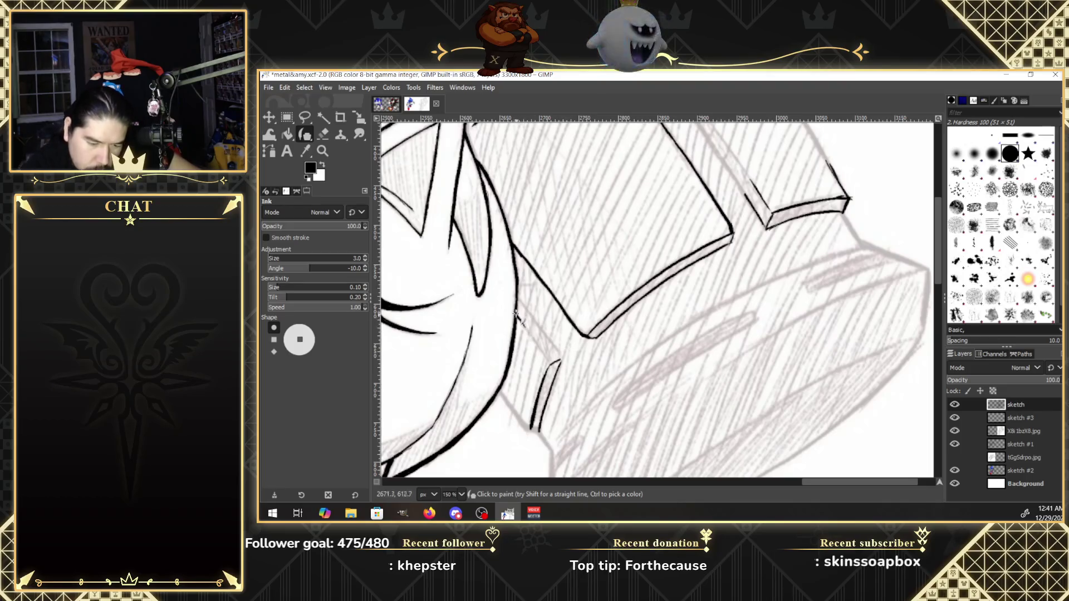
pyautogui.moveTo(522, 324); pyautogui.dragTo(554, 365)
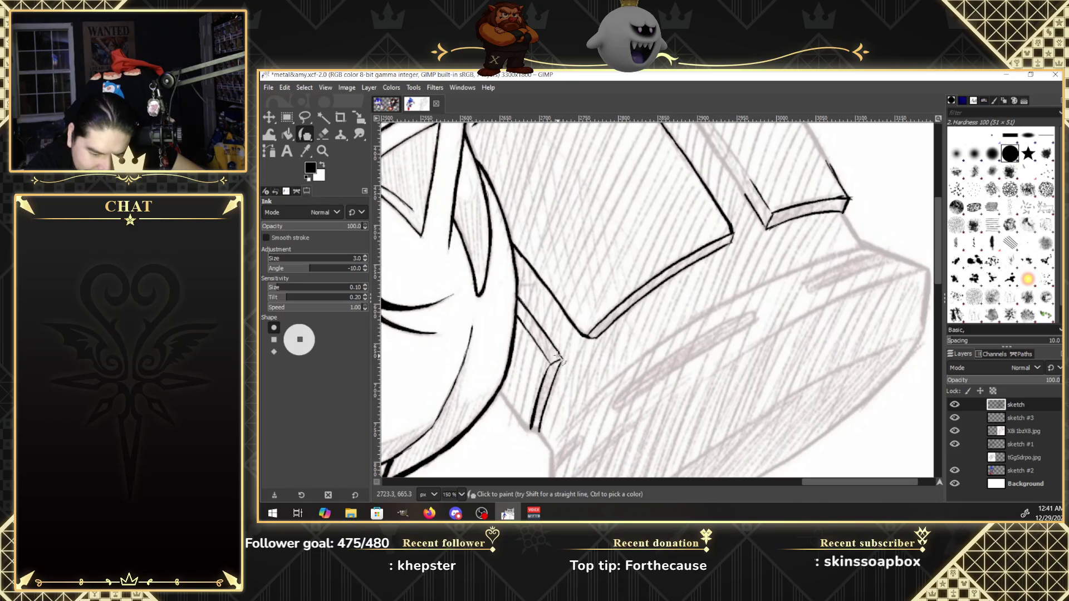
pyautogui.click(955, 405)
pyautogui.click(955, 405)
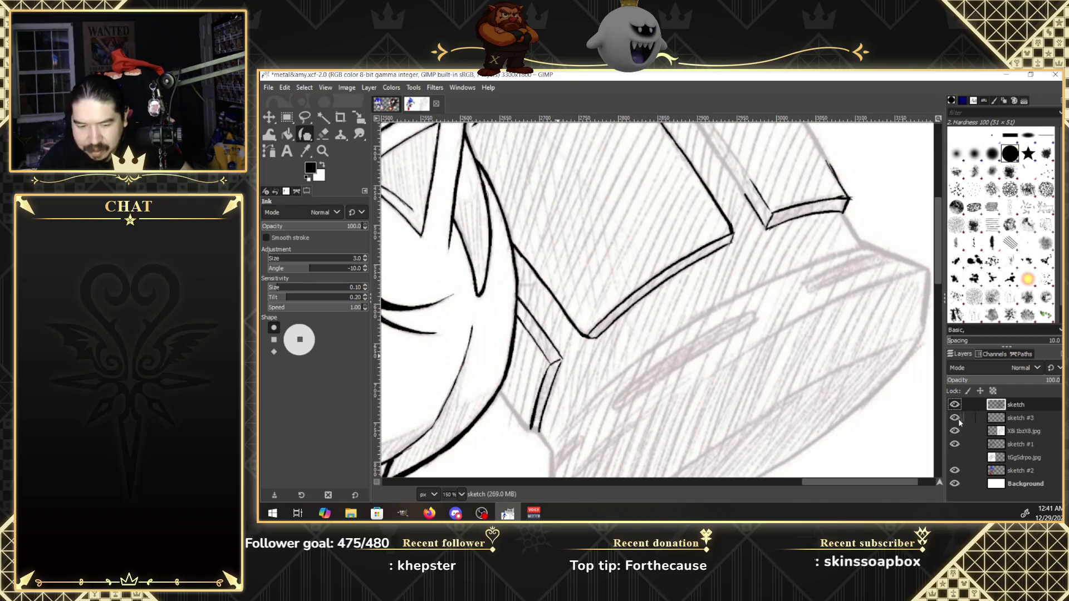
pyautogui.click(1005, 420)
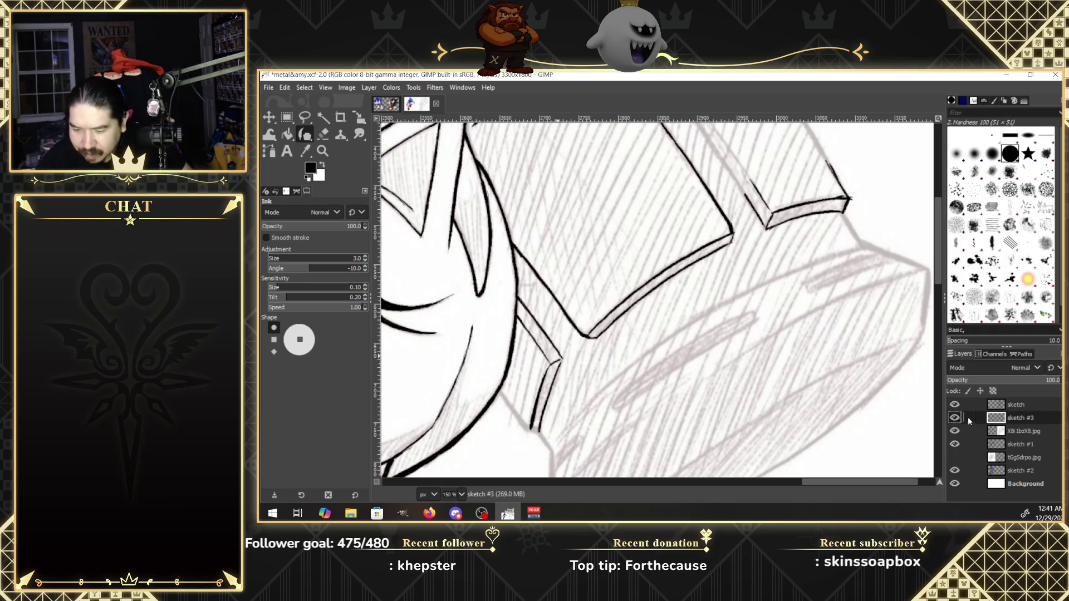
pyautogui.click(955, 405)
pyautogui.click(1004, 406)
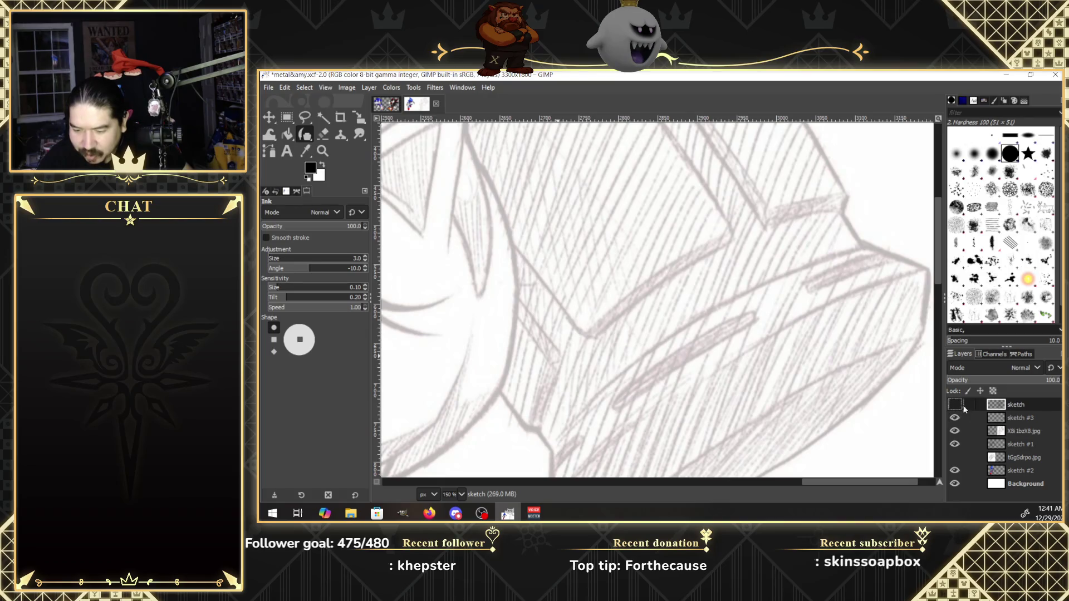
pyautogui.click(955, 405)
pyautogui.click(1000, 431)
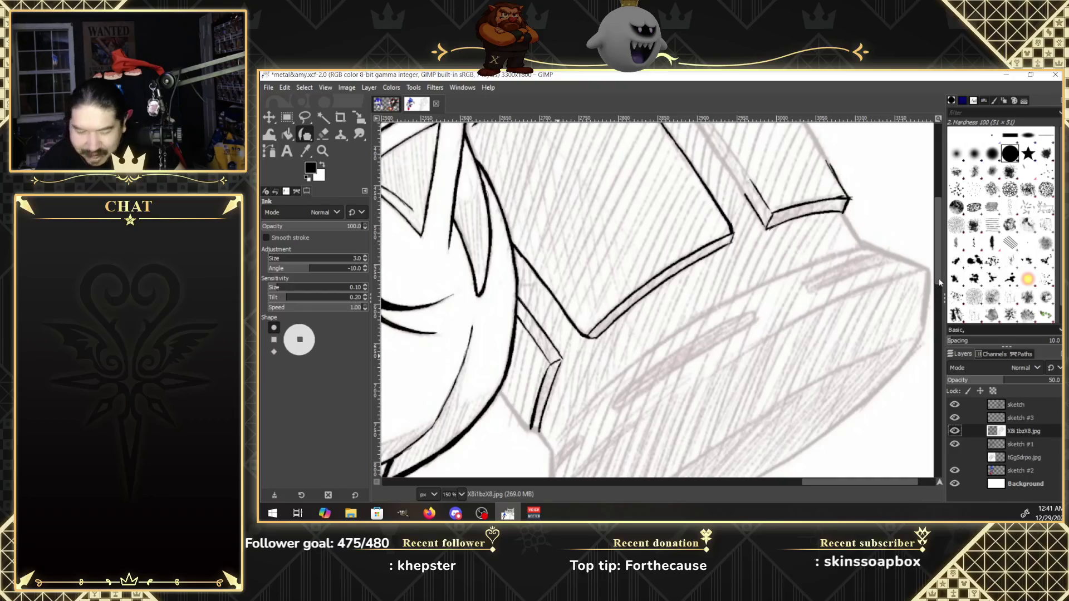
pyautogui.moveTo(939, 280); pyautogui.dragTo(938, 295)
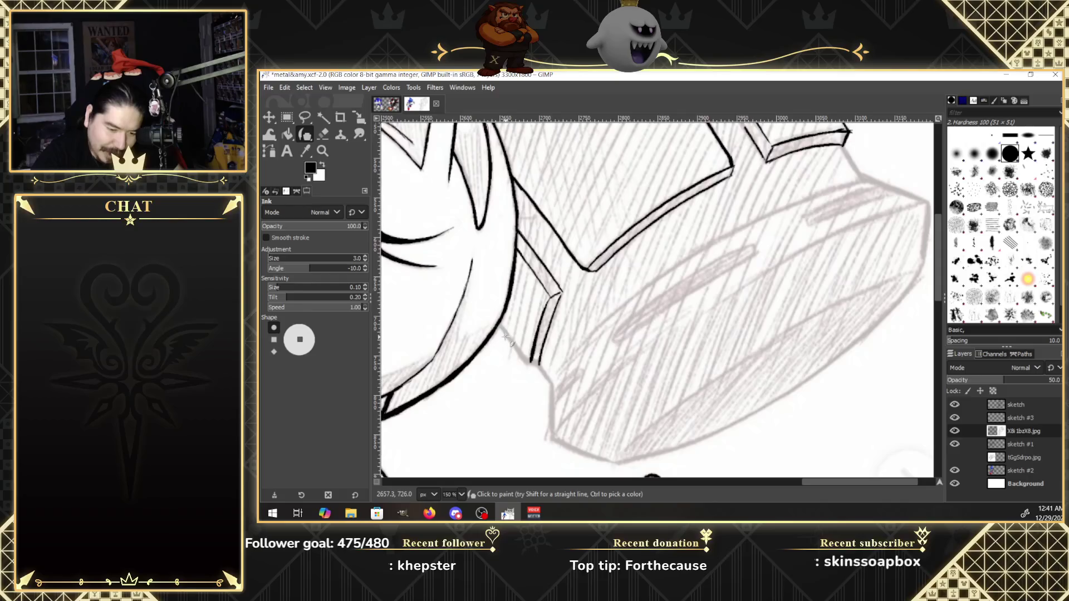
# On the top sketch layer, ink the next spike's edge, close its bottom corner, and add a thick line below.
pyautogui.press('Home')
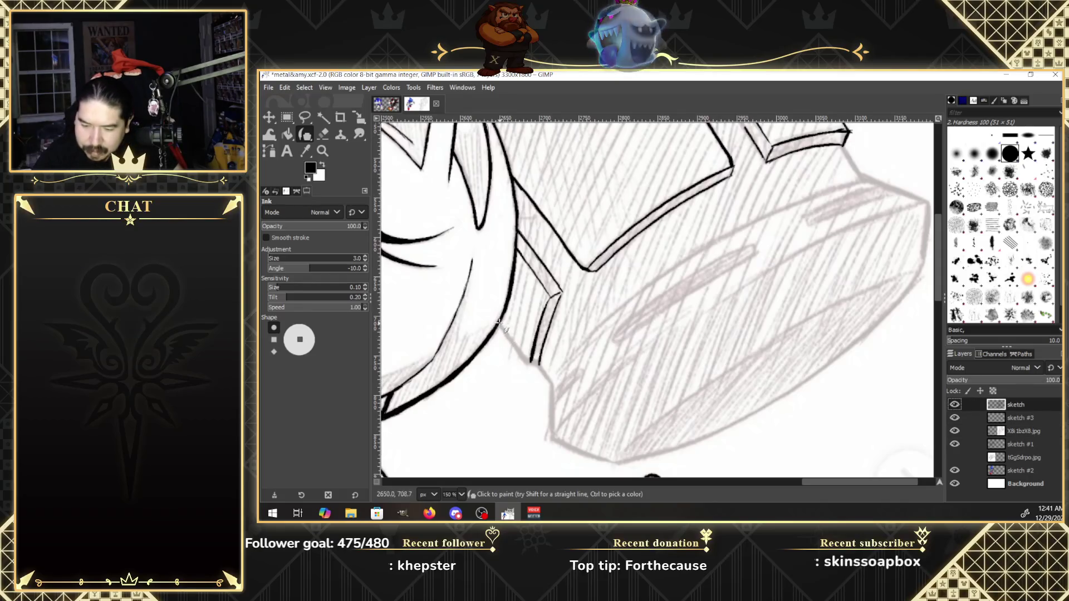
pyautogui.moveTo(500, 325); pyautogui.dragTo(523, 357)
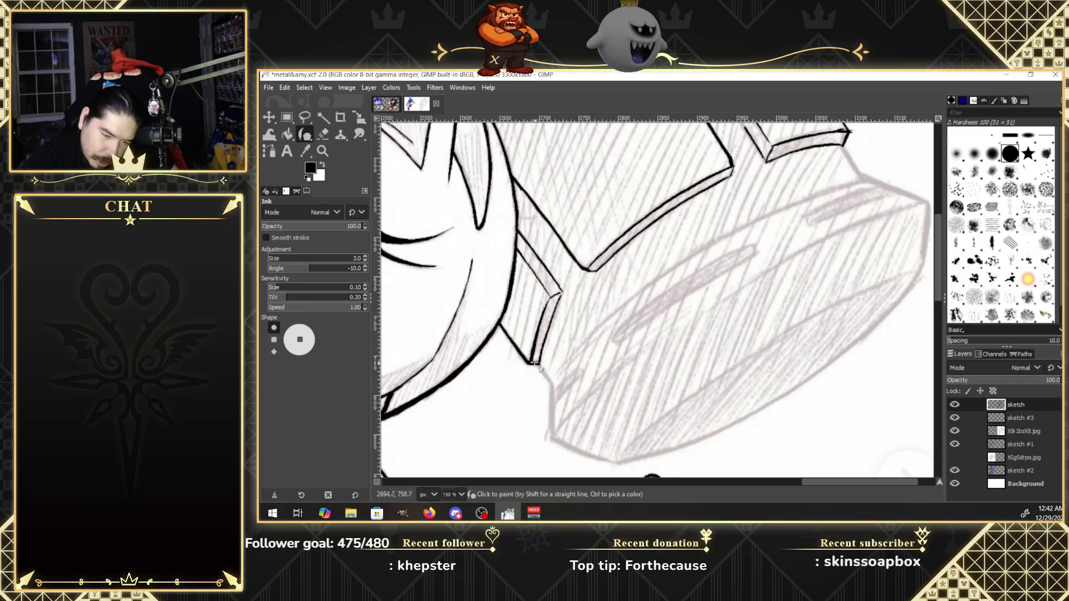
pyautogui.moveTo(528, 361); pyautogui.dragTo(538, 363)
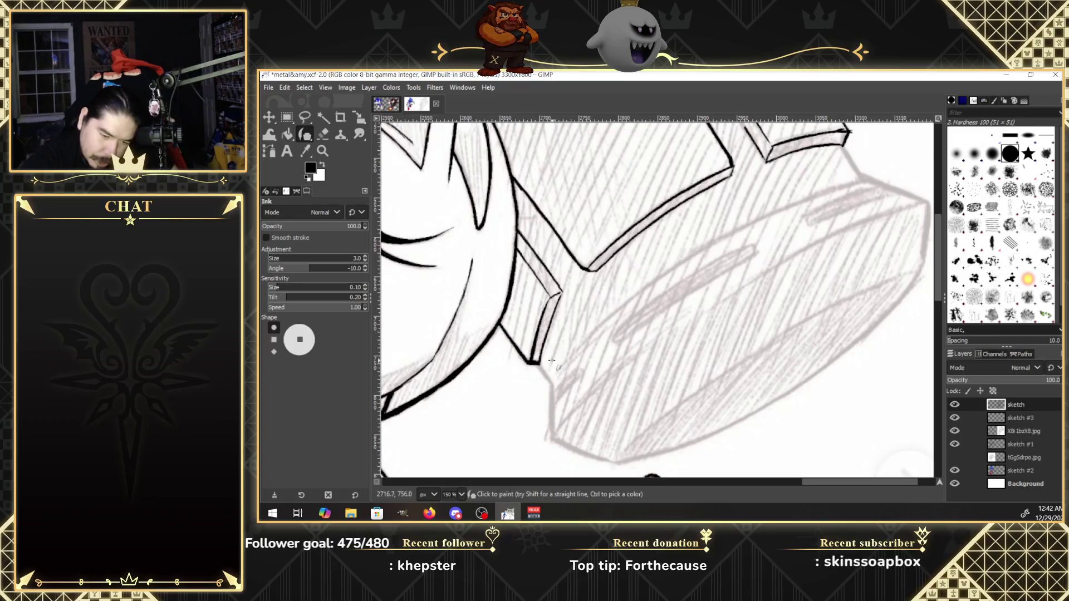
pyautogui.moveTo(535, 364); pyautogui.dragTo(548, 381)
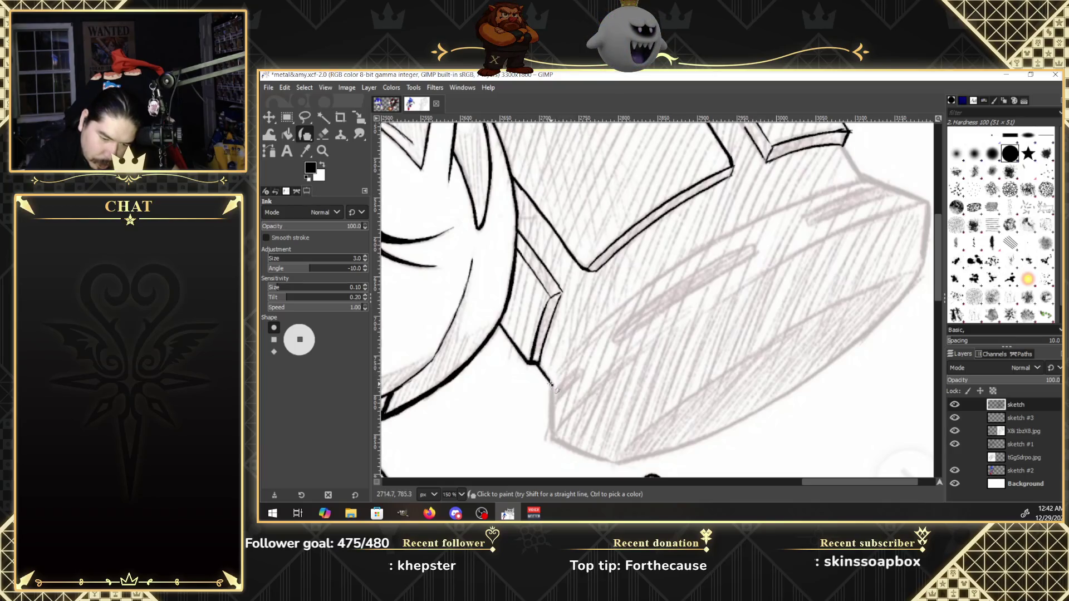
pyautogui.moveTo(552, 419)
pyautogui.mouseDown()
pyautogui.moveTo(551, 441)
pyautogui.moveTo(552, 394)
pyautogui.mouseUp()
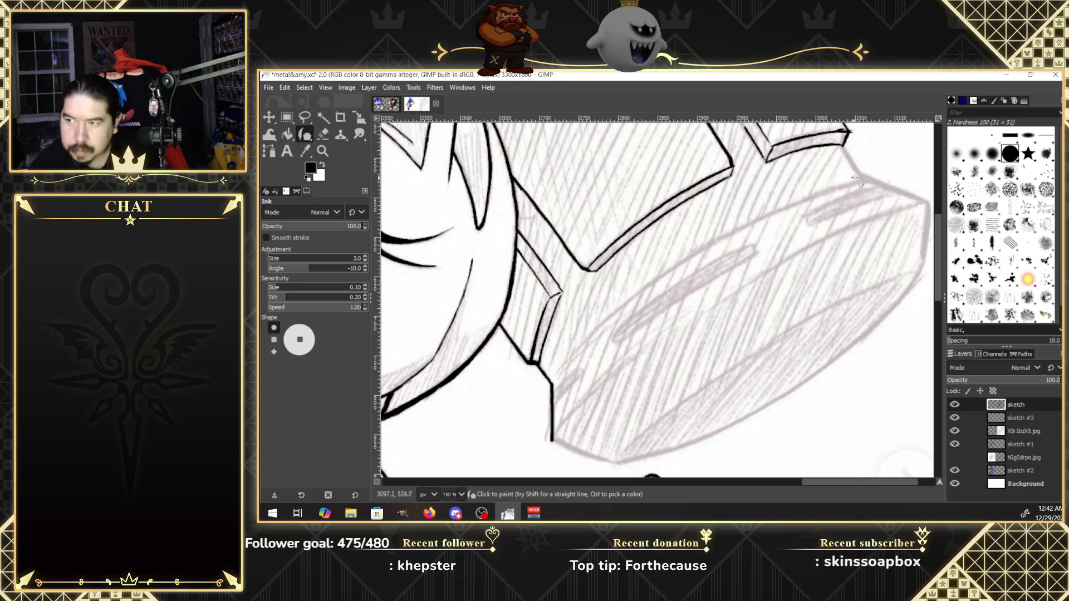
# Ink the long upper edge of the lower shape and a line along its edge, undoing a bad end.
pyautogui.moveTo(863, 181); pyautogui.dragTo(668, 270)
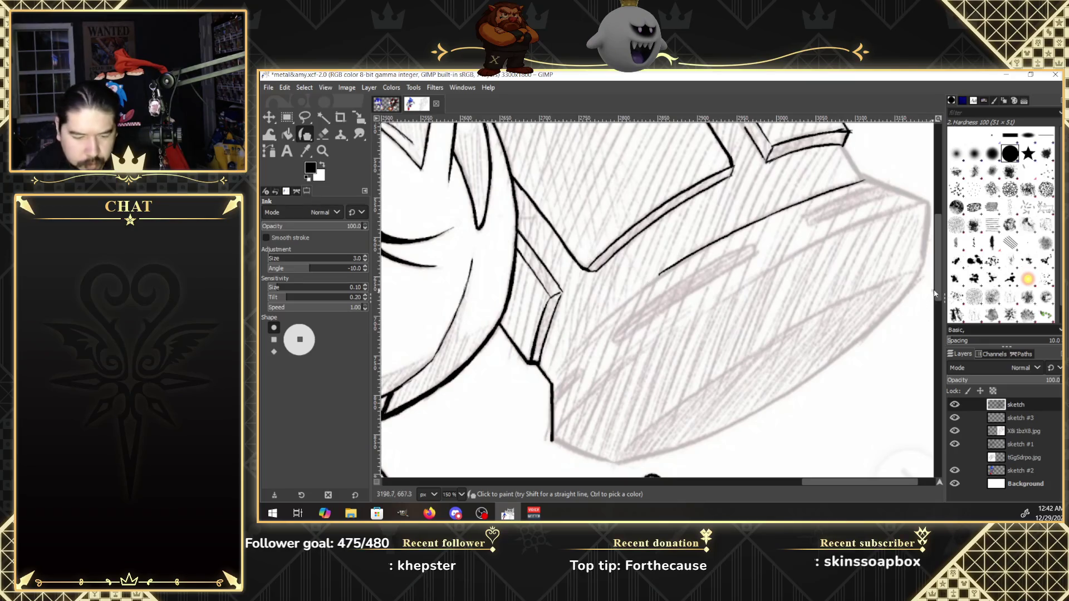
pyautogui.scroll(-2, 933, 290)
pyautogui.scroll(-1, 927, 296)
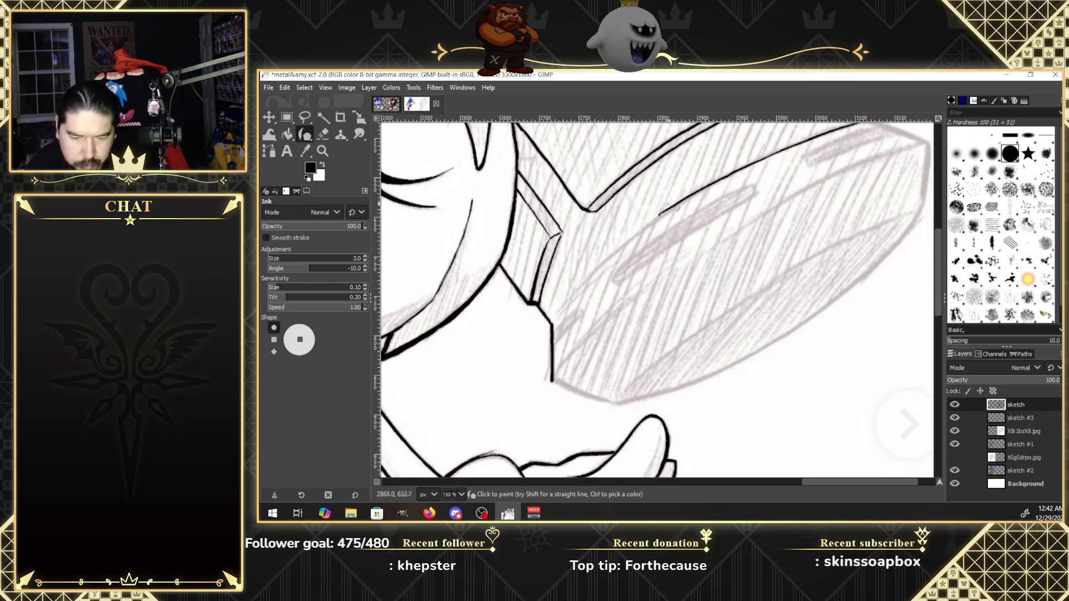
pyautogui.moveTo(685, 198); pyautogui.dragTo(613, 247)
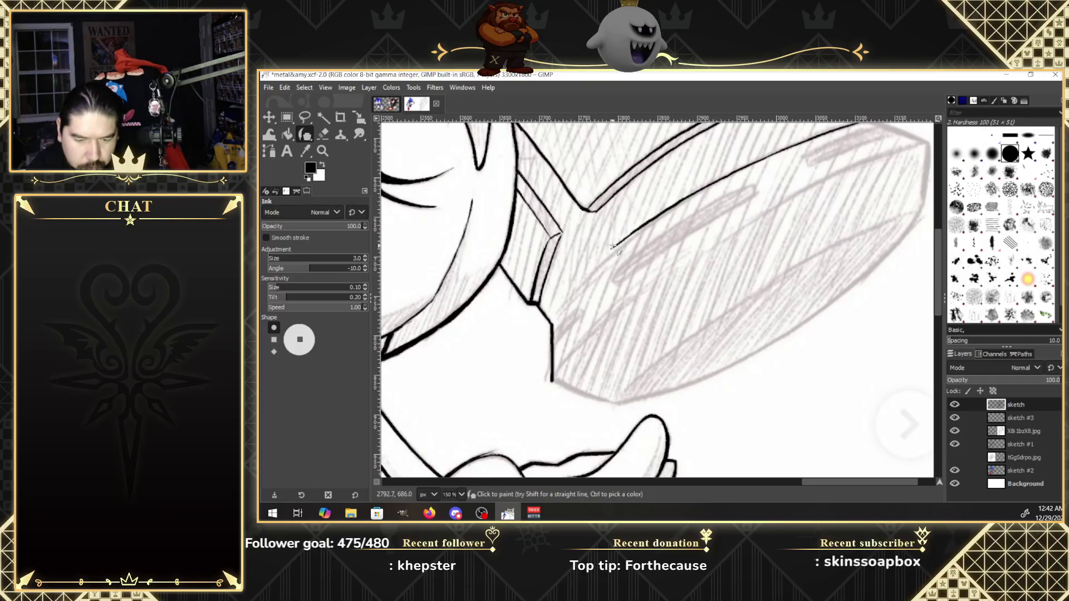
pyautogui.hotkey('ctrl', 'z')
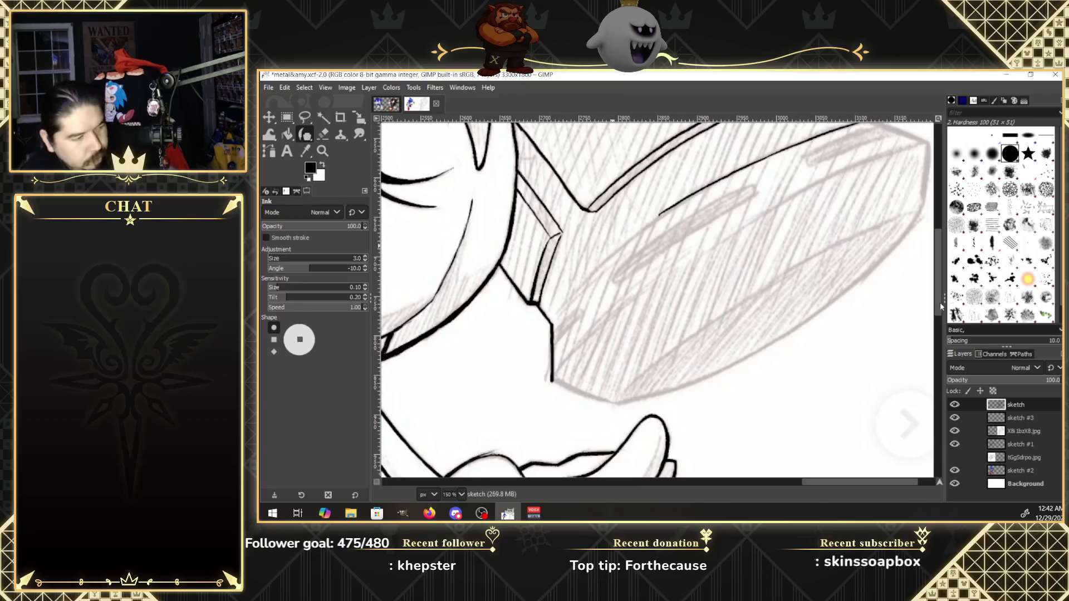
pyautogui.scroll(-2, 937, 306)
pyautogui.scroll(-1, 938, 321)
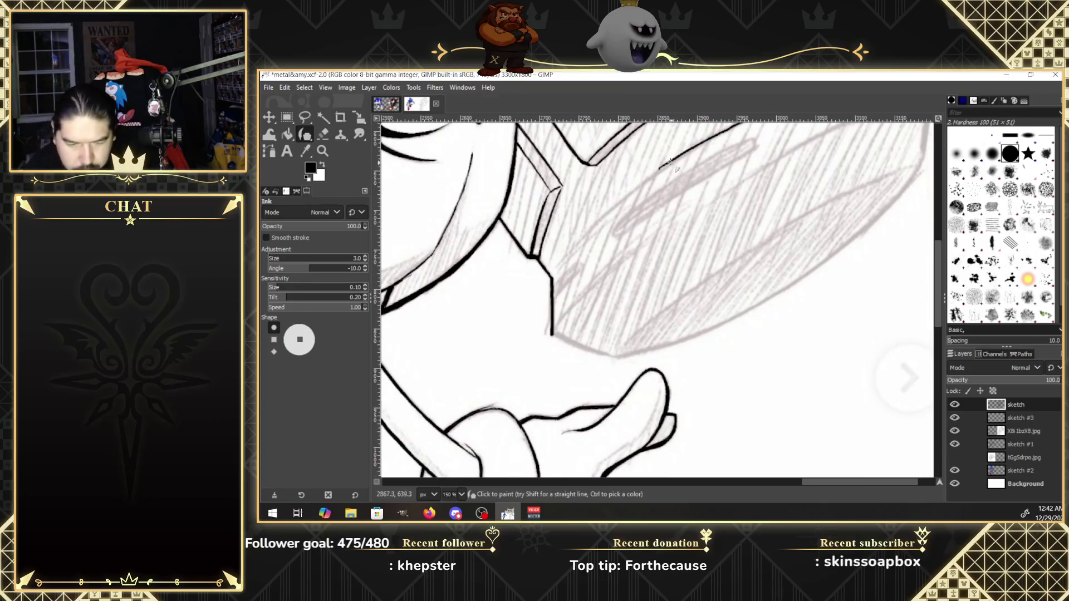
# Thicken and extend the edge line down-left, then ink the lower edge up-right over the sketch.
pyautogui.moveTo(691, 154); pyautogui.dragTo(638, 183)
pyautogui.moveTo(591, 224); pyautogui.dragTo(571, 246)
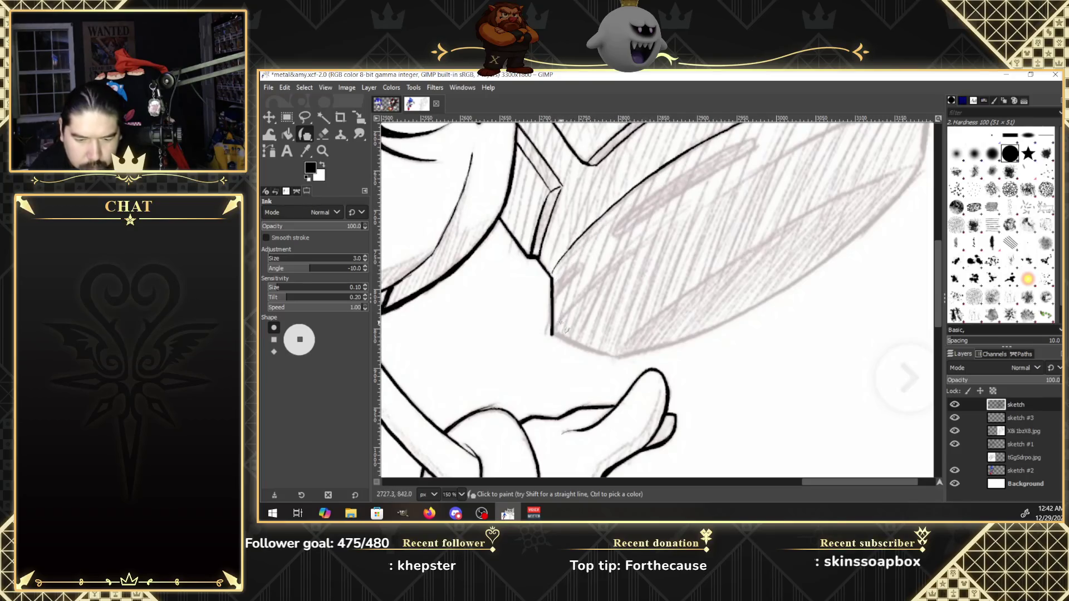
pyautogui.moveTo(552, 332); pyautogui.dragTo(558, 321)
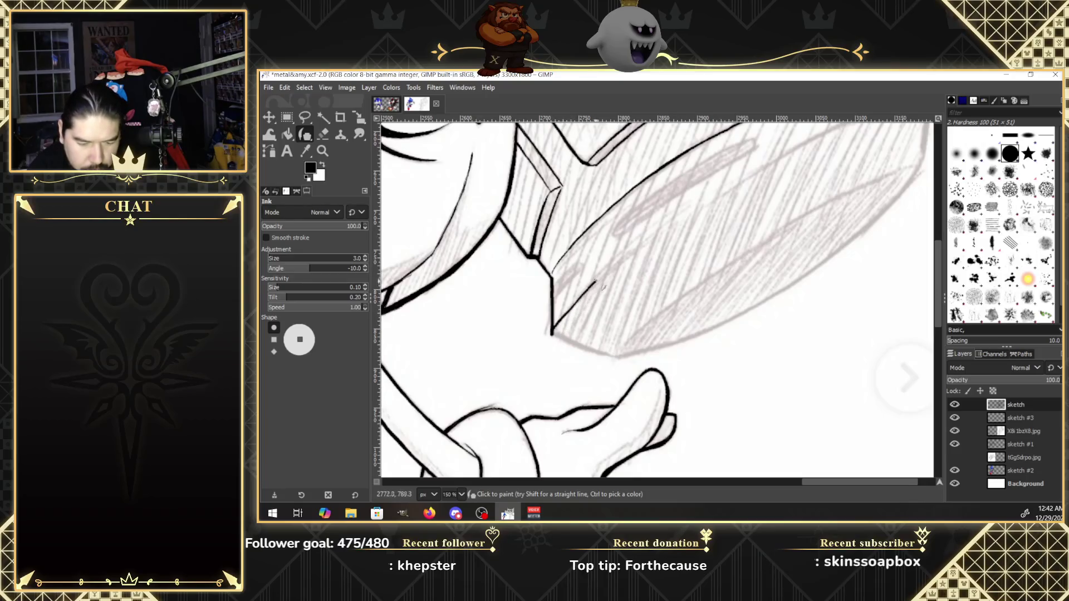
pyautogui.moveTo(618, 271)
pyautogui.mouseDown()
pyautogui.moveTo(741, 178)
pyautogui.moveTo(840, 130)
pyautogui.mouseUp()
pyautogui.scroll(2, 940, 299)
pyautogui.scroll(2, 940, 299)
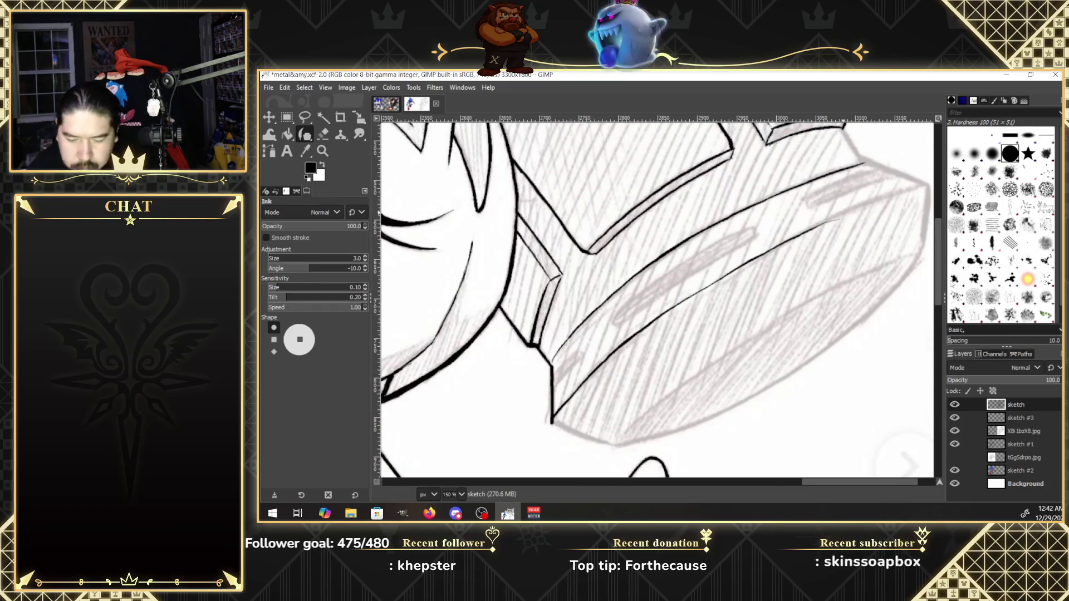
# Extend and thicken the lower ink line up-right, redrawing it out to the shape's tip.
pyautogui.moveTo(800, 235); pyautogui.dragTo(822, 223)
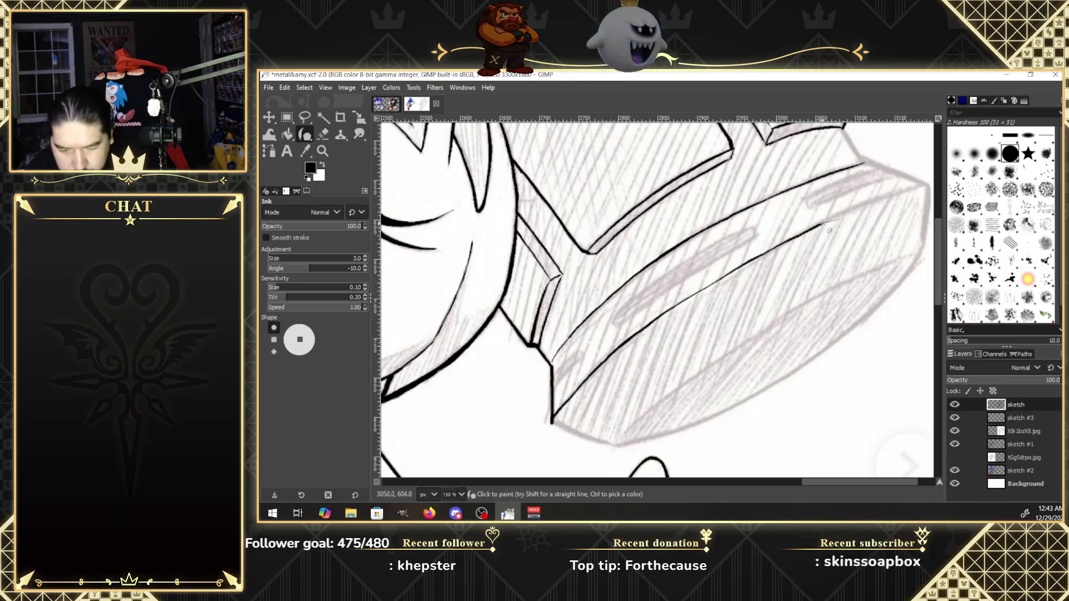
pyautogui.moveTo(911, 191); pyautogui.dragTo(929, 187)
pyautogui.moveTo(825, 224)
pyautogui.mouseDown()
pyautogui.moveTo(757, 255)
pyautogui.moveTo(896, 198)
pyautogui.mouseUp()
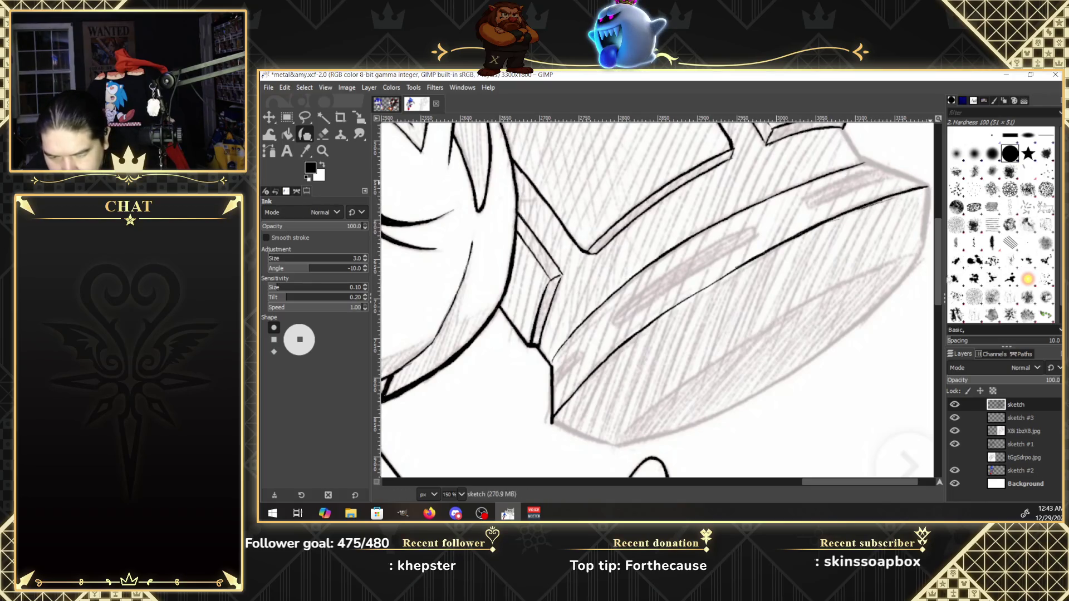
pyautogui.scroll(1, 928, 184)
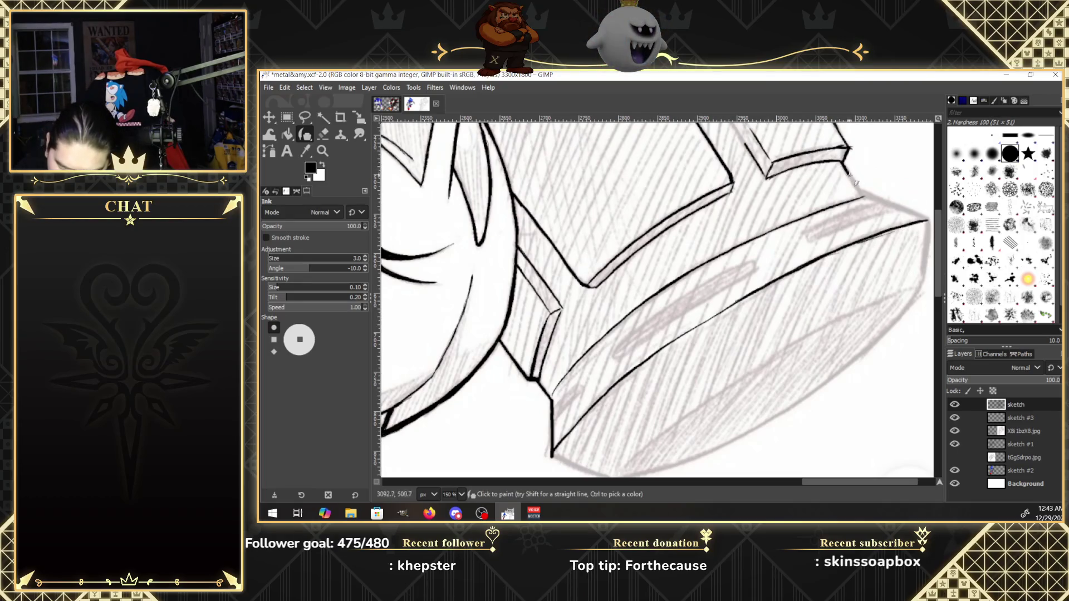
pyautogui.moveTo(860, 190); pyautogui.dragTo(865, 201)
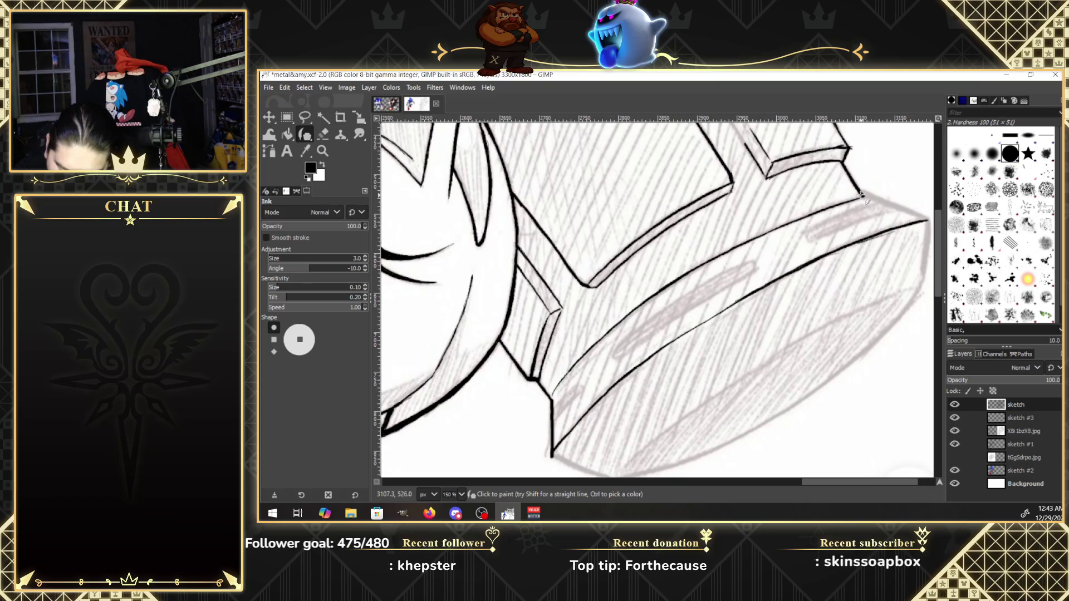
pyautogui.moveTo(865, 195); pyautogui.dragTo(905, 209)
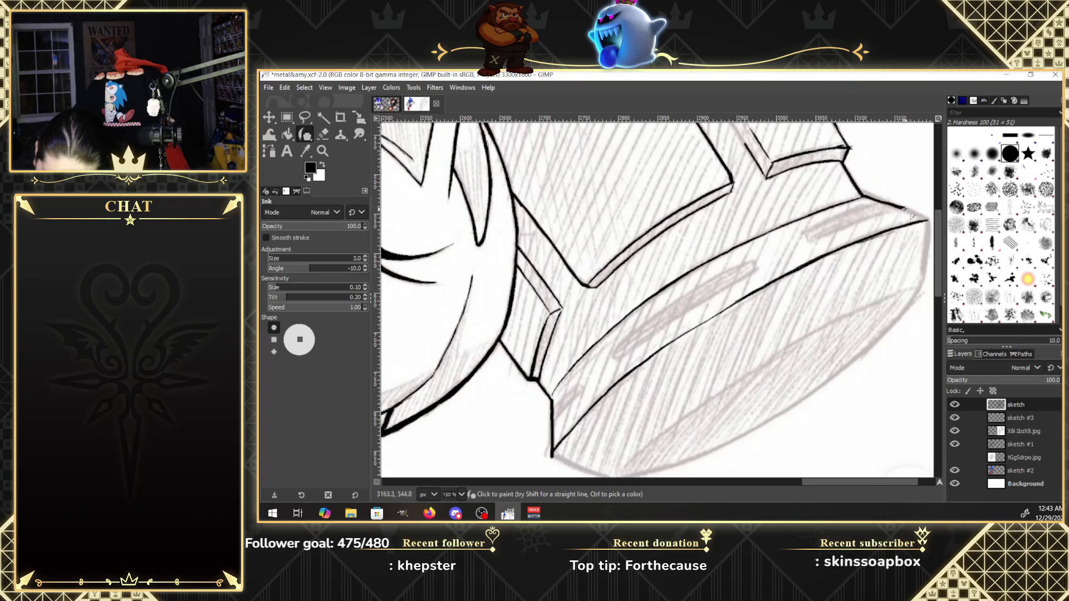
pyautogui.hotkey('ctrl', 'z')
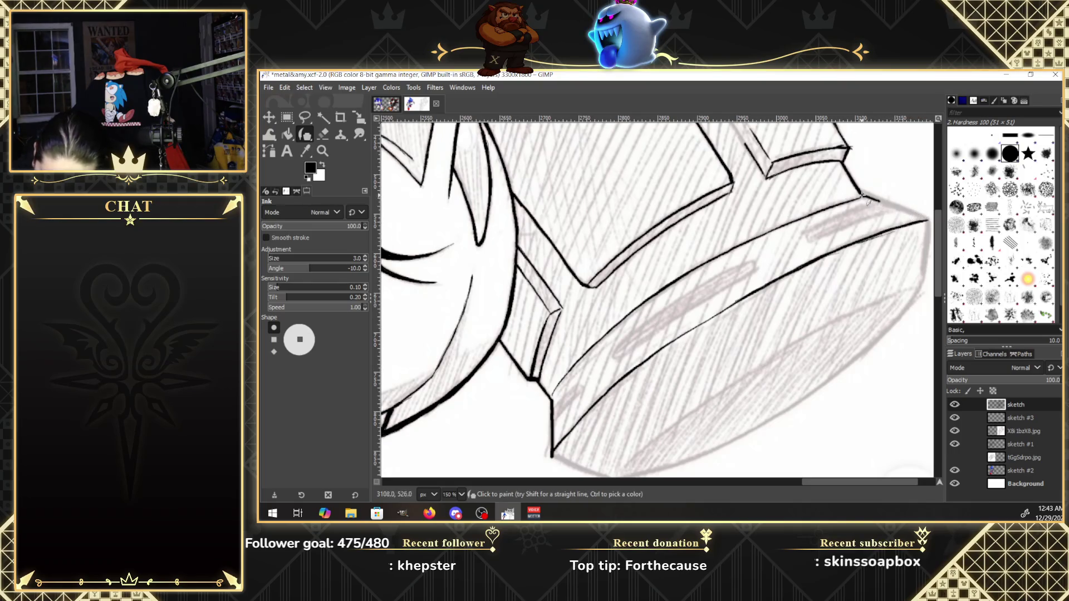
pyautogui.moveTo(878, 202); pyautogui.dragTo(929, 219)
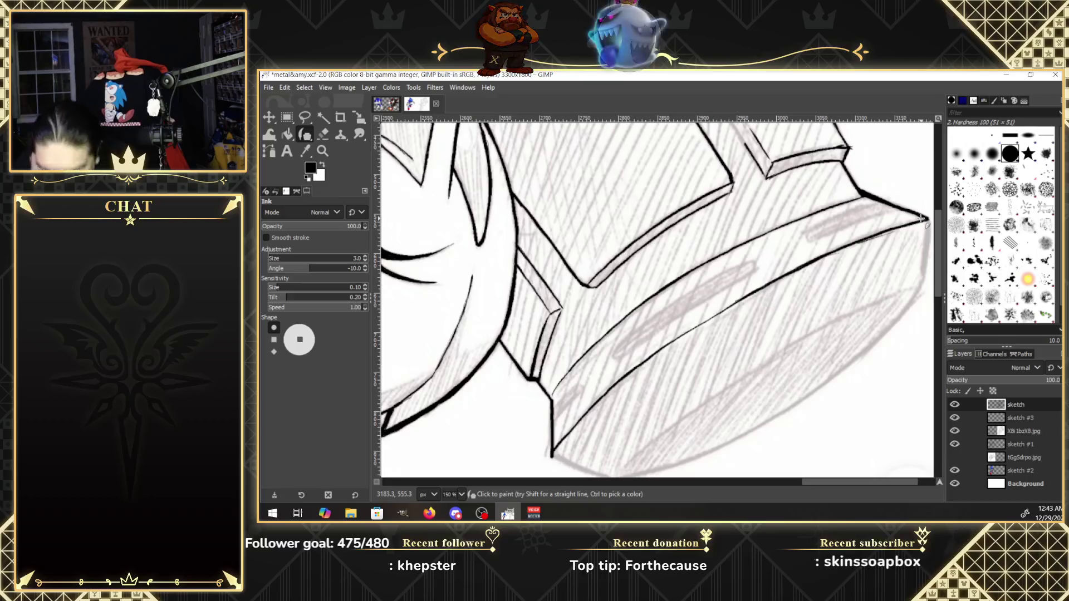
# Ink the shape's right edge and bottom edge, and extend the thin inner line leftward.
pyautogui.scroll(-2, 918, 334)
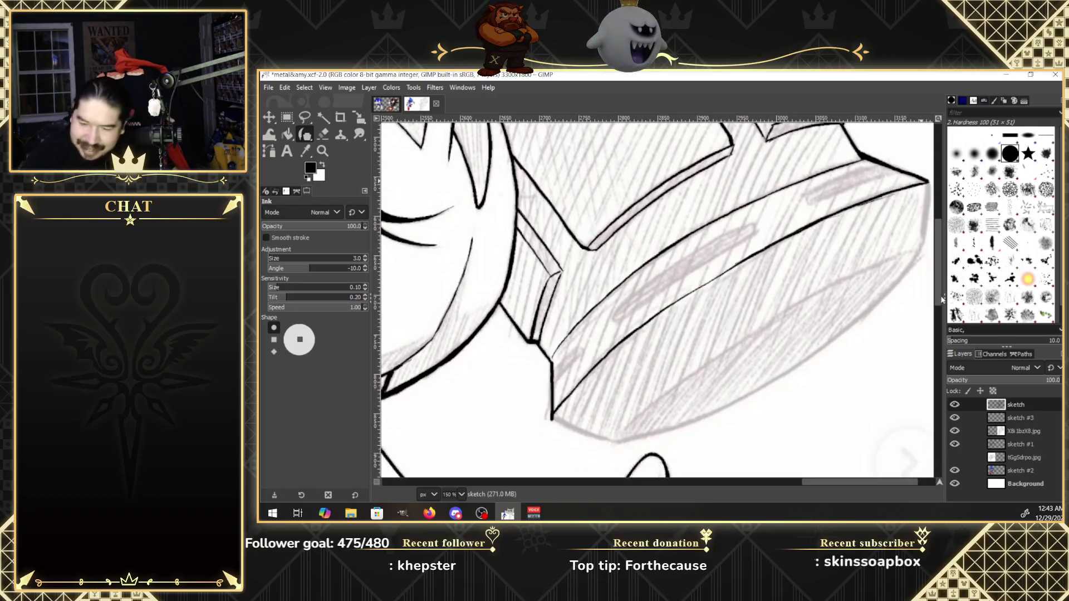
pyautogui.moveTo(911, 482); pyautogui.dragTo(915, 483)
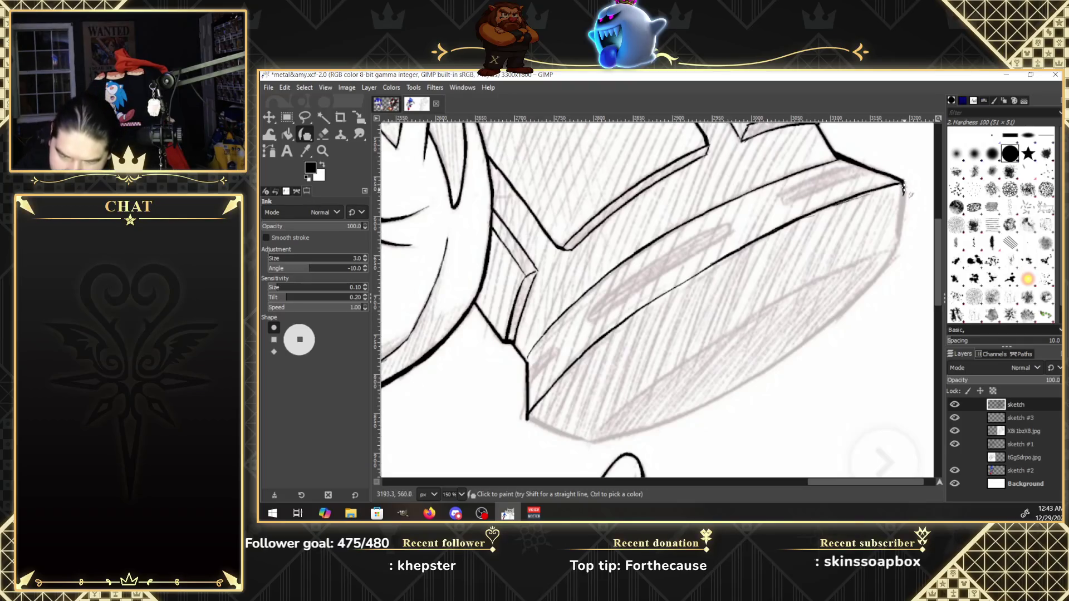
pyautogui.press('ctrl')
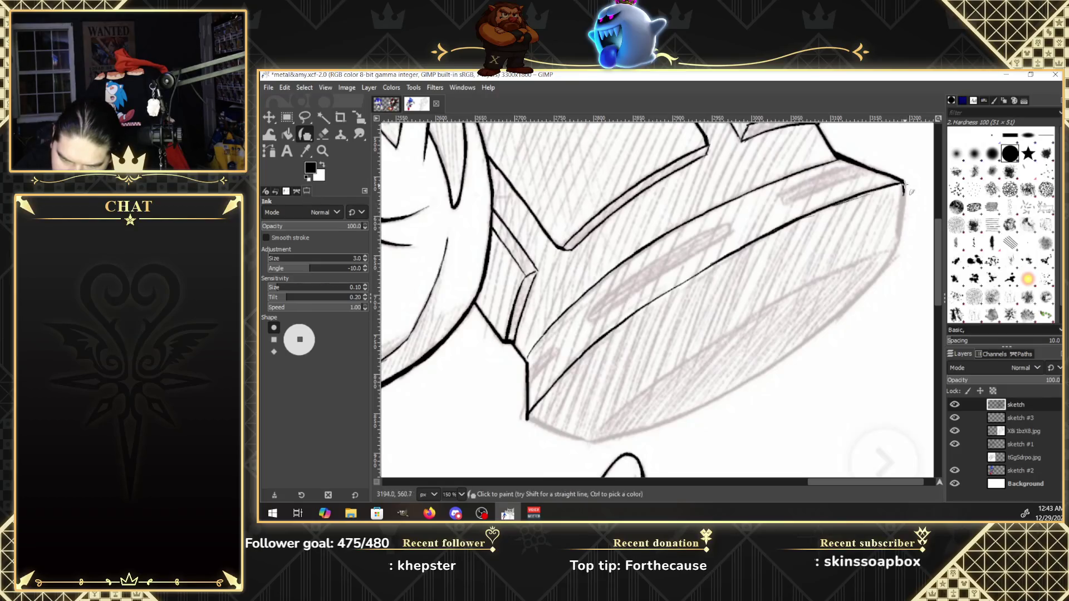
pyautogui.moveTo(903, 202); pyautogui.dragTo(897, 243)
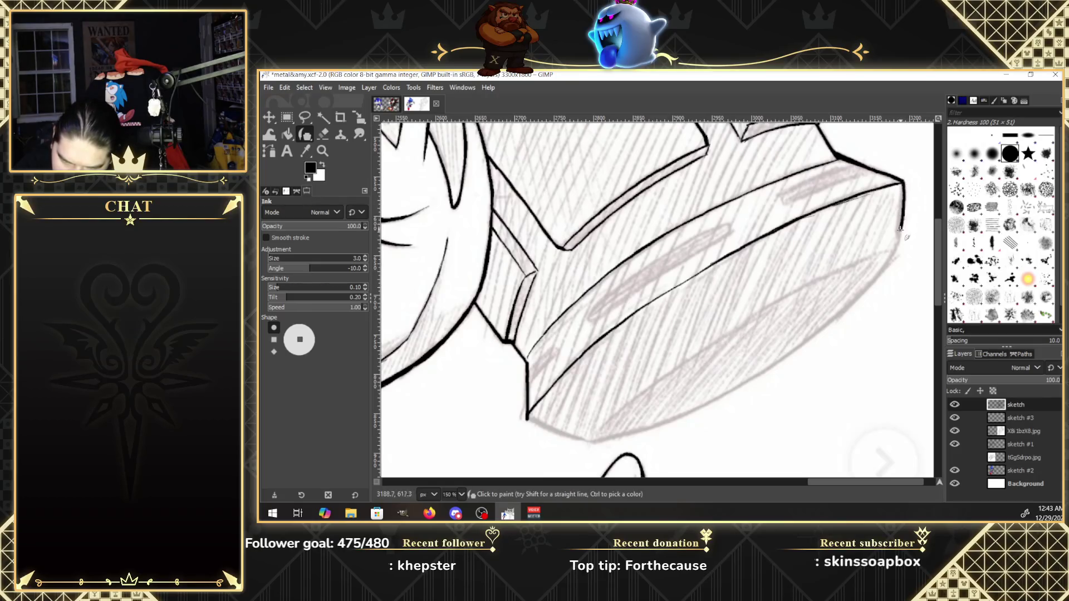
pyautogui.moveTo(898, 230); pyautogui.dragTo(901, 212)
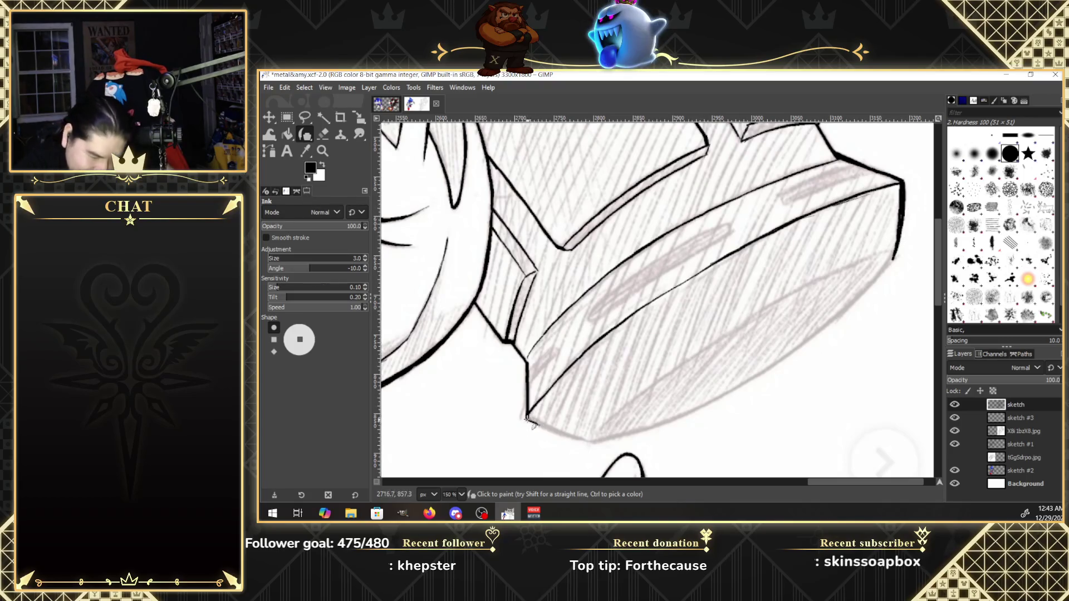
pyautogui.moveTo(527, 417); pyautogui.dragTo(594, 441)
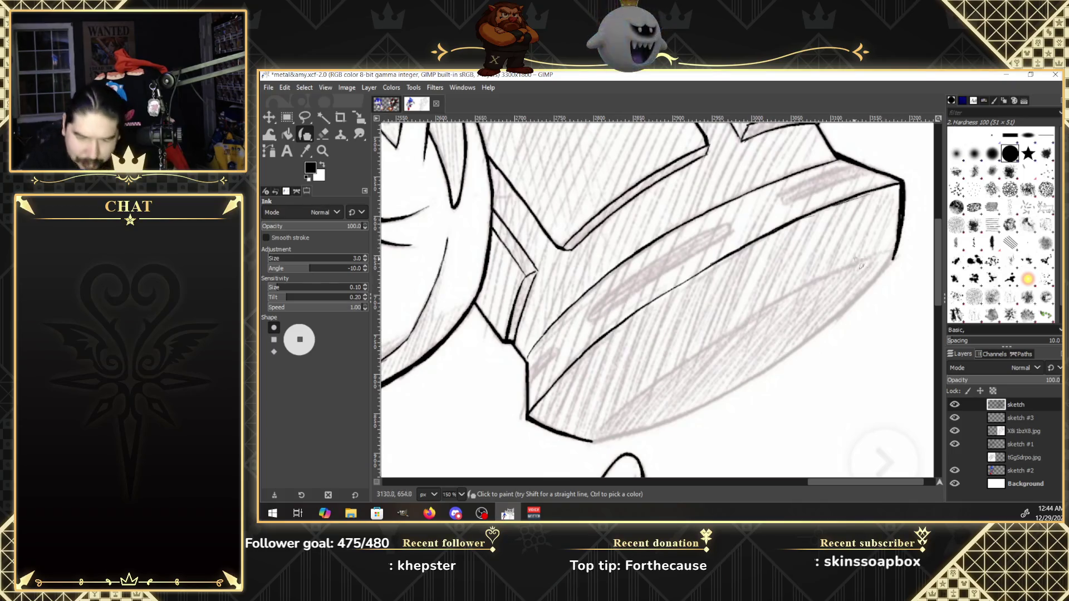
pyautogui.moveTo(864, 256); pyautogui.dragTo(737, 307)
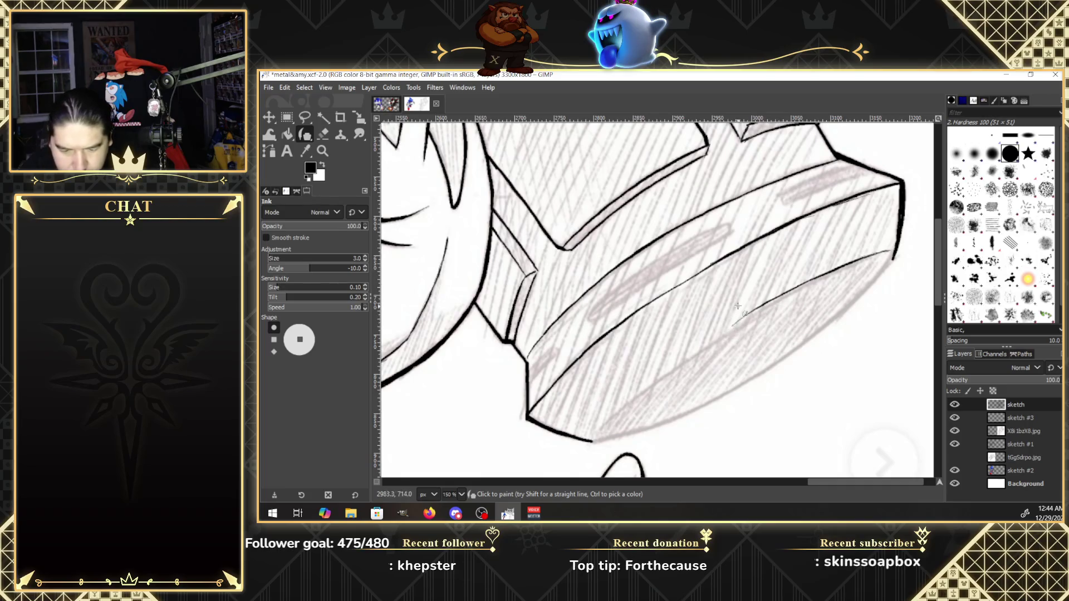
# Ink the hammer head's lower edge further up-right.
pyautogui.hscroll(2, 924, 479)
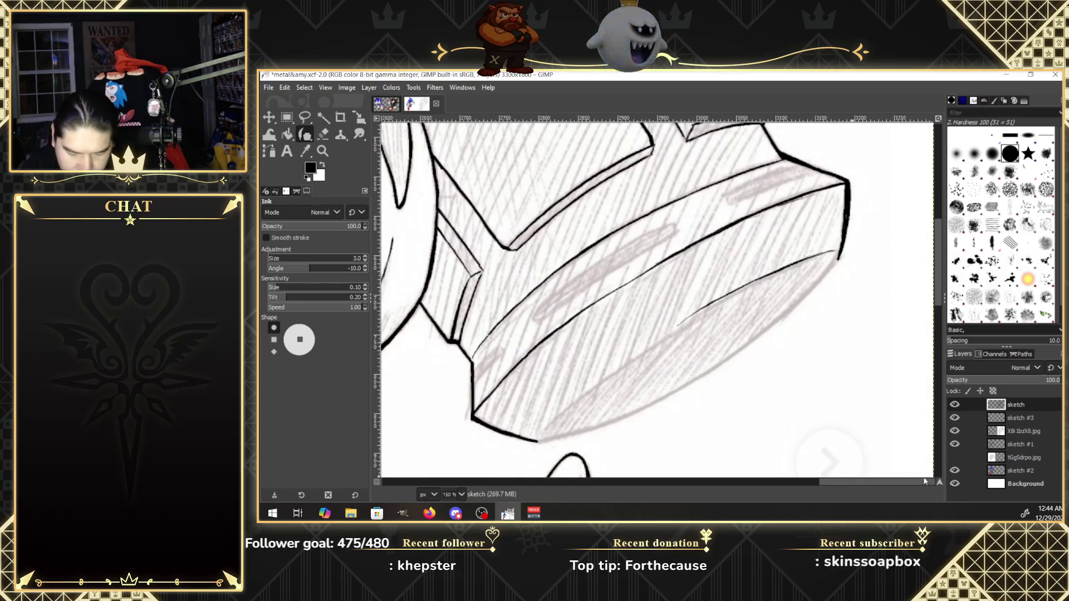
pyautogui.scroll(-2, 936, 323)
pyautogui.scroll(-1, 935, 323)
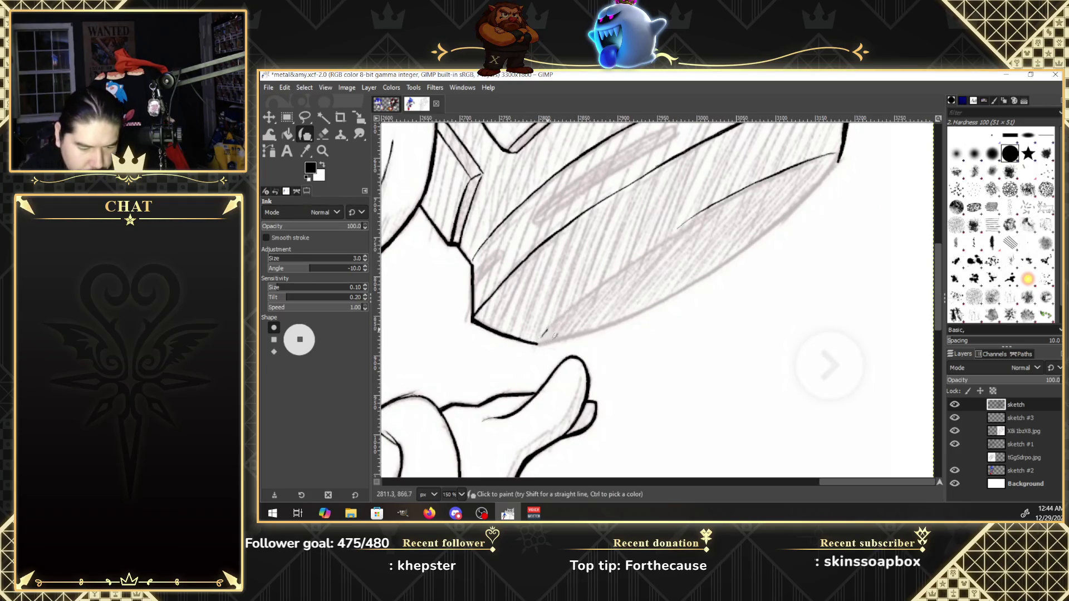
pyautogui.moveTo(560, 316); pyautogui.dragTo(629, 262)
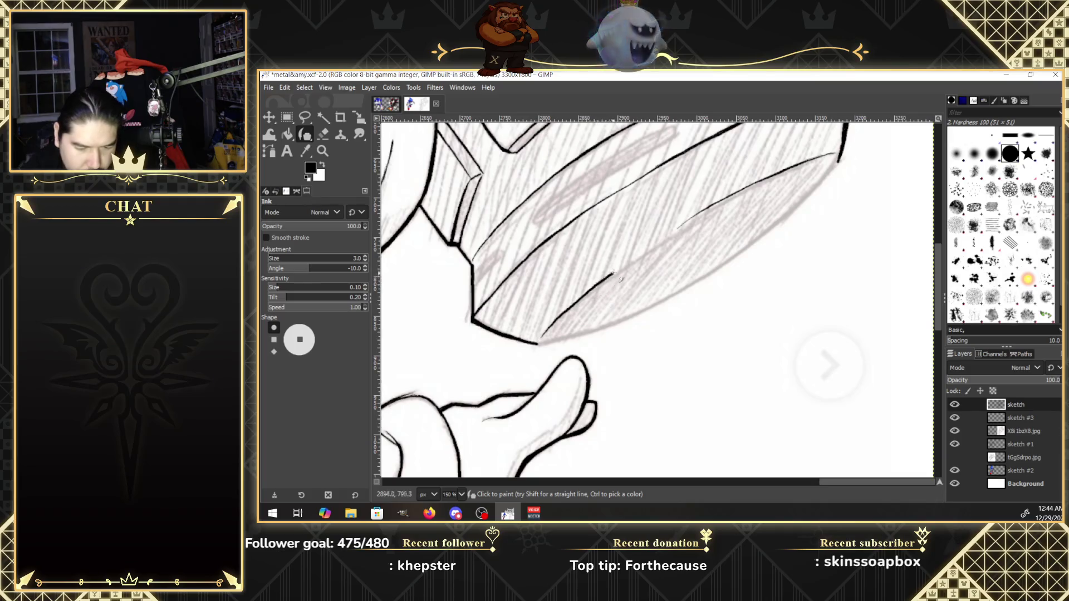
pyautogui.moveTo(664, 240); pyautogui.dragTo(677, 231)
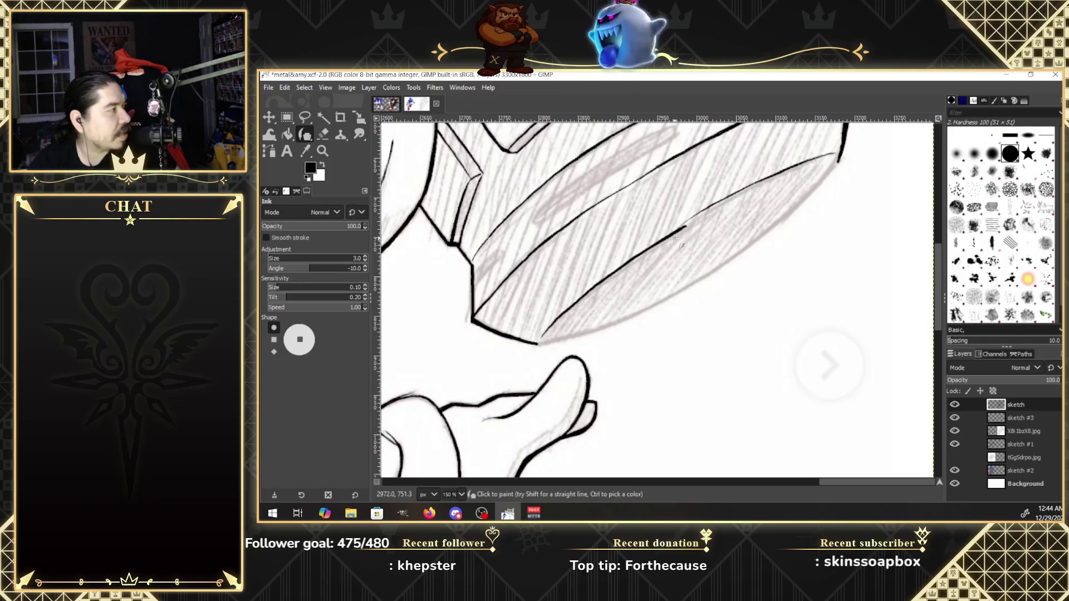
# Erase stray bits of the upper line, then touch it up and re-ink the lower line thicker.
pyautogui.click(325, 134)
pyautogui.moveTo(696, 218); pyautogui.dragTo(681, 227)
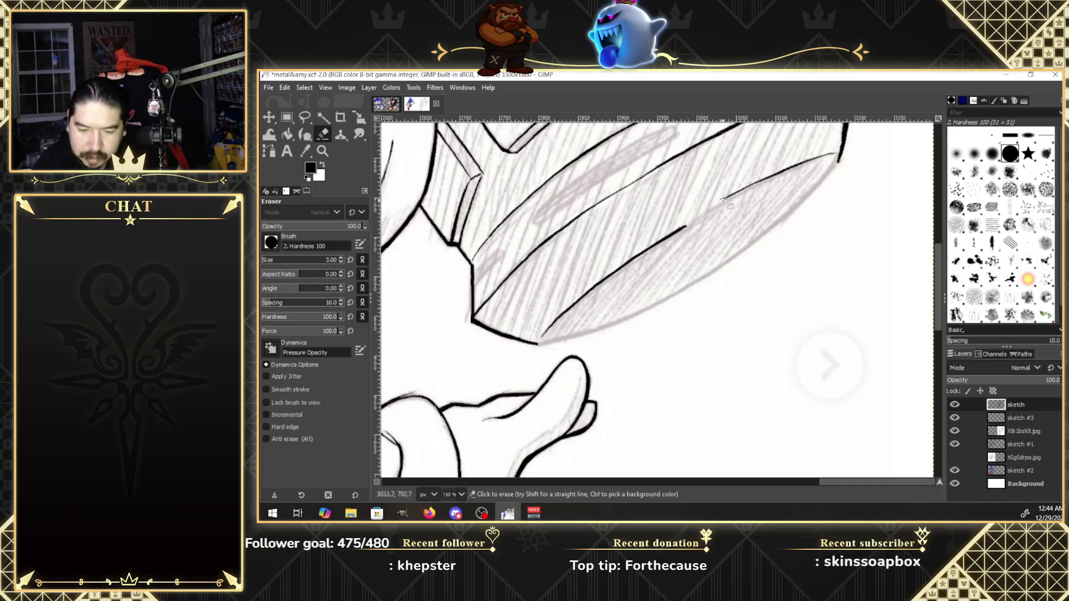
pyautogui.moveTo(743, 186); pyautogui.dragTo(797, 165)
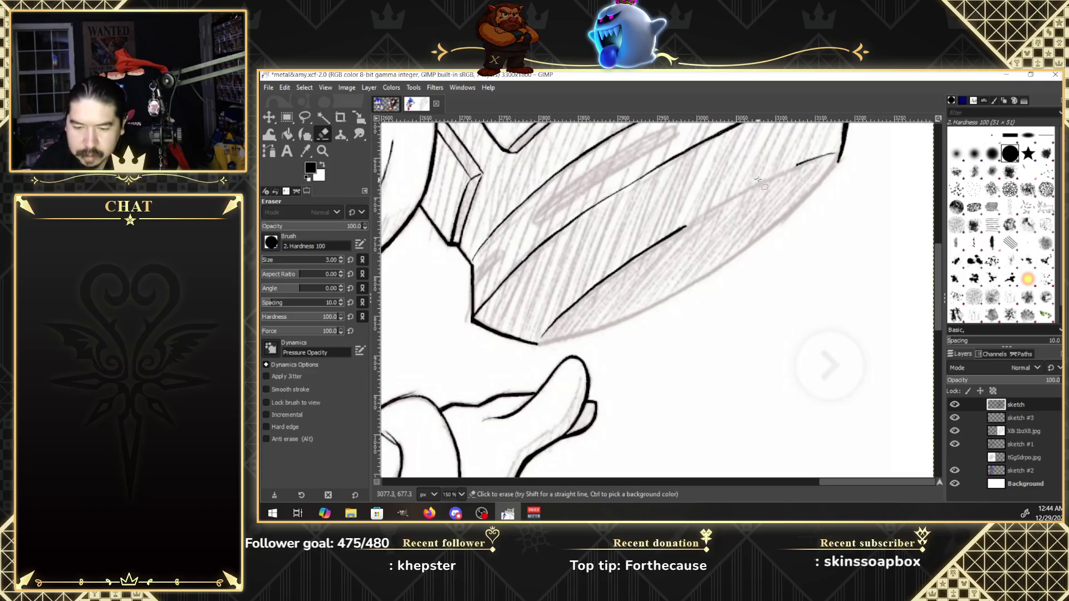
pyautogui.click(308, 135)
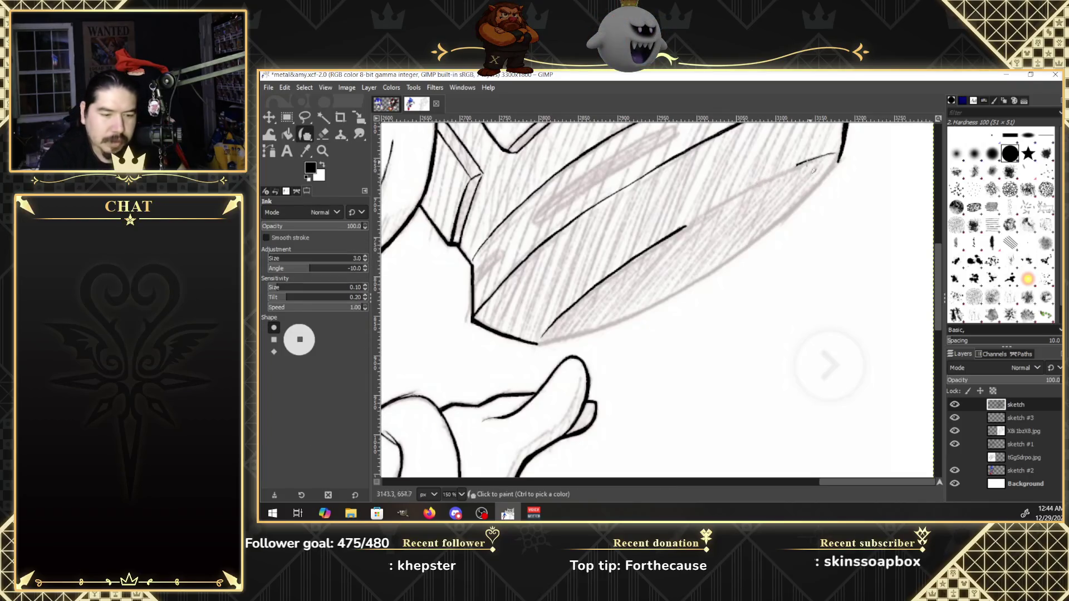
pyautogui.moveTo(823, 158)
pyautogui.mouseDown()
pyautogui.moveTo(838, 159)
pyautogui.moveTo(769, 178)
pyautogui.mouseUp()
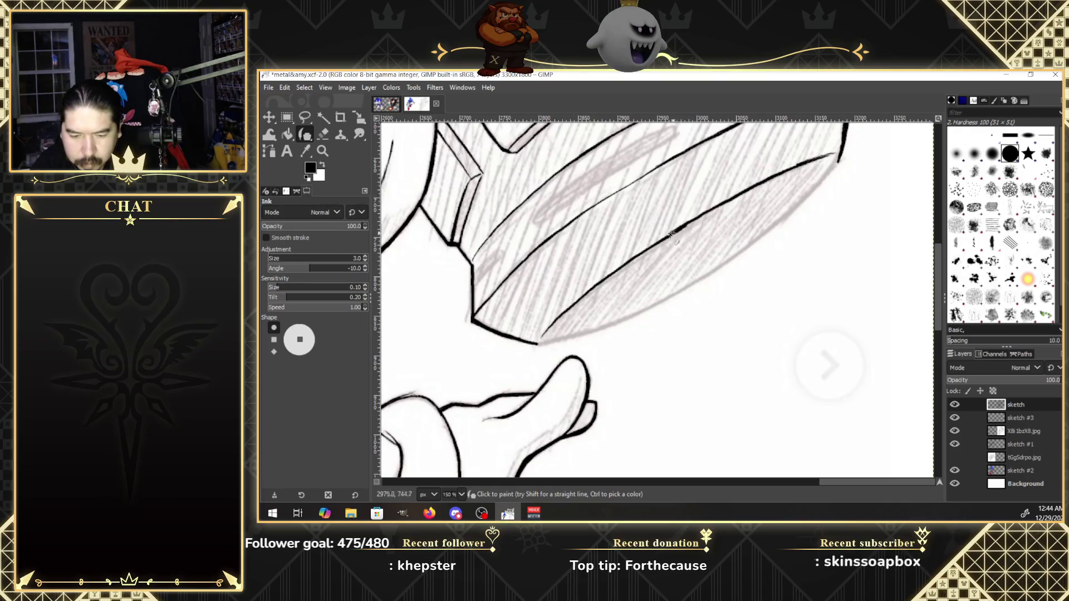
pyautogui.moveTo(714, 206); pyautogui.dragTo(838, 159)
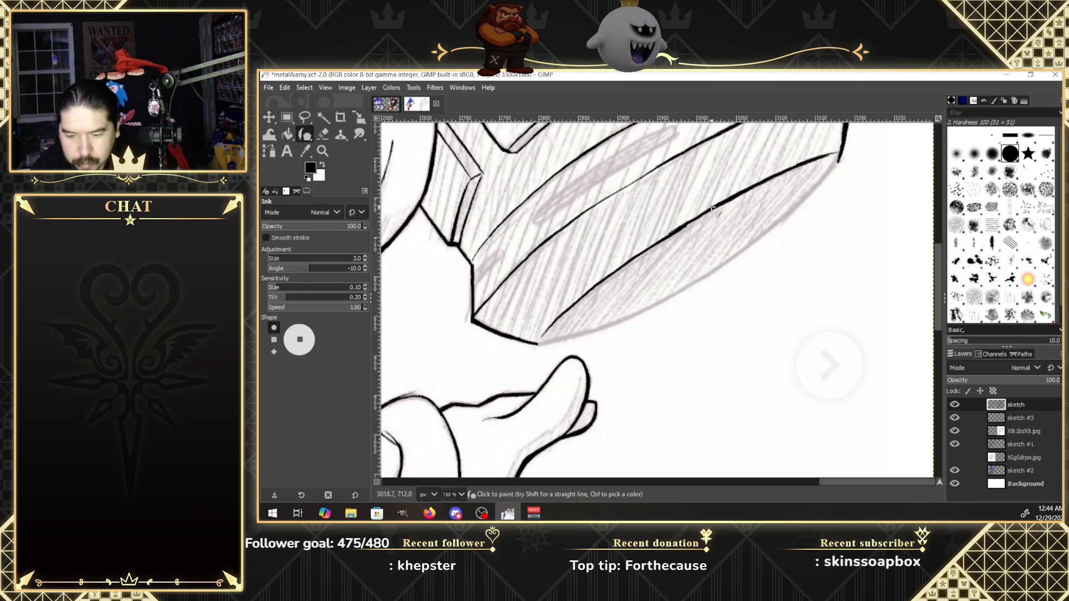
pyautogui.press('ctrl')
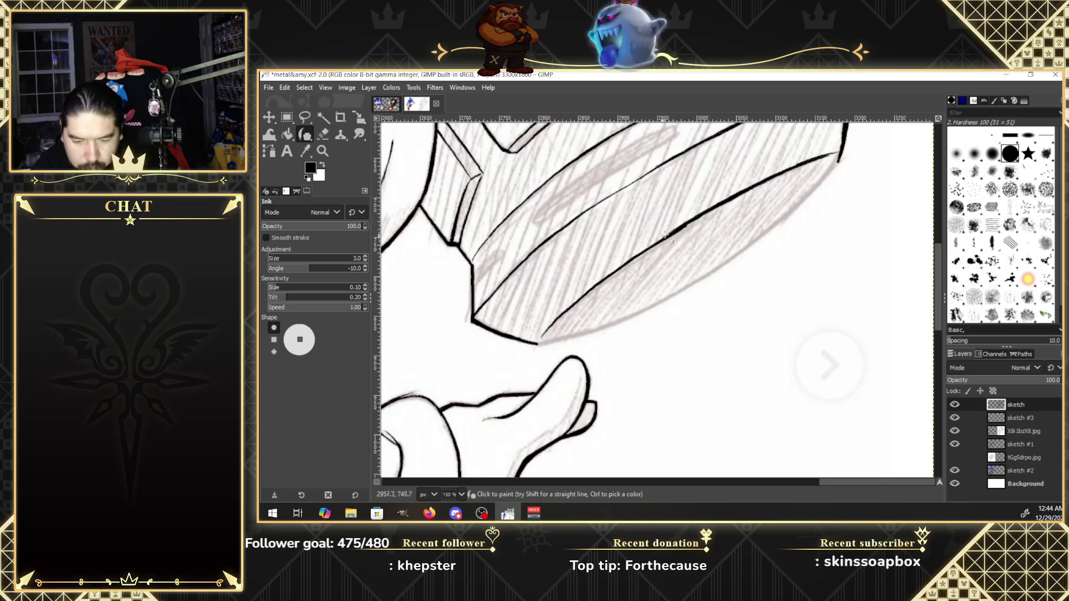
# Erase a stray mark along the hammer edge and extend the lower edge toward the tip.
pyautogui.hotkey('shift', 'e')
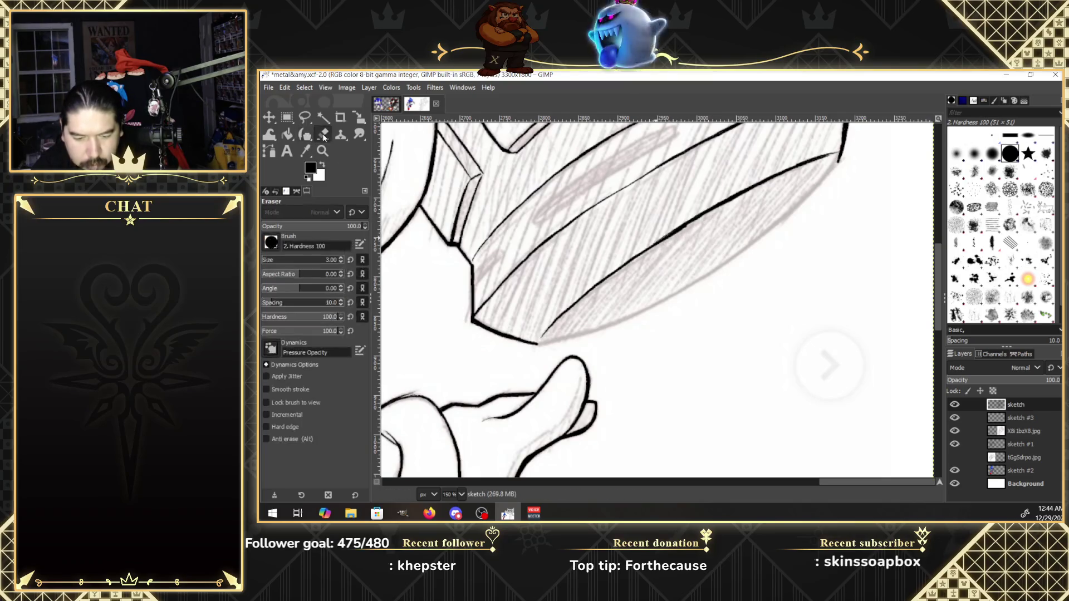
pyautogui.click(680, 245)
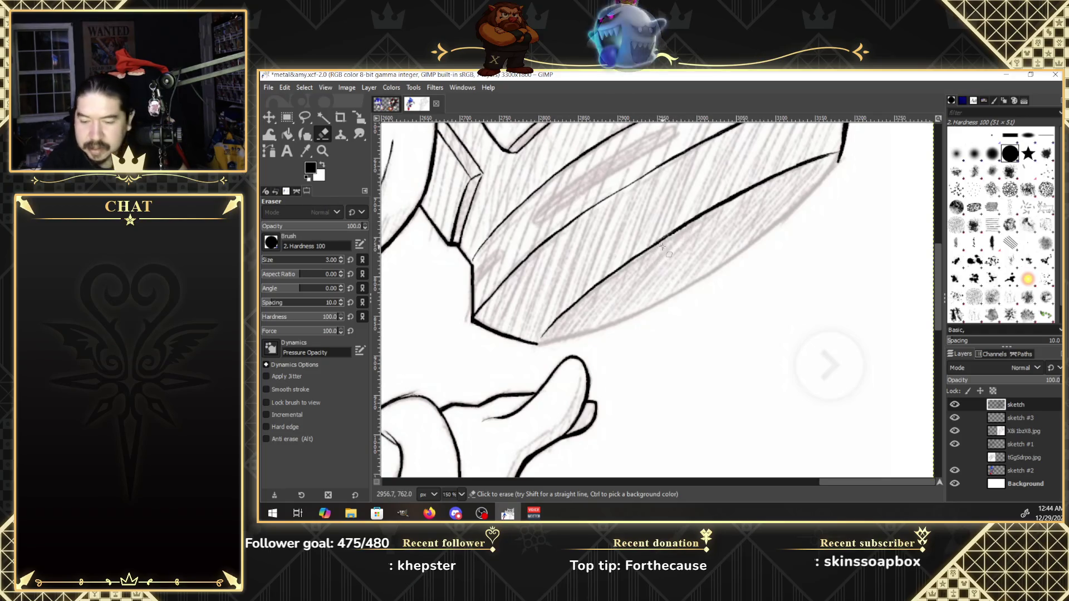
pyautogui.click(304, 134)
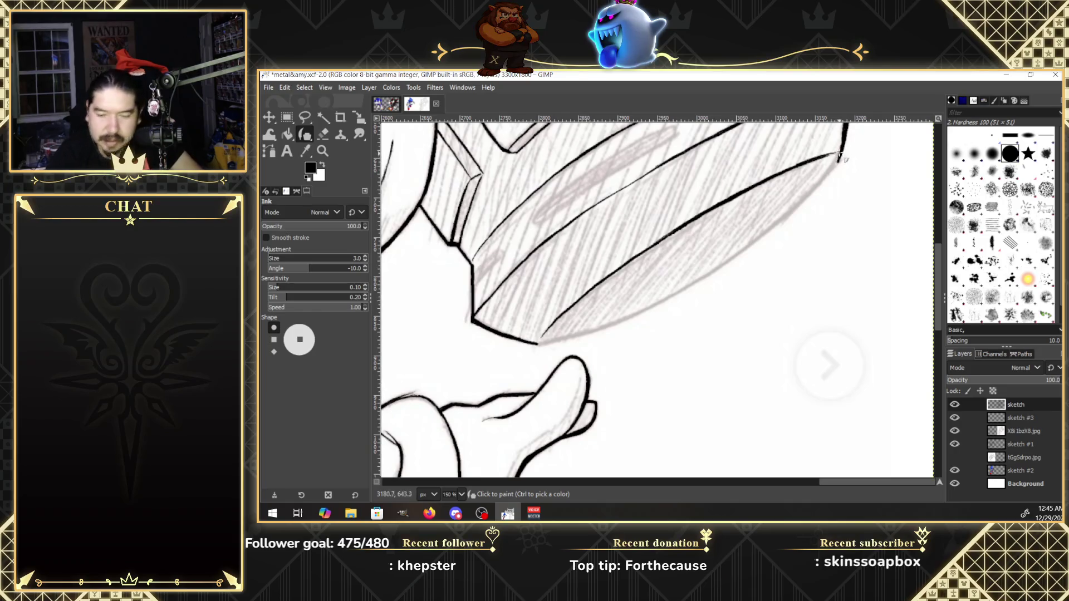
pyautogui.click(829, 170)
pyautogui.moveTo(832, 178)
pyautogui.mouseDown()
pyautogui.moveTo(839, 173)
pyautogui.moveTo(742, 246)
pyautogui.mouseUp()
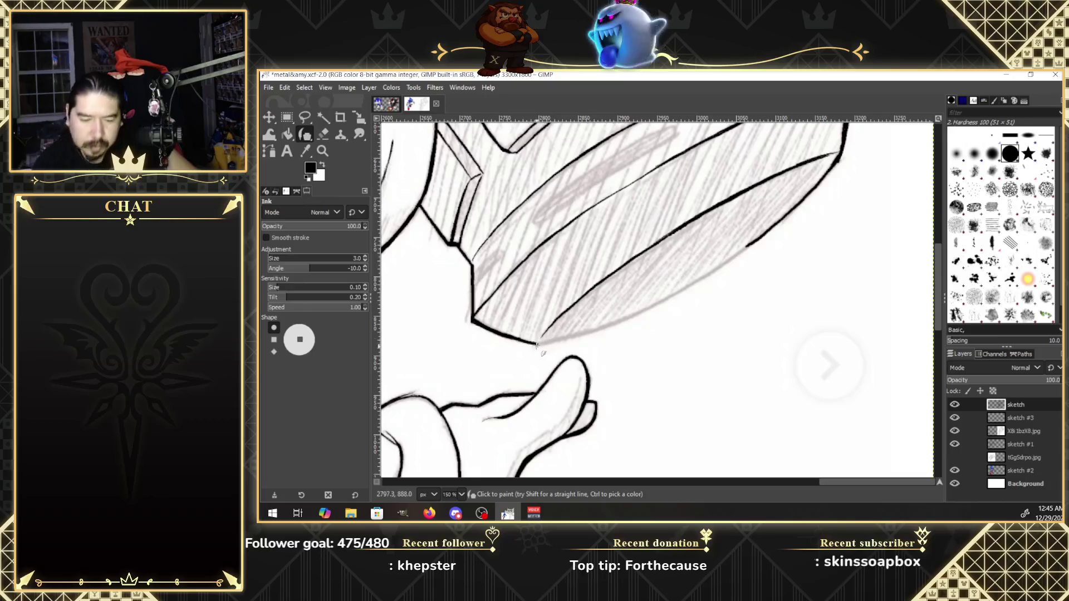
pyautogui.moveTo(560, 339)
pyautogui.mouseDown()
pyautogui.moveTo(669, 297)
pyautogui.moveTo(774, 223)
pyautogui.mouseUp()
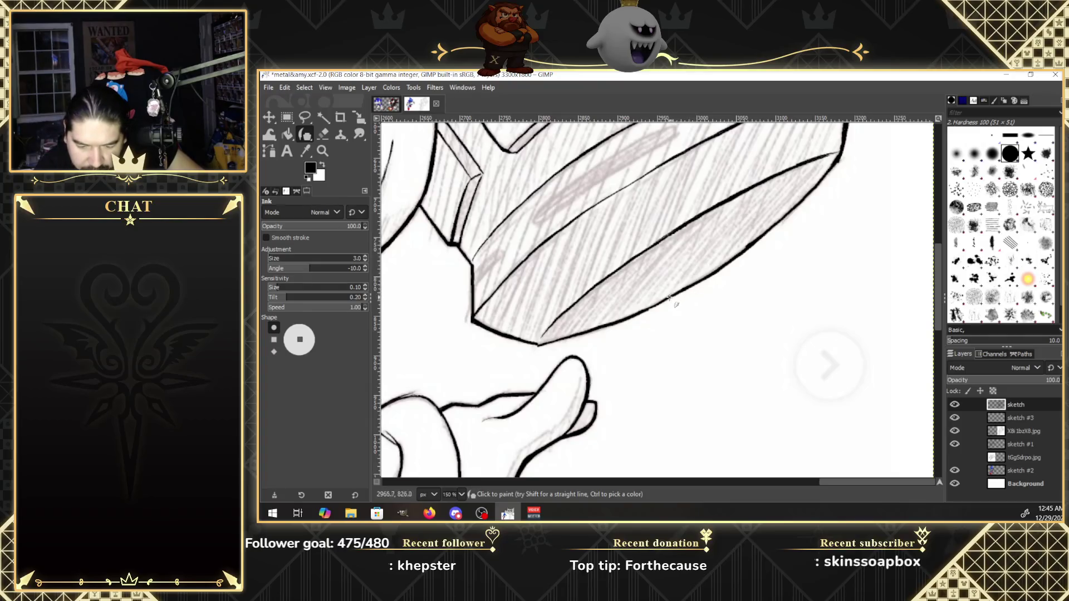
pyautogui.moveTo(637, 313); pyautogui.dragTo(645, 310)
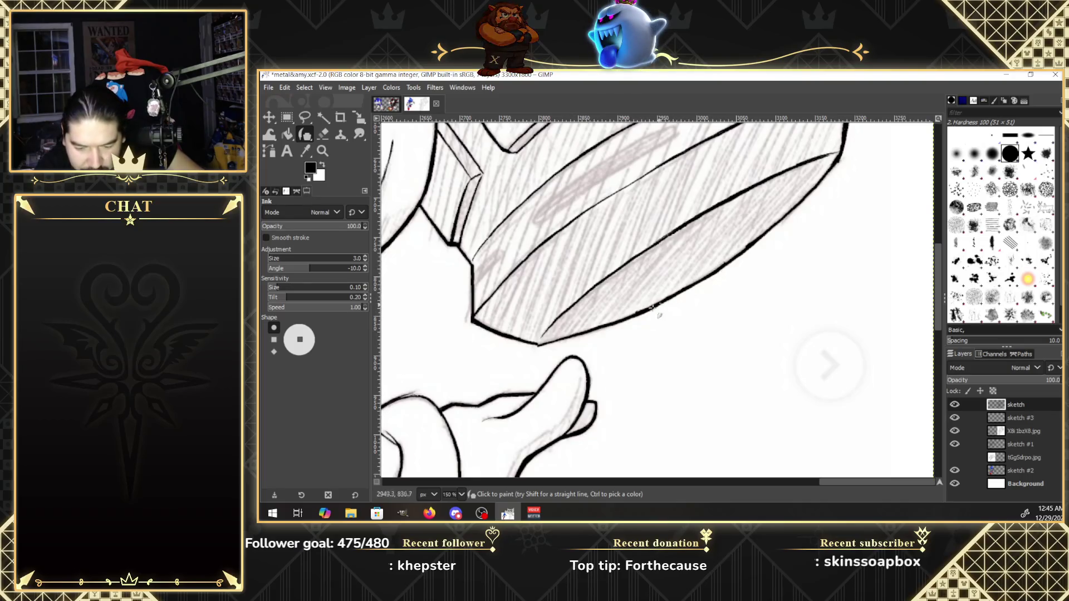
# Touch up and darken the lower edge ink near the hammer tip.
pyautogui.click(324, 136)
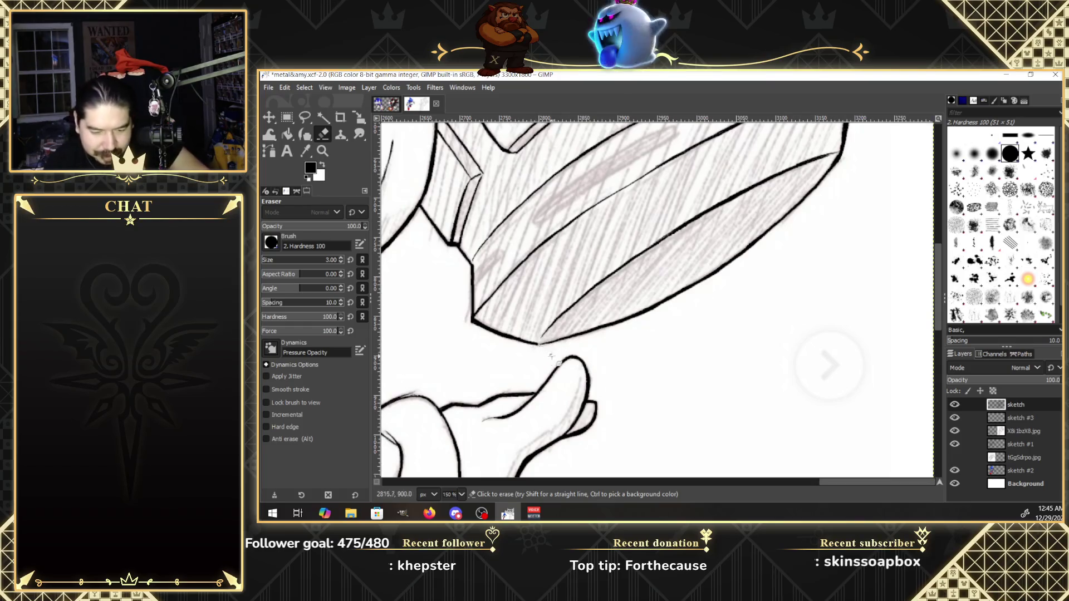
pyautogui.click(306, 137)
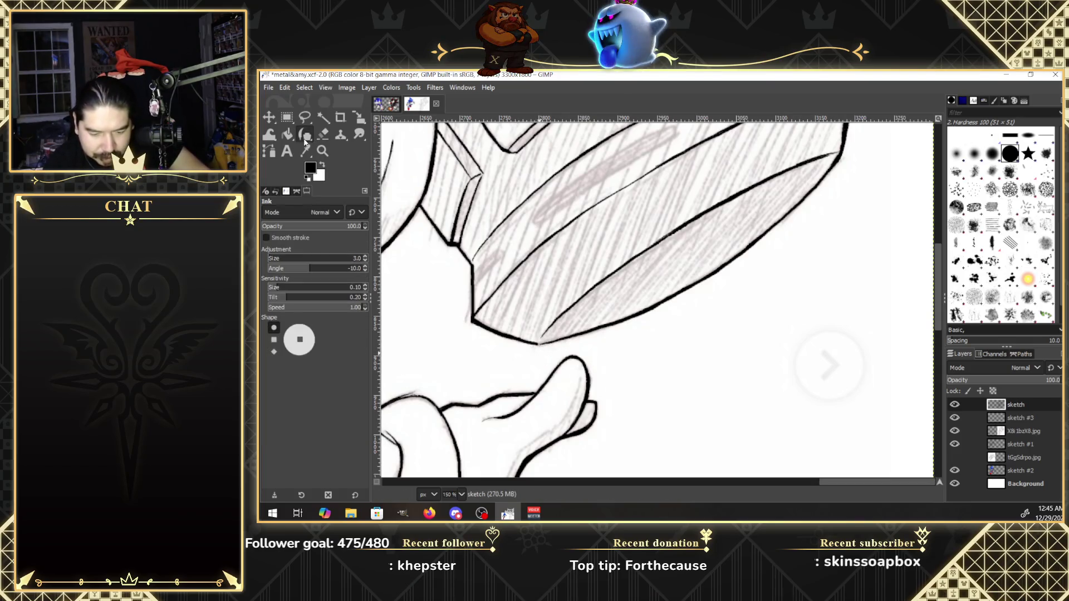
pyautogui.click(543, 351)
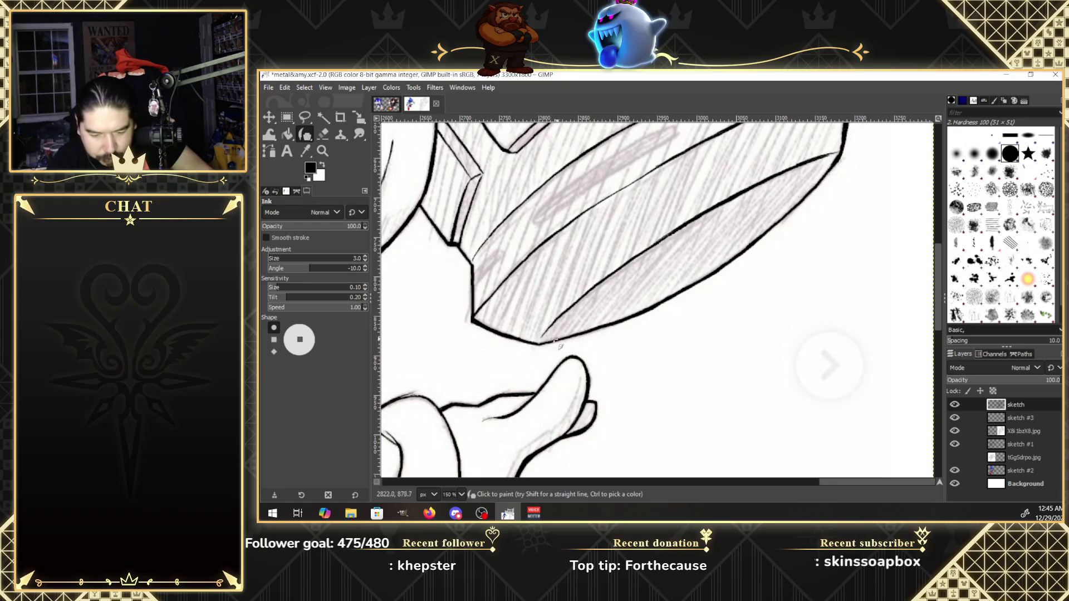
pyautogui.moveTo(533, 348); pyautogui.dragTo(548, 341)
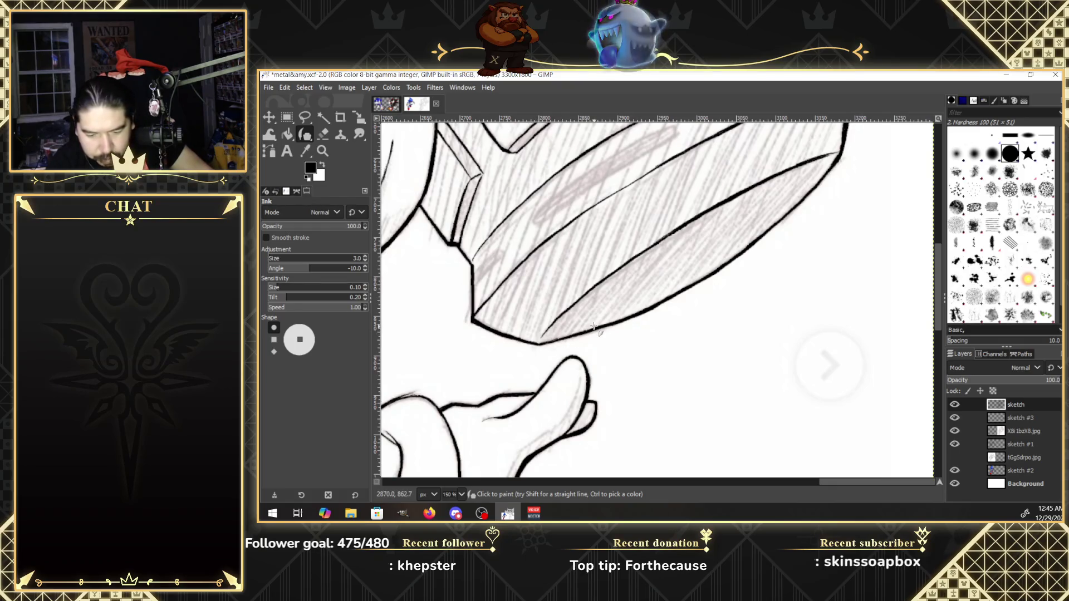
pyautogui.moveTo(937, 287); pyautogui.dragTo(936, 260)
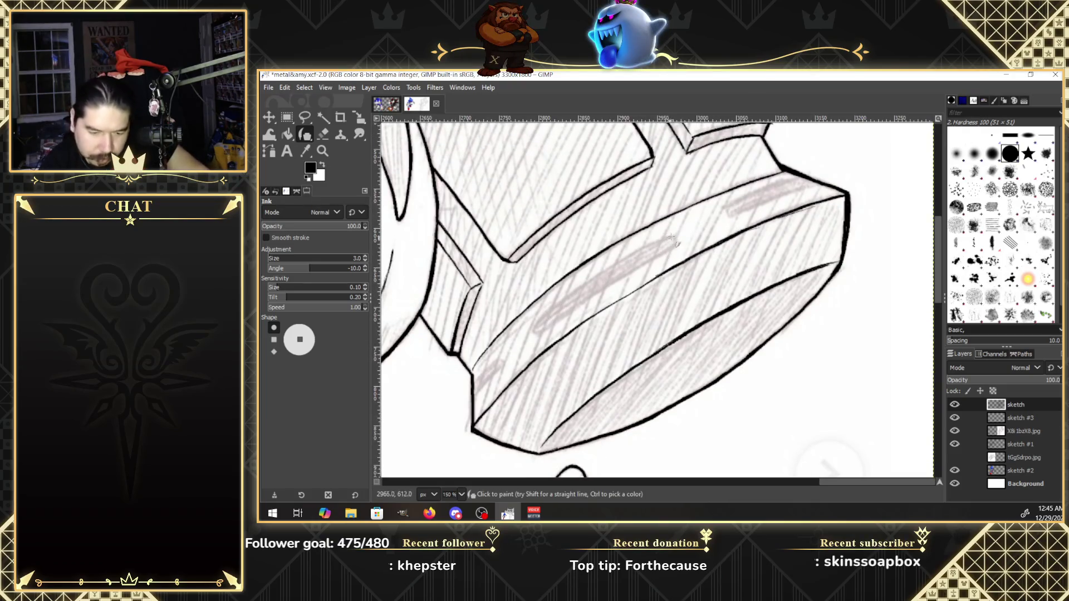
# Stroke and thicken the hammer head's upper and inner edge lines, then ink a small slot outline.
pyautogui.moveTo(609, 278); pyautogui.dragTo(540, 323)
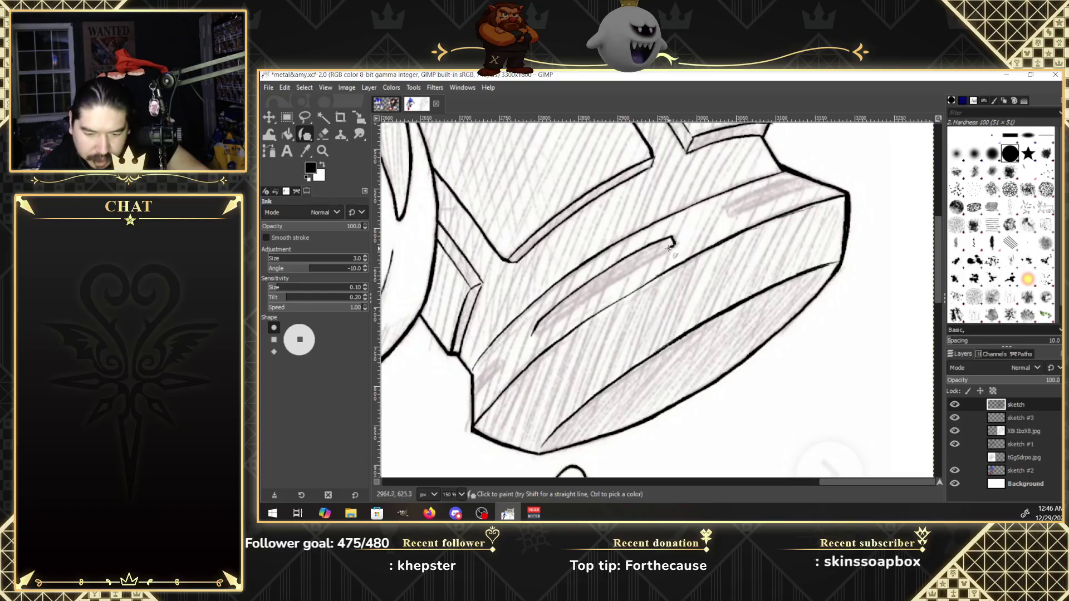
pyautogui.moveTo(627, 271); pyautogui.dragTo(533, 334)
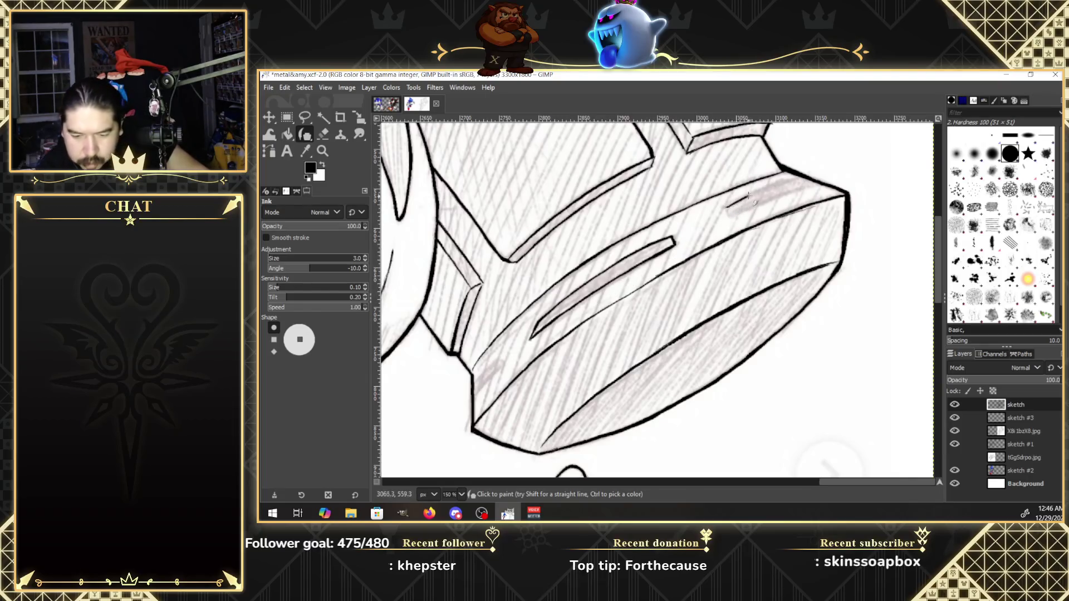
pyautogui.moveTo(810, 185)
pyautogui.mouseDown()
pyautogui.moveTo(755, 204)
pyautogui.moveTo(813, 182)
pyautogui.mouseUp()
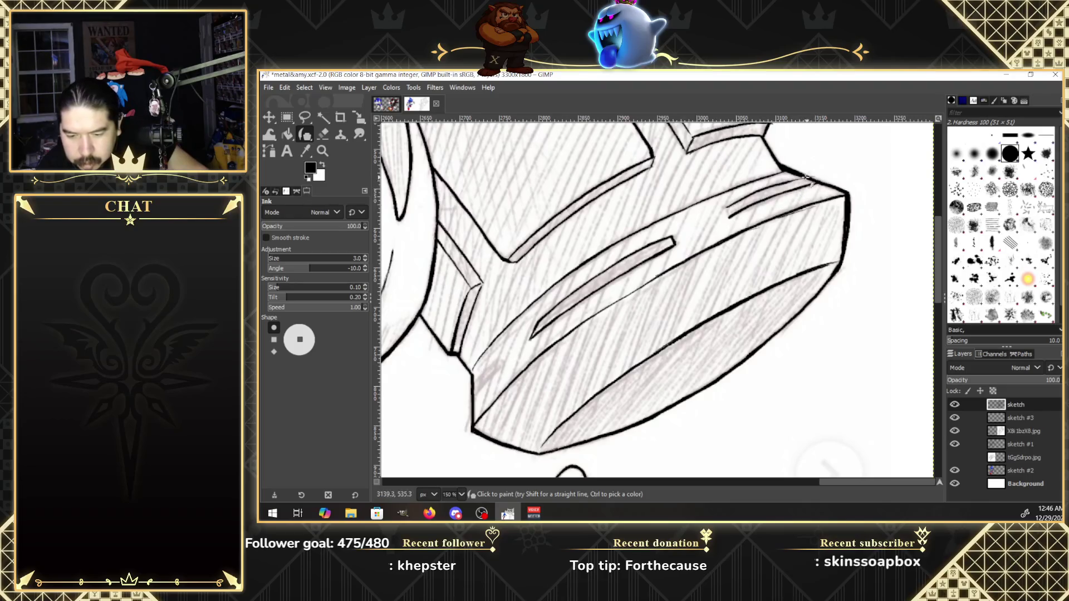
pyautogui.moveTo(805, 178)
pyautogui.mouseDown()
pyautogui.moveTo(728, 213)
pyautogui.moveTo(775, 187)
pyautogui.mouseUp()
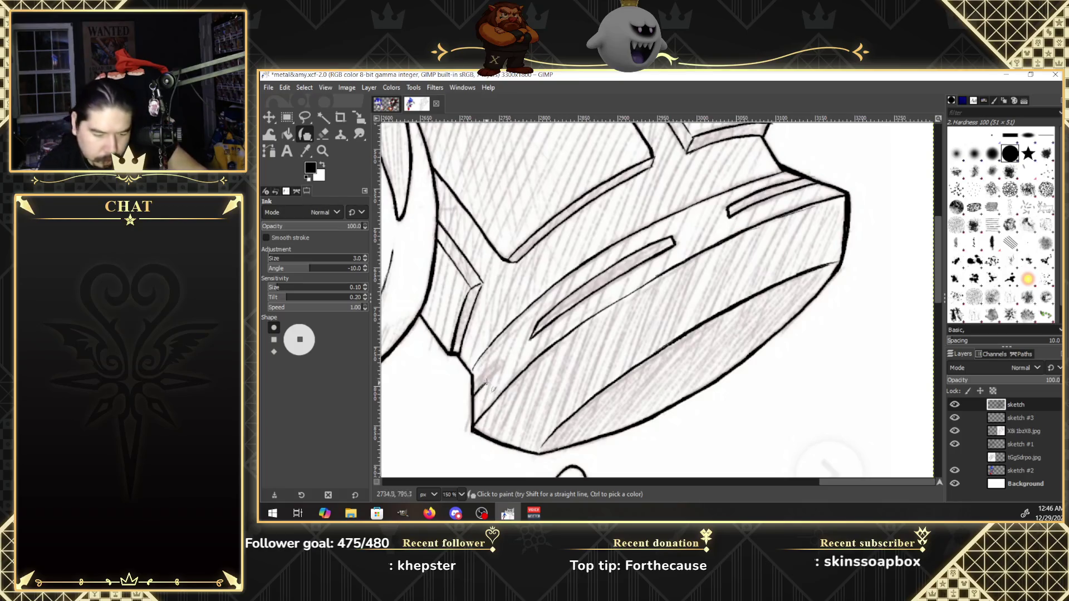
pyautogui.moveTo(485, 368)
pyautogui.mouseDown()
pyautogui.moveTo(504, 373)
pyautogui.moveTo(473, 384)
pyautogui.moveTo(478, 376)
pyautogui.mouseUp()
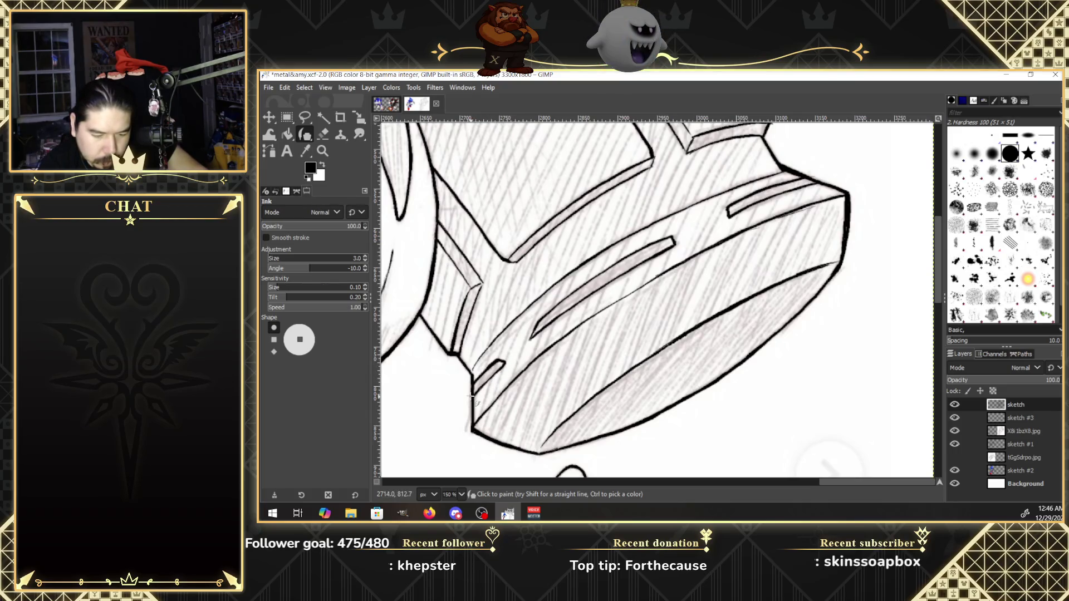
pyautogui.click(322, 151)
pyautogui.click(295, 241)
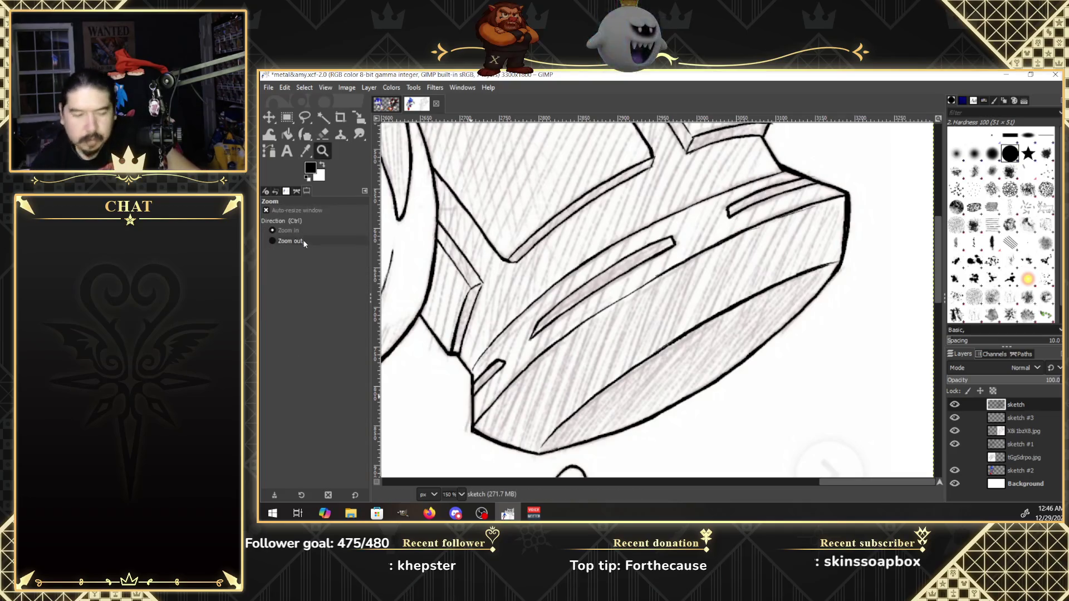
# Zoom out to view Amy and the hammer, then ink the top block's upper-left corner and thick edge.
pyautogui.click(702, 209)
pyautogui.click(702, 208)
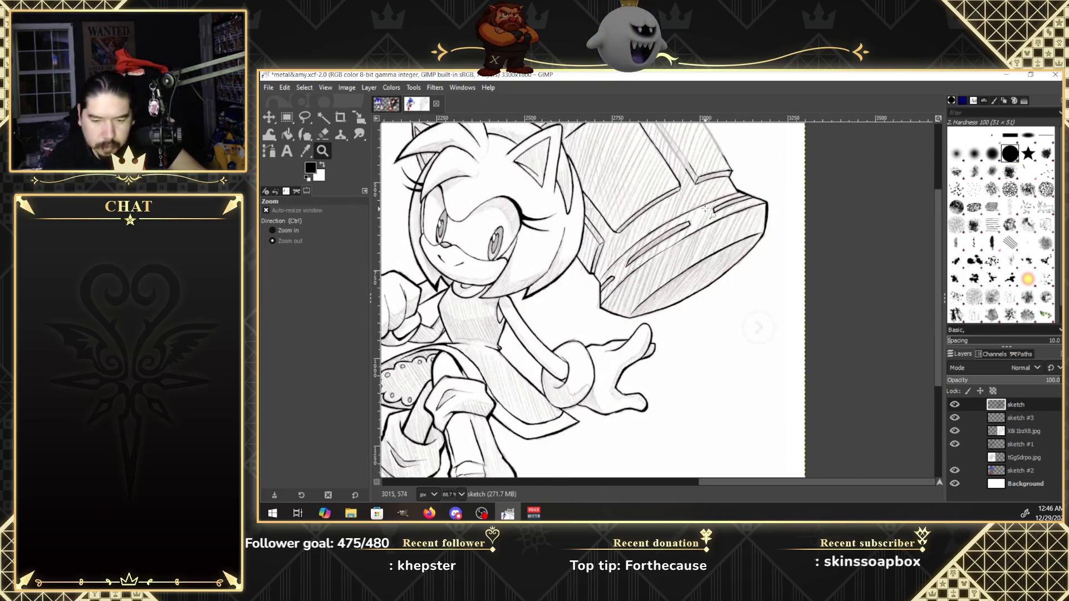
pyautogui.moveTo(939, 266); pyautogui.dragTo(935, 216)
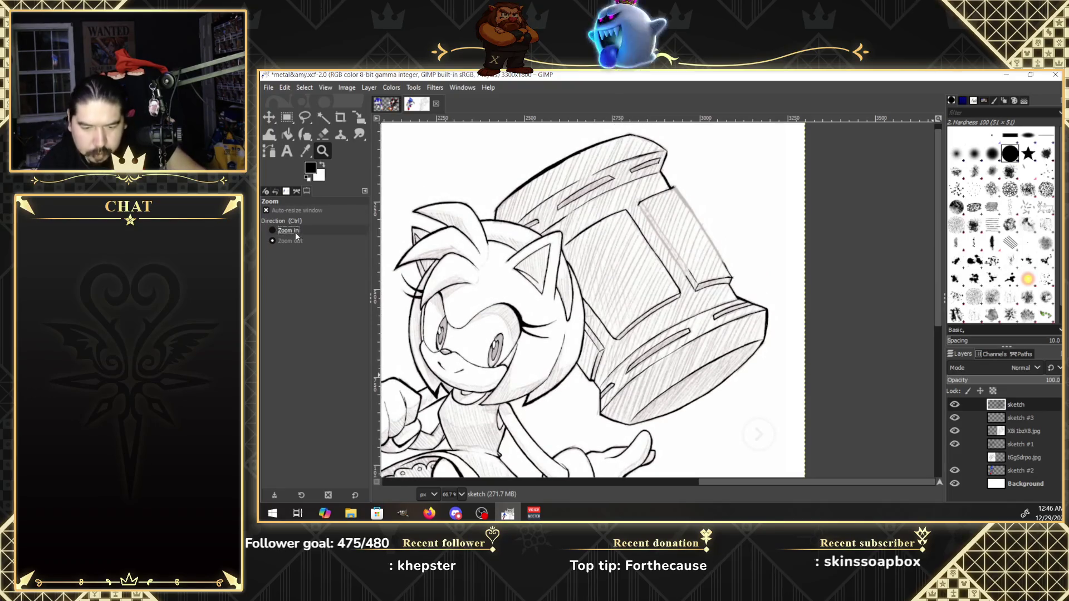
pyautogui.keyDown('ctrl'); pyautogui.click(713, 210); pyautogui.keyUp('ctrl')
pyautogui.click(713, 210)
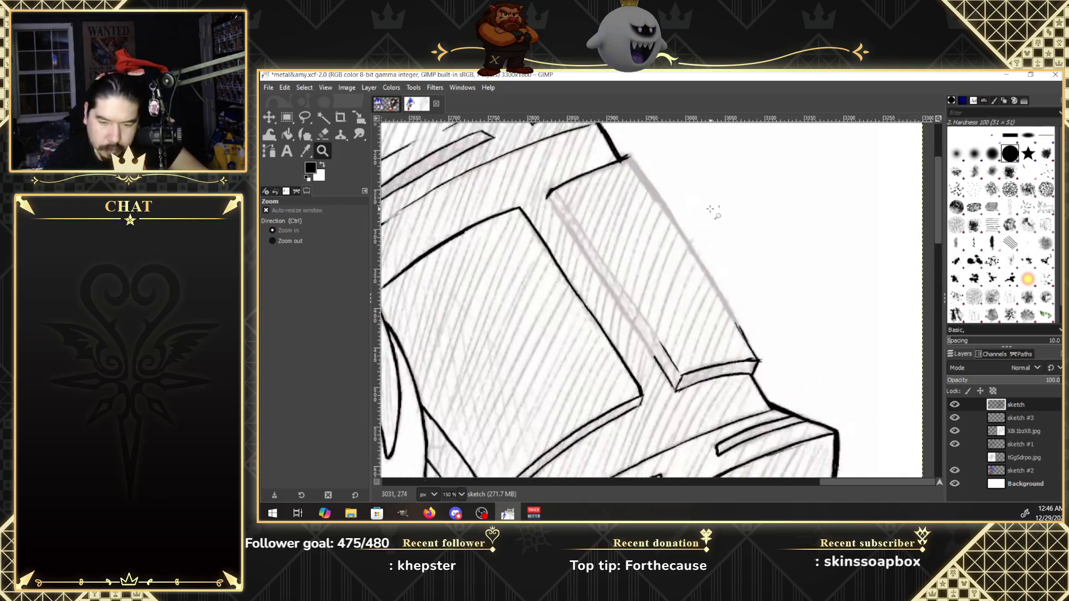
pyautogui.click(305, 136)
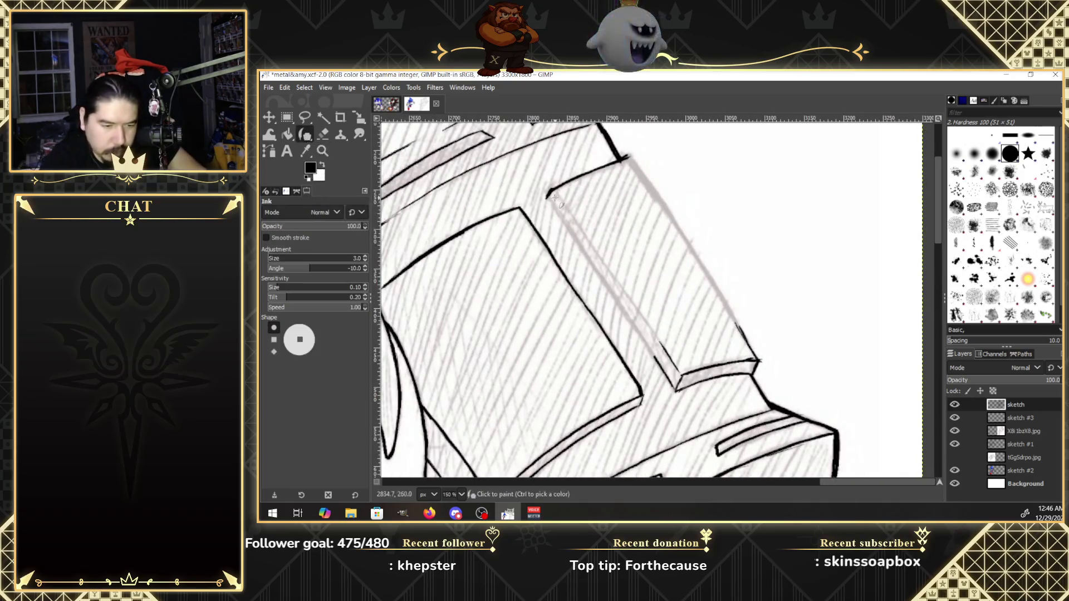
pyautogui.moveTo(548, 201); pyautogui.dragTo(560, 216)
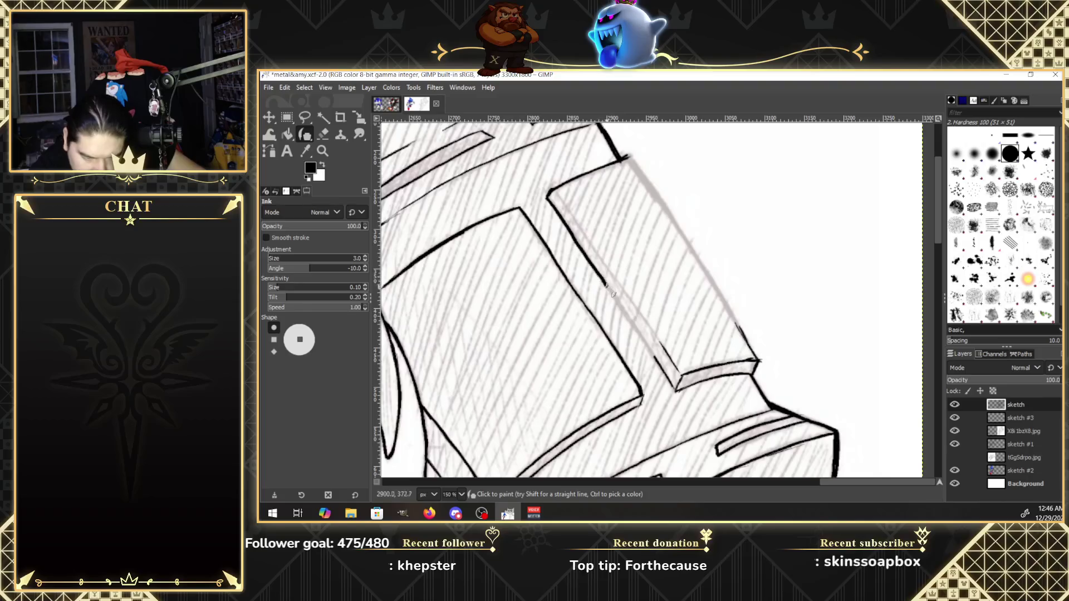
pyautogui.moveTo(616, 300); pyautogui.dragTo(660, 367)
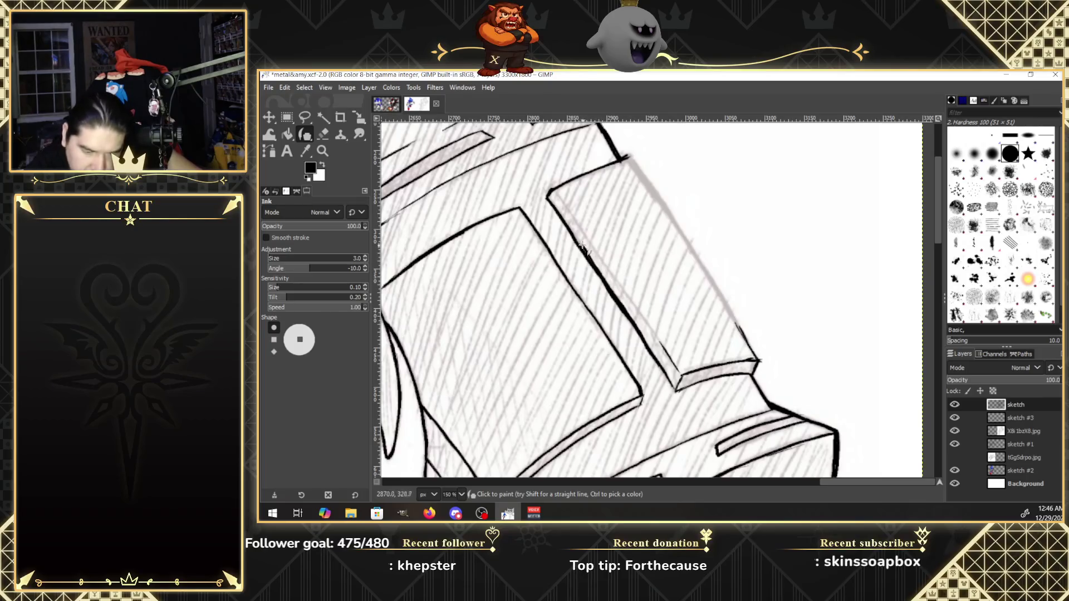
pyautogui.moveTo(590, 257); pyautogui.dragTo(572, 229)
pyautogui.hotkey('ctrl', 'z')
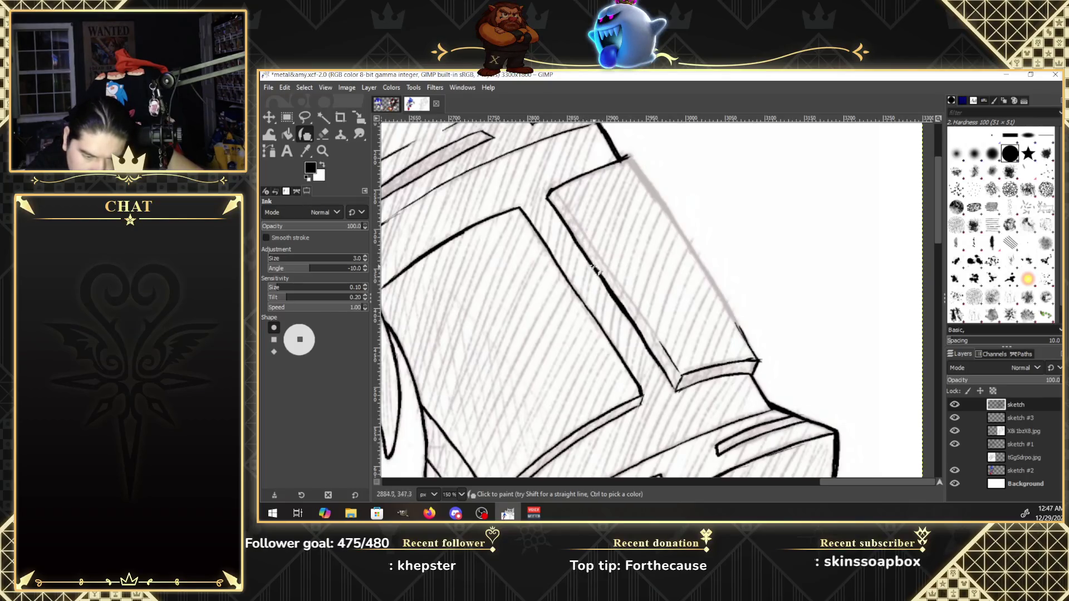
pyautogui.moveTo(586, 255); pyautogui.dragTo(557, 213)
# Extend the block's thick edge, ink its top corner and right edge, then hide the sketch layer.
pyautogui.click(323, 134)
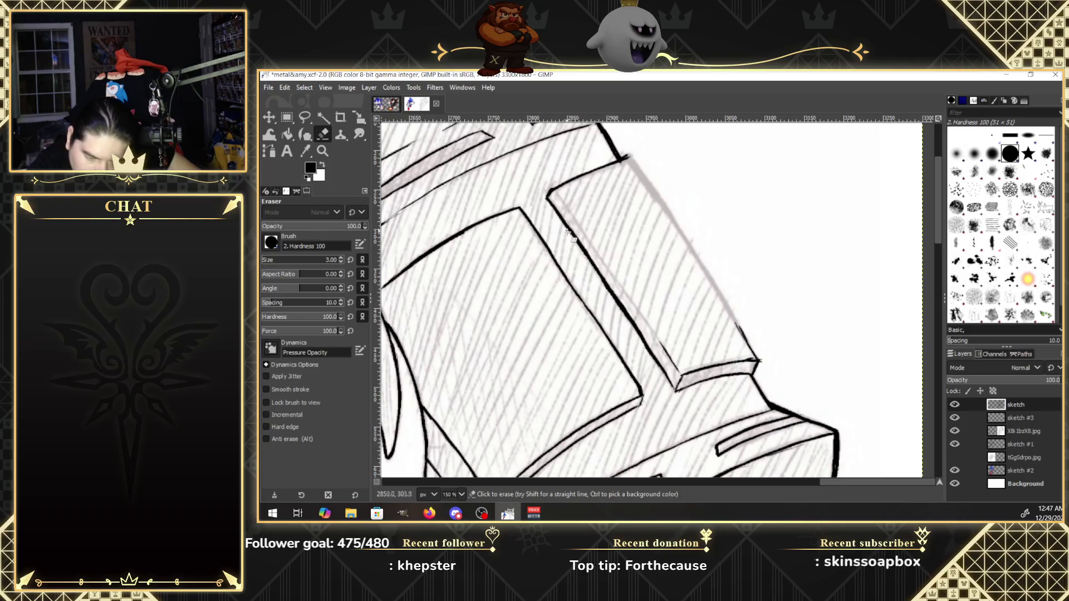
pyautogui.press('k')
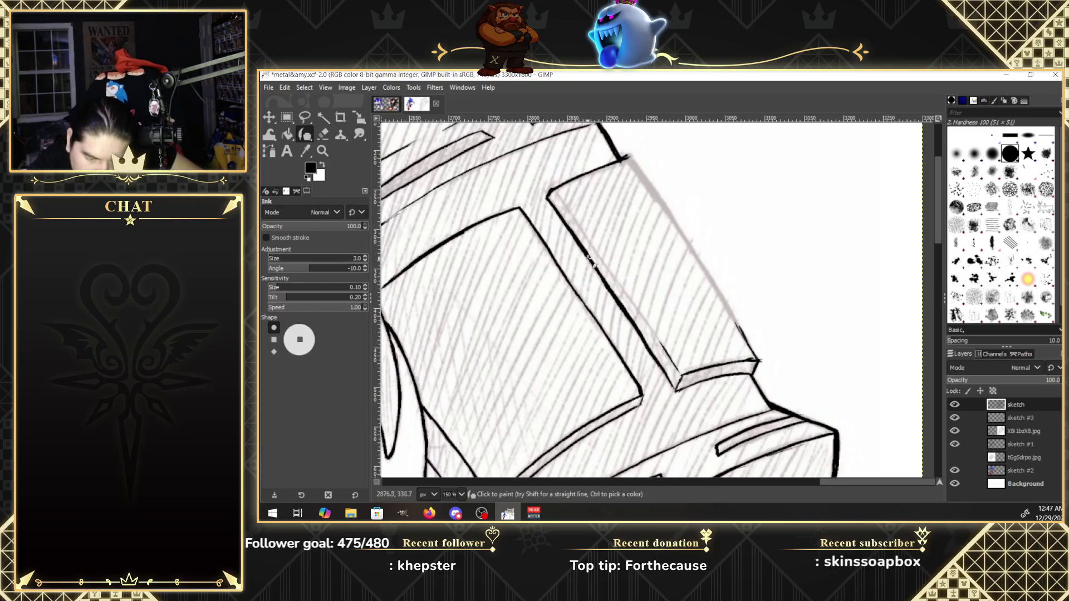
pyautogui.press('ctrl')
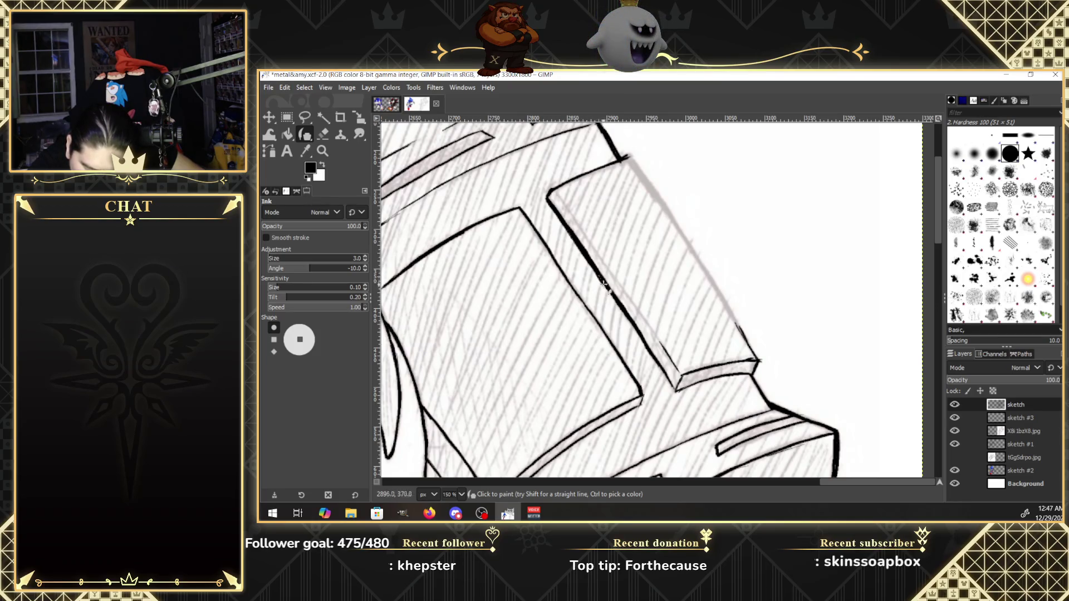
pyautogui.moveTo(610, 297); pyautogui.dragTo(666, 384)
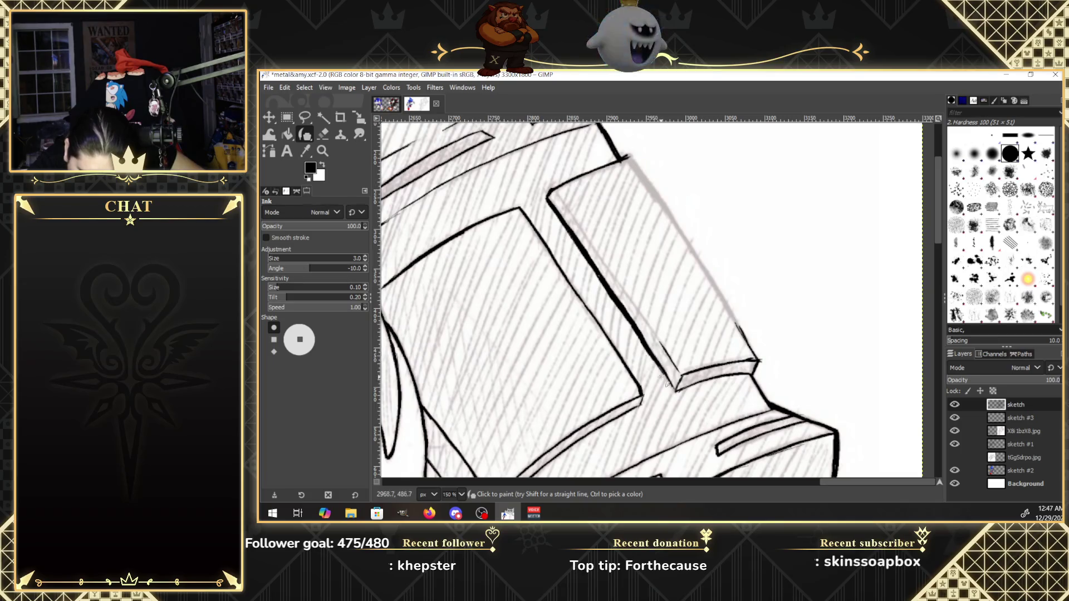
pyautogui.moveTo(555, 191); pyautogui.dragTo(657, 340)
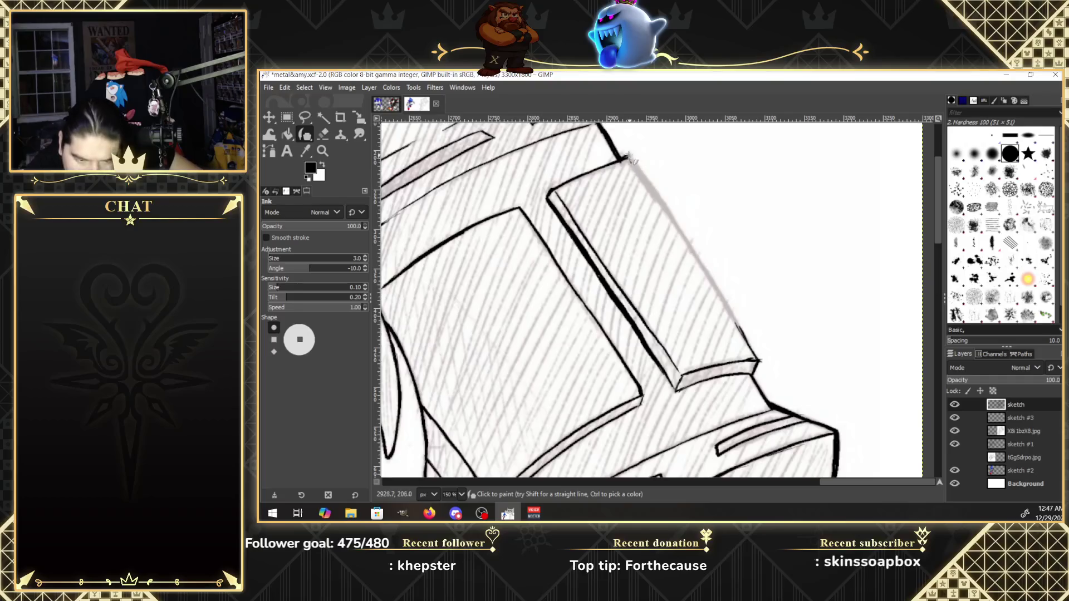
pyautogui.moveTo(630, 157); pyautogui.dragTo(665, 212)
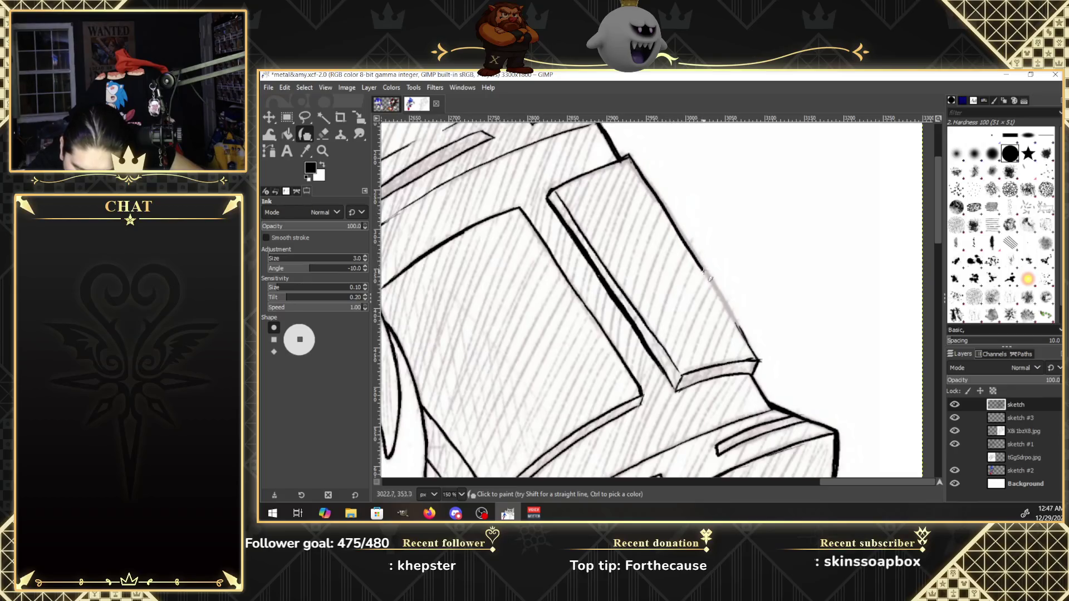
pyautogui.moveTo(734, 320); pyautogui.dragTo(743, 335)
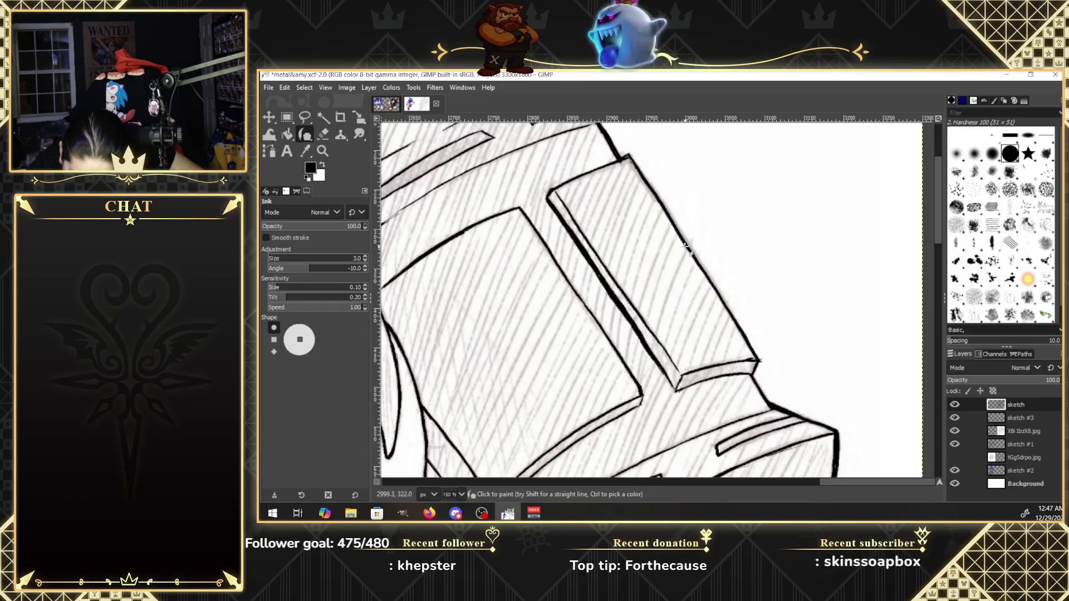
pyautogui.click(955, 431)
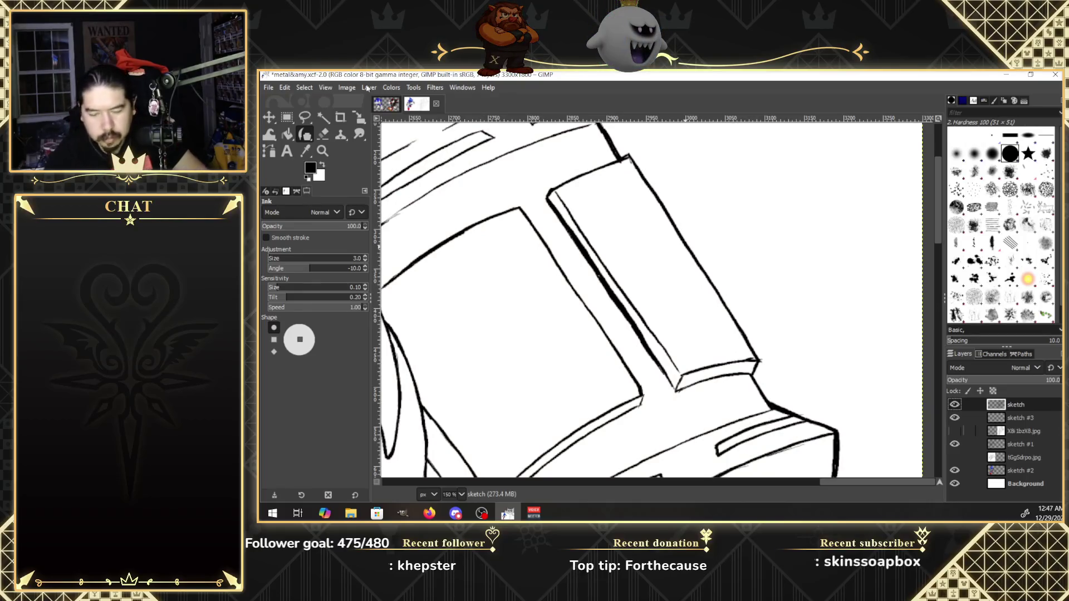
pyautogui.click(322, 151)
# Zoom the canvas out to 33.3% with the Zoom tool in Zoom out mode.
pyautogui.click(273, 241)
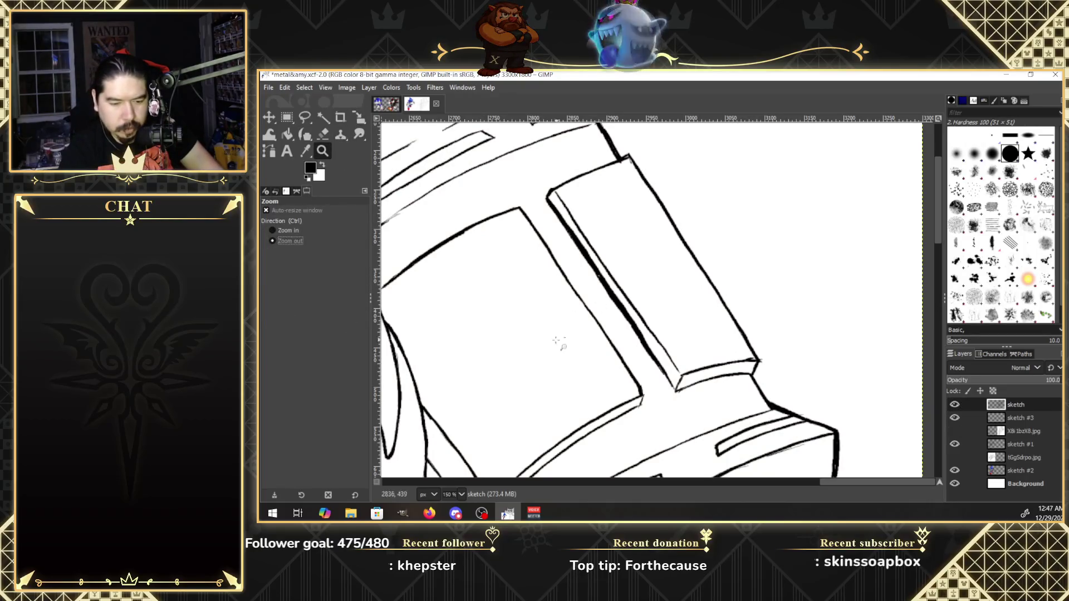
pyautogui.click(557, 347)
pyautogui.click(561, 359)
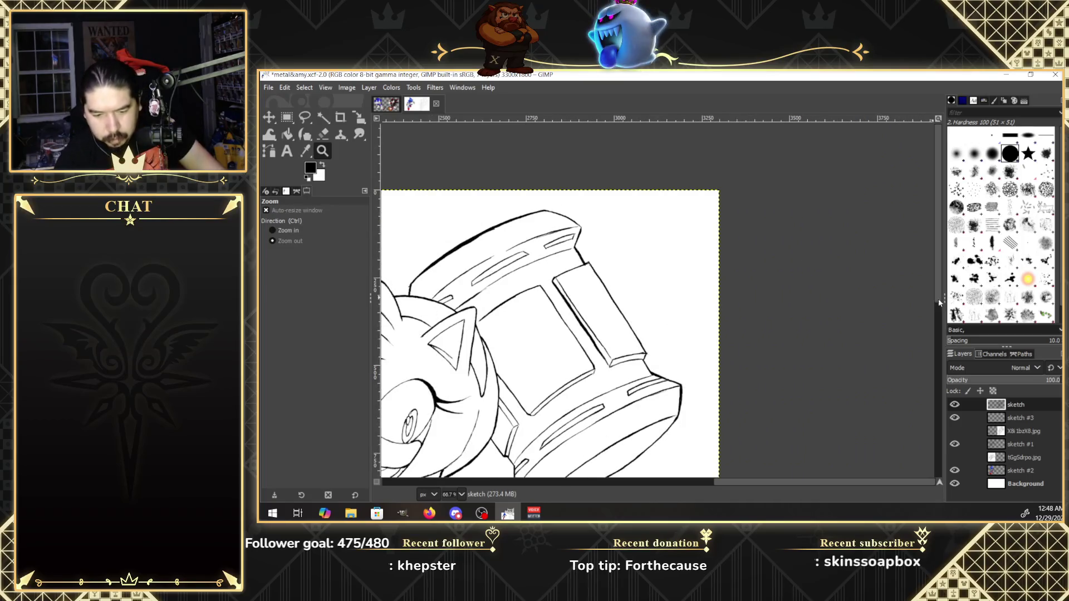
pyautogui.moveTo(883, 482); pyautogui.dragTo(818, 482)
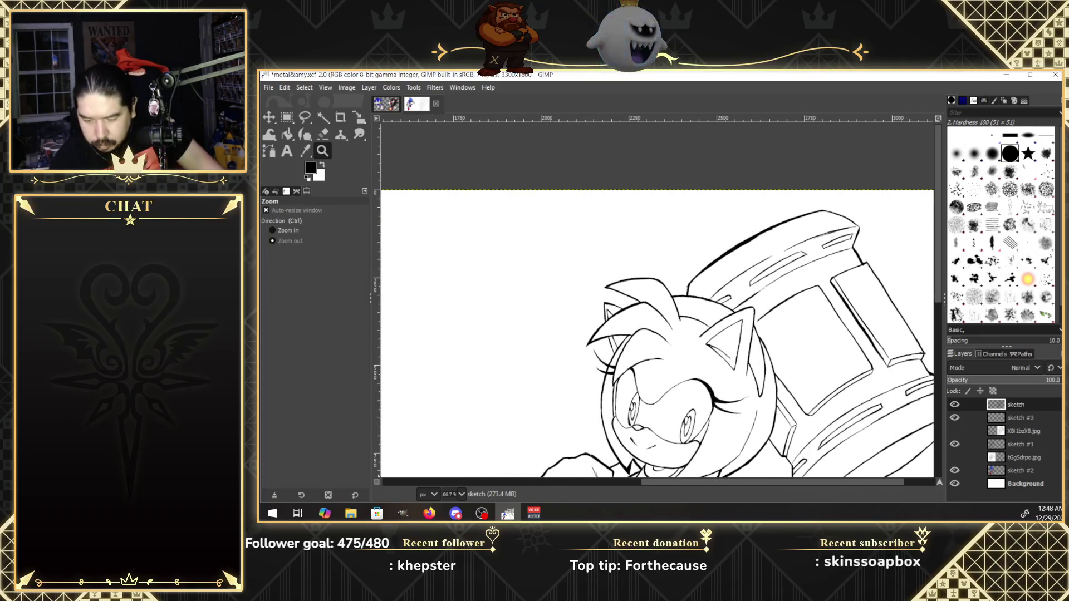
pyautogui.moveTo(939, 303); pyautogui.dragTo(940, 321)
pyautogui.click(853, 392)
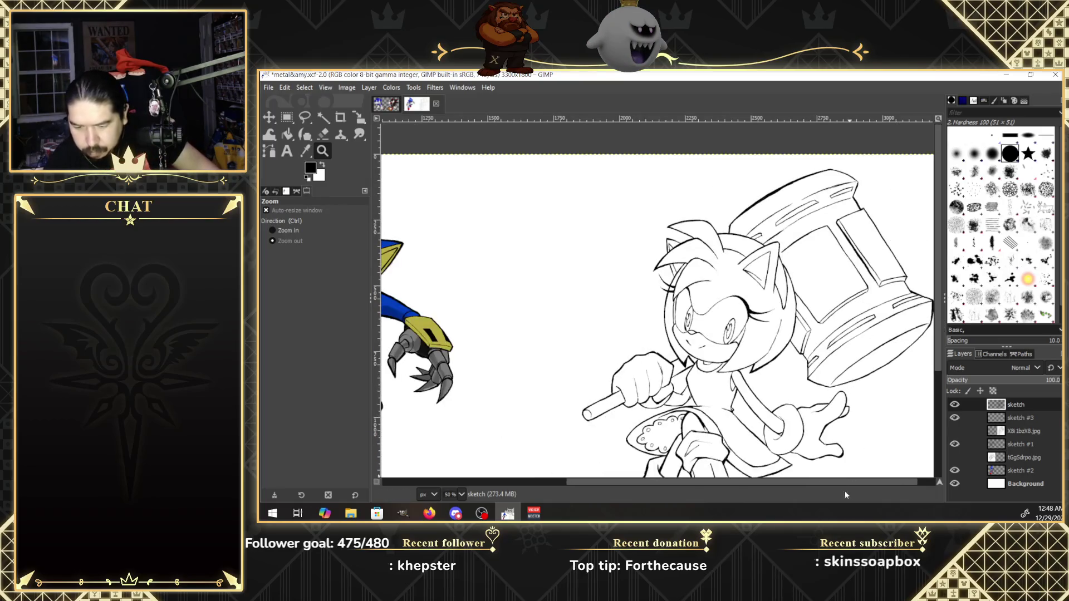
pyautogui.scroll(-2, 941, 370)
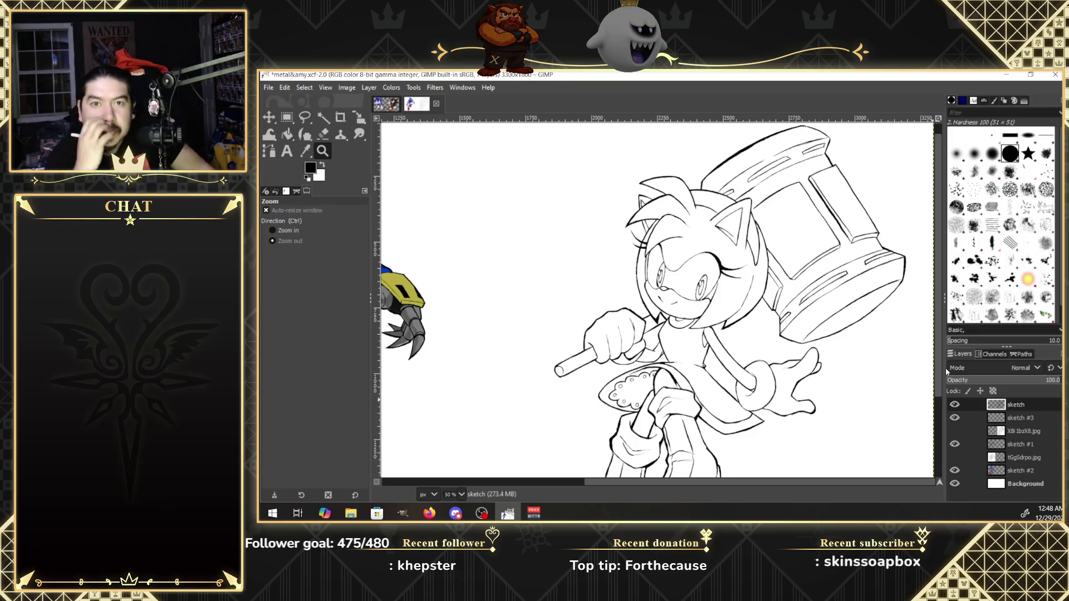
pyautogui.moveTo(942, 359); pyautogui.dragTo(946, 411)
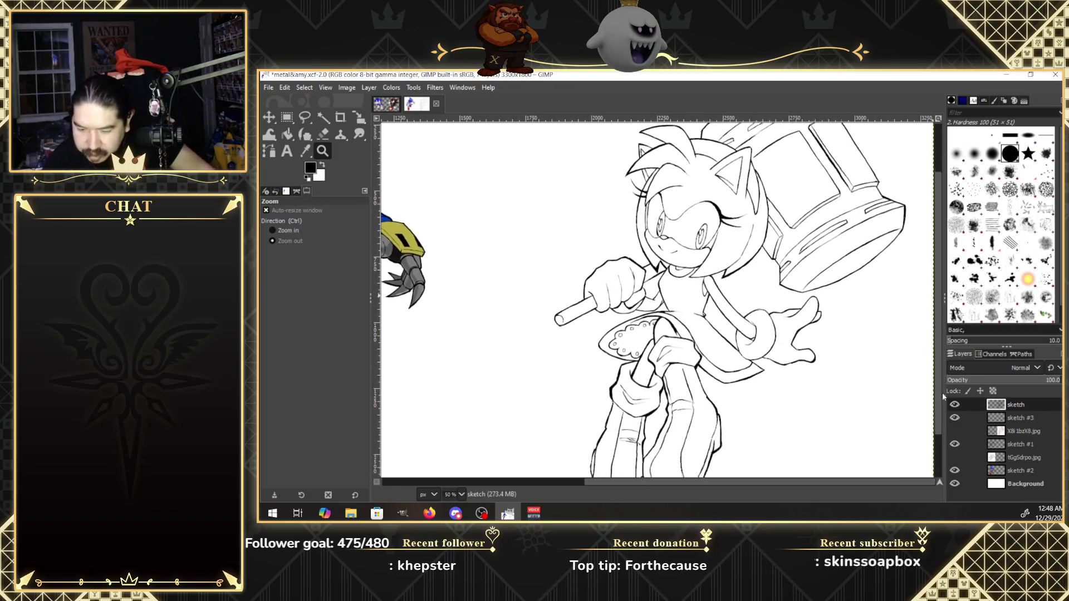
pyautogui.click(885, 383)
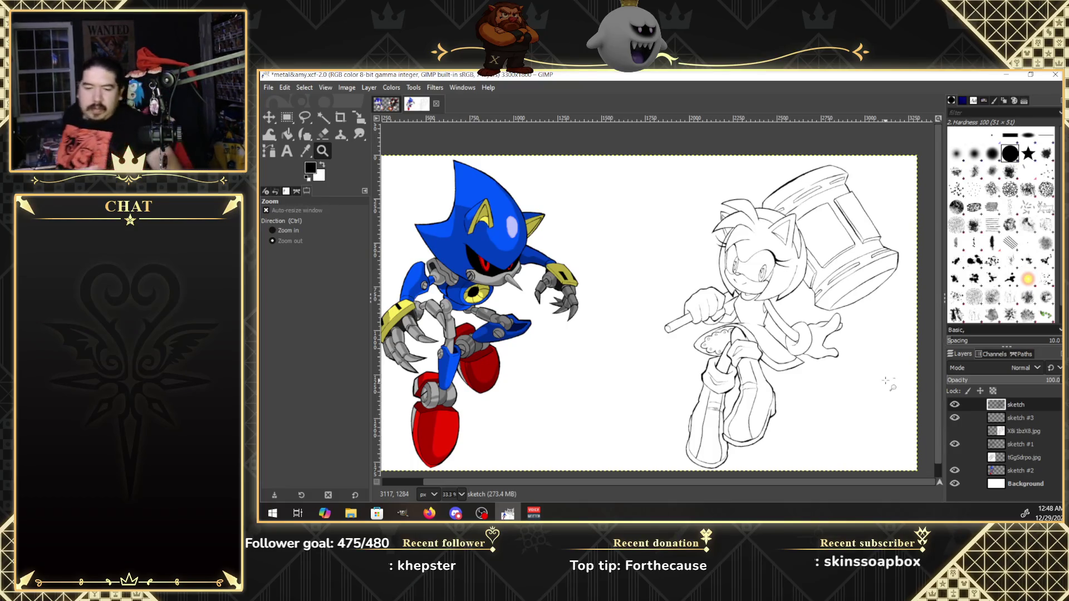
# Pan so Metal Sonic and Amy fit together, then switch to the Sonic and Shadow image.
pyautogui.moveTo(740, 480); pyautogui.dragTo(704, 489)
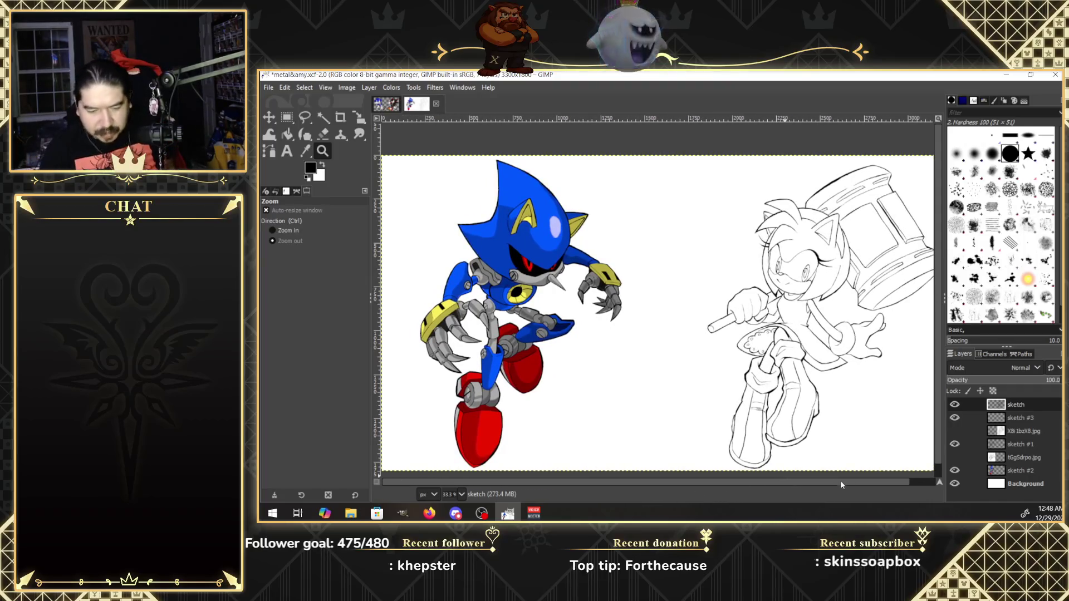
pyautogui.scroll(-2, 934, 457)
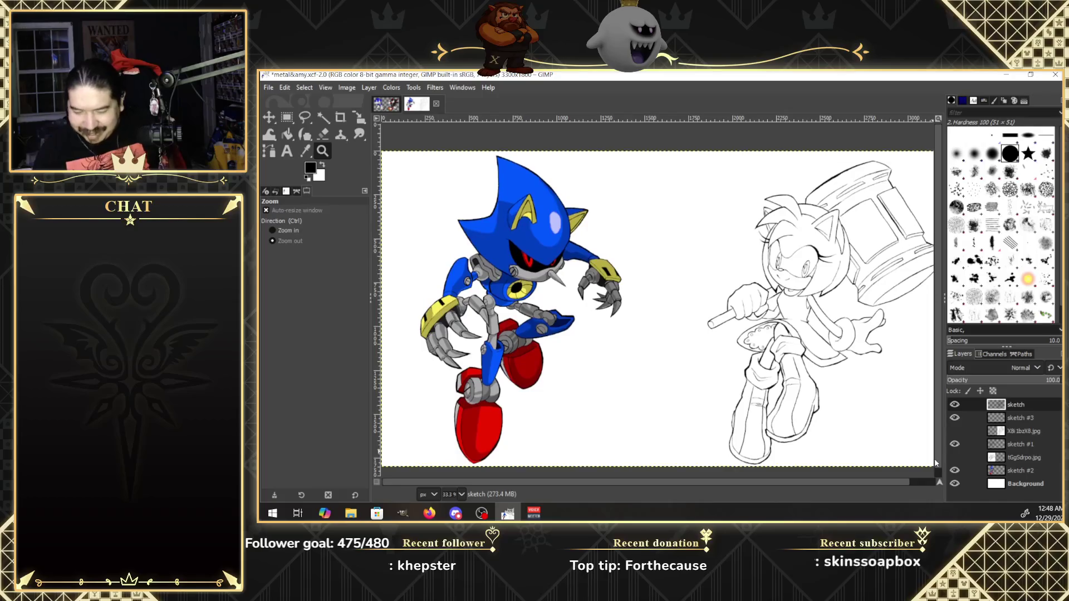
pyautogui.hscroll(2, 908, 481)
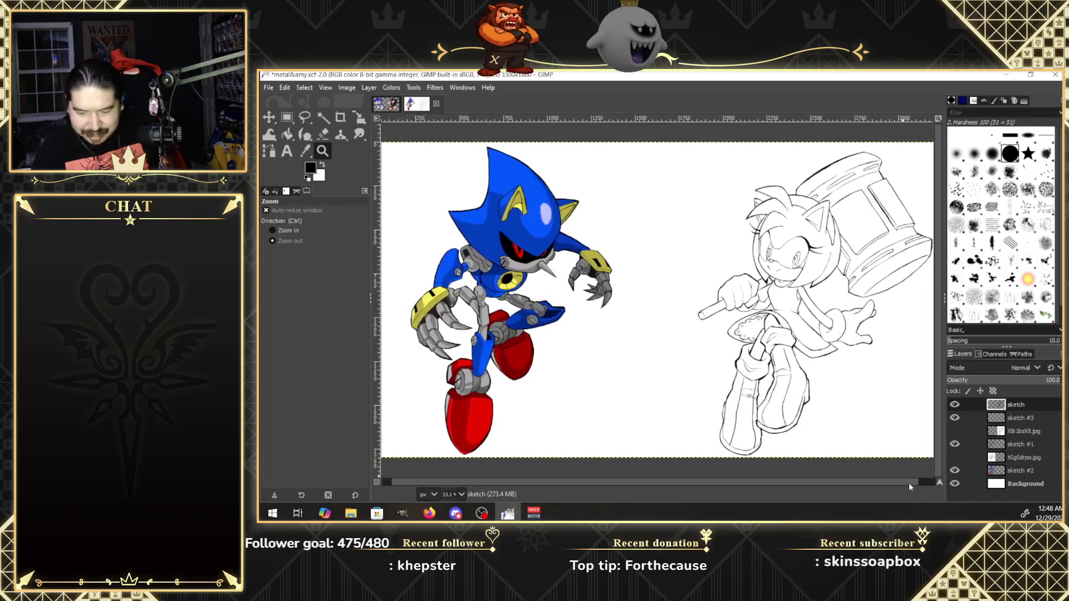
pyautogui.hscroll(2, 910, 482)
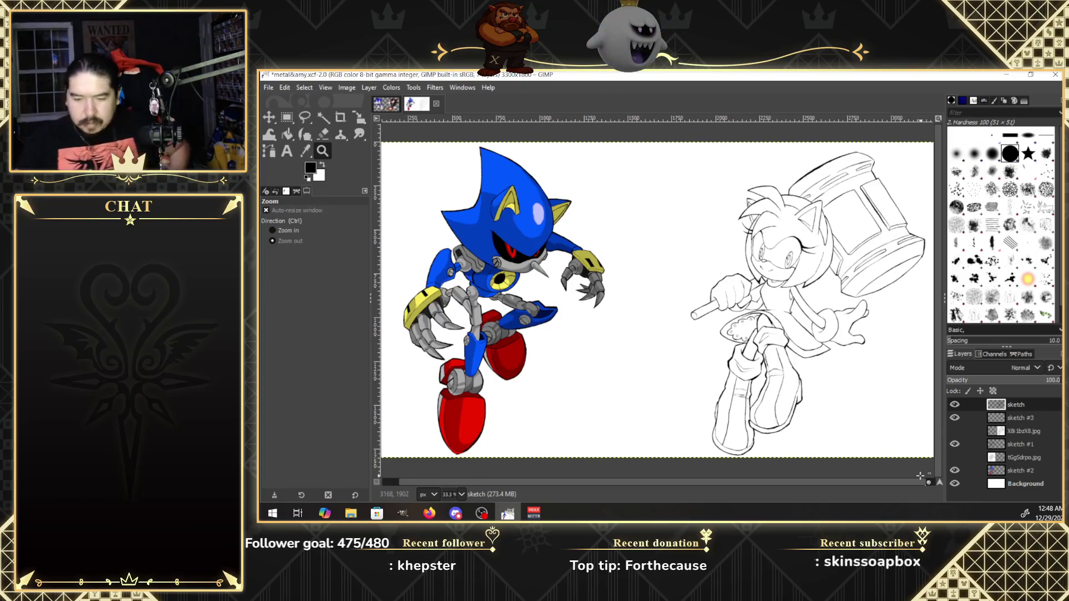
pyautogui.click(389, 105)
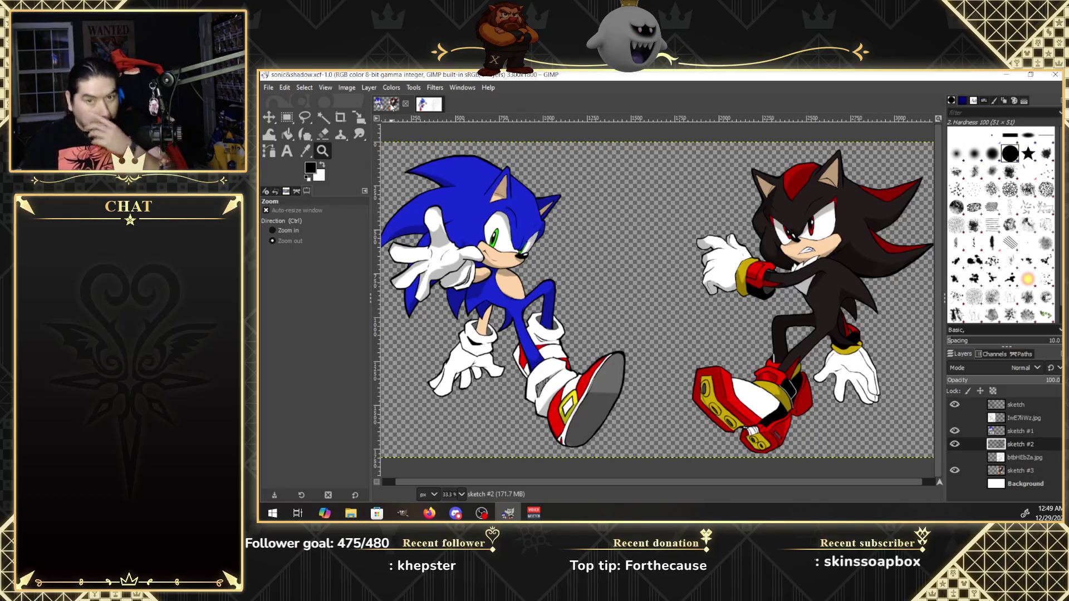
# Turn on the white Background layer in sonic&shadow, then return to the metal&amy image.
pyautogui.click(954, 484)
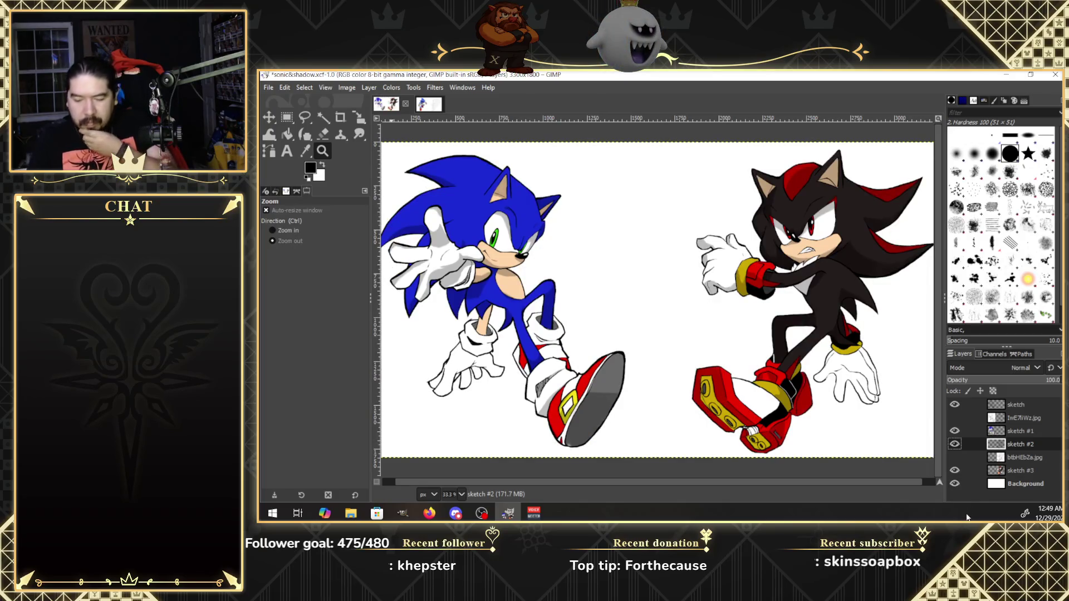
pyautogui.click(954, 483)
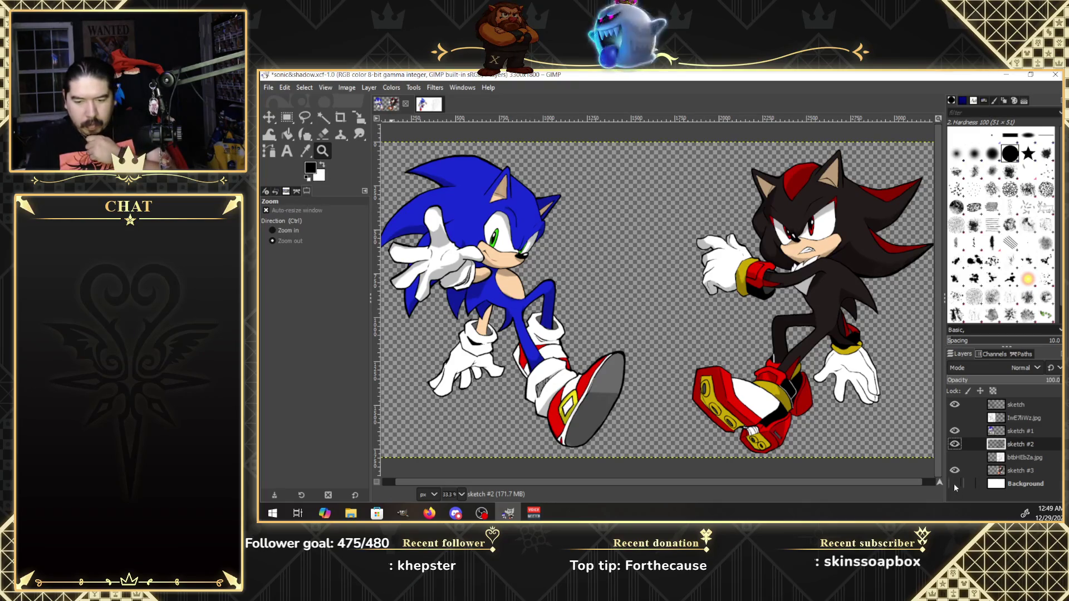
pyautogui.click(955, 484)
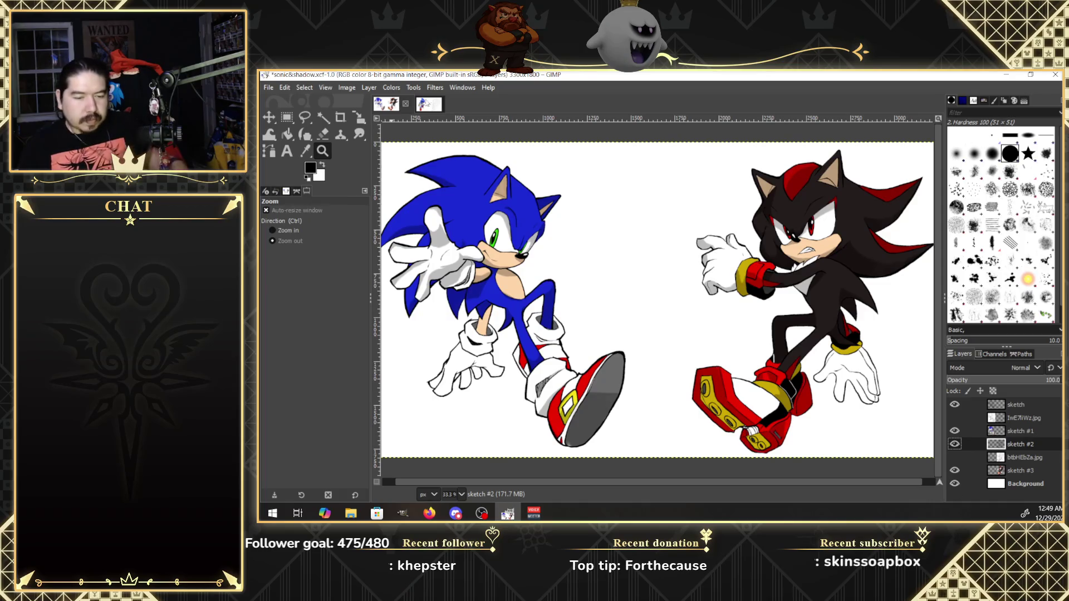
pyautogui.click(426, 105)
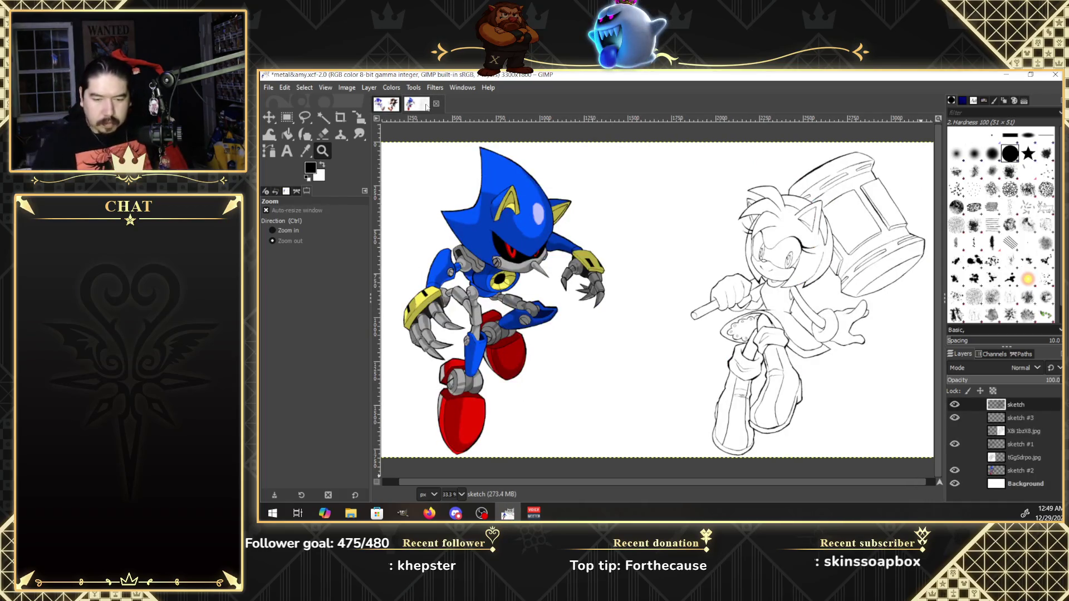
# Make sketch #3 the active layer and pick the Bucket Fill tool.
pyautogui.click(1046, 418)
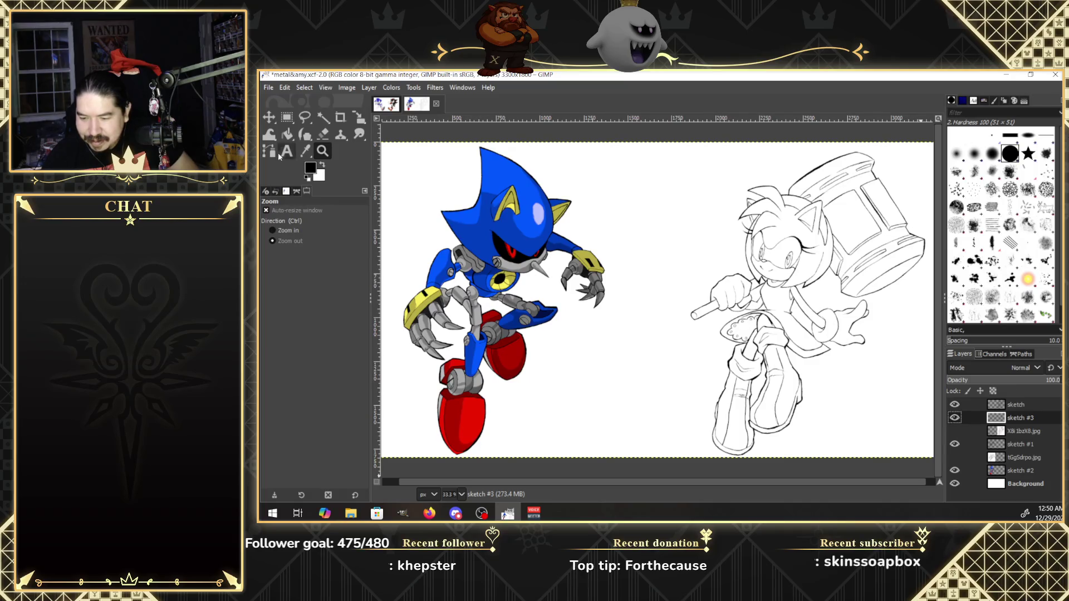
pyautogui.click(287, 134)
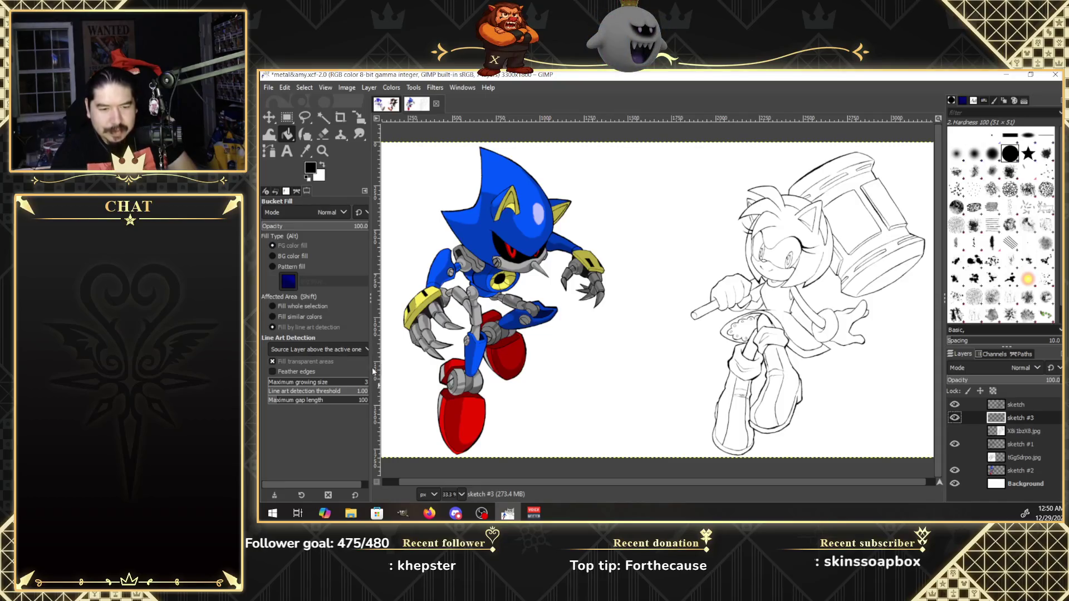
# Set the foreground colour to a light pink, around ff89fc.
pyautogui.click(310, 167)
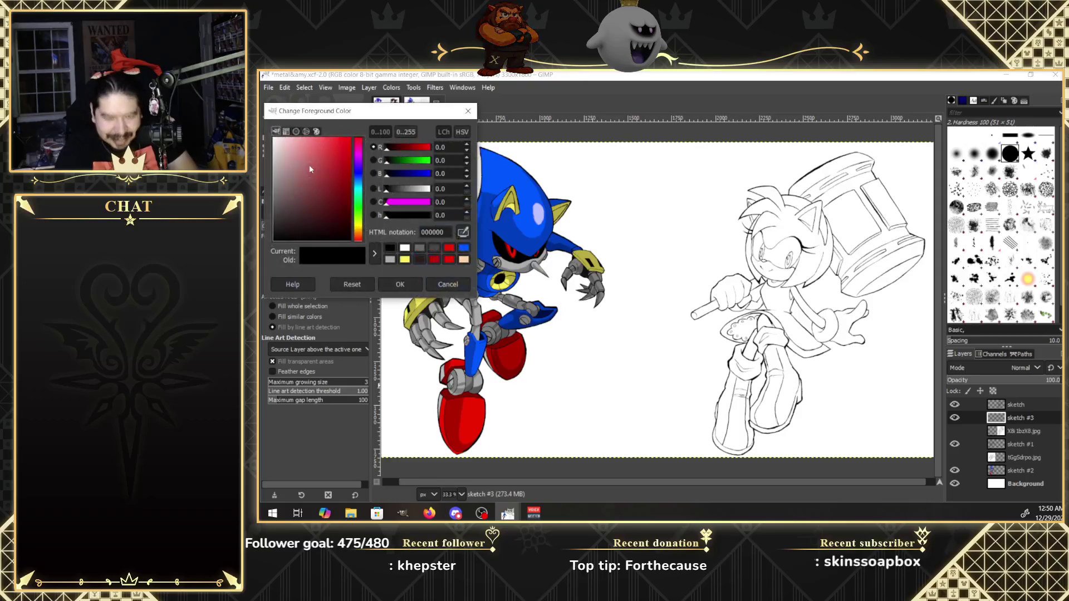
pyautogui.click(357, 158)
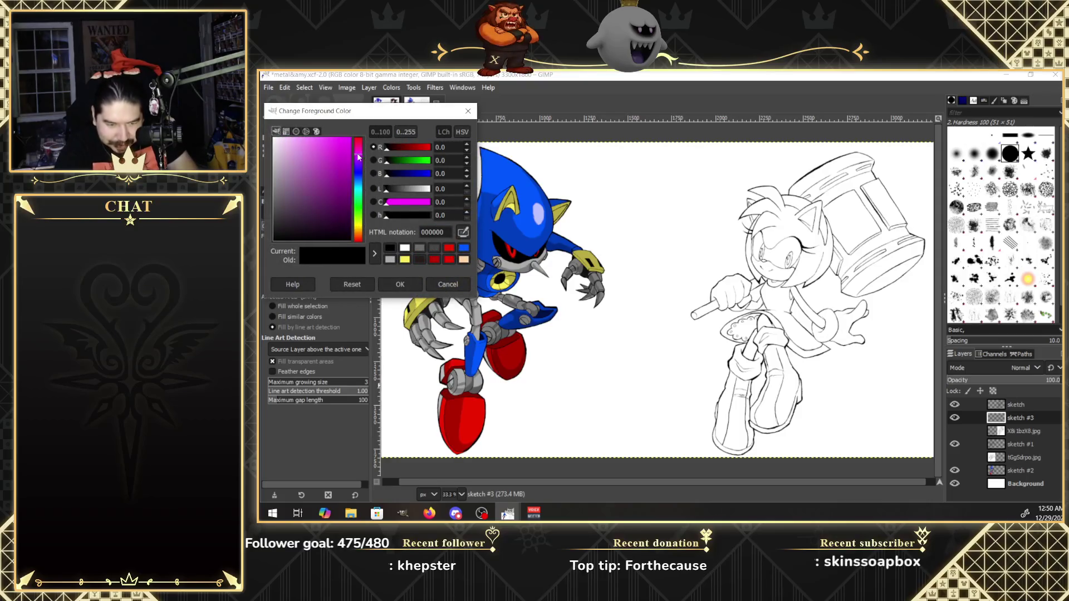
pyautogui.moveTo(327, 149); pyautogui.dragTo(306, 135)
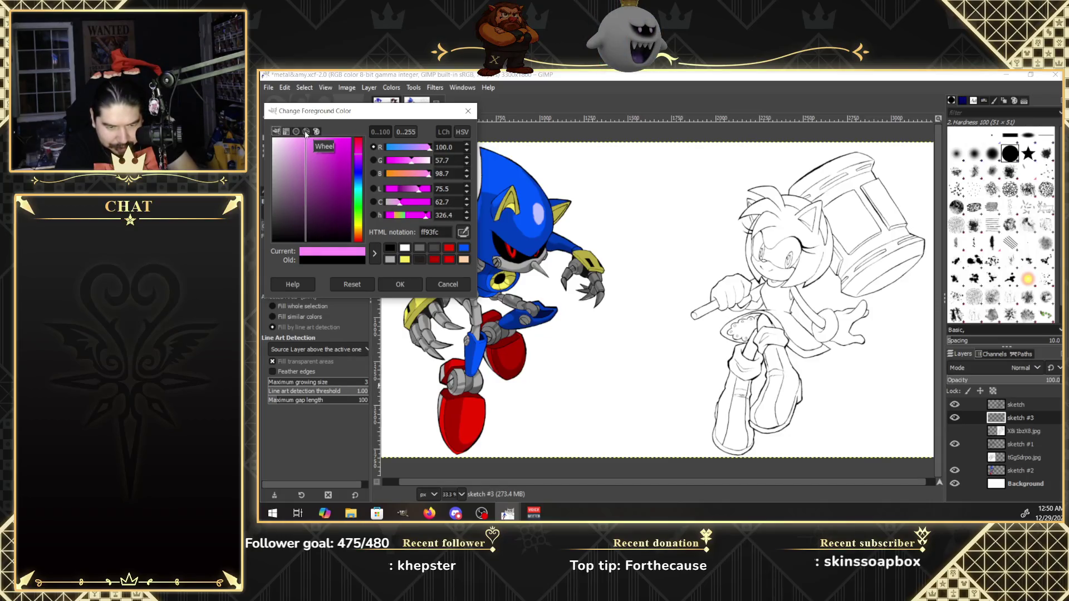
pyautogui.moveTo(413, 162); pyautogui.dragTo(413, 163)
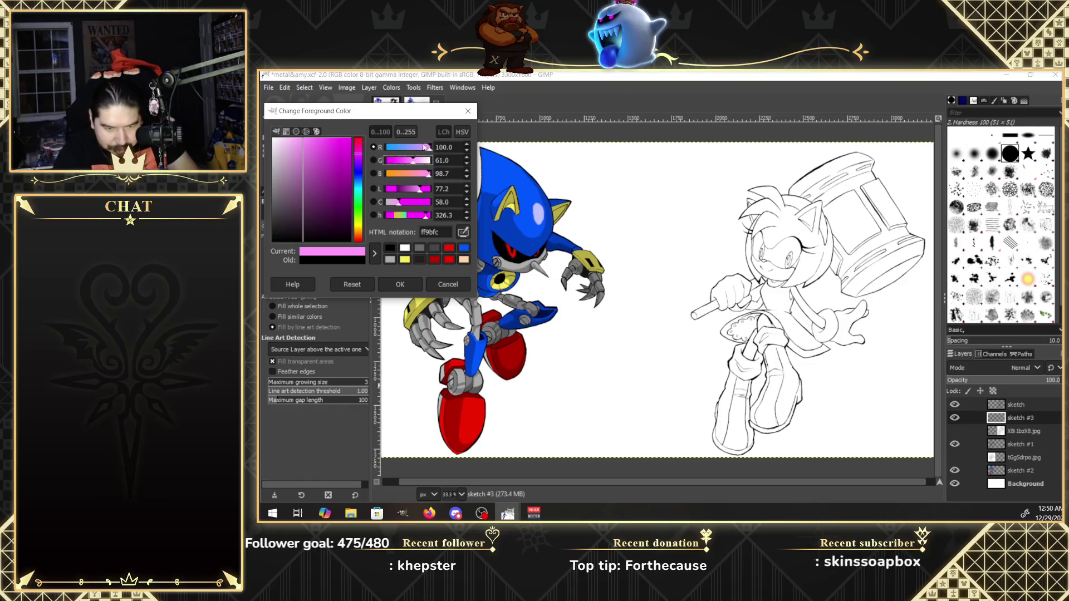
pyautogui.moveTo(413, 161); pyautogui.dragTo(411, 164)
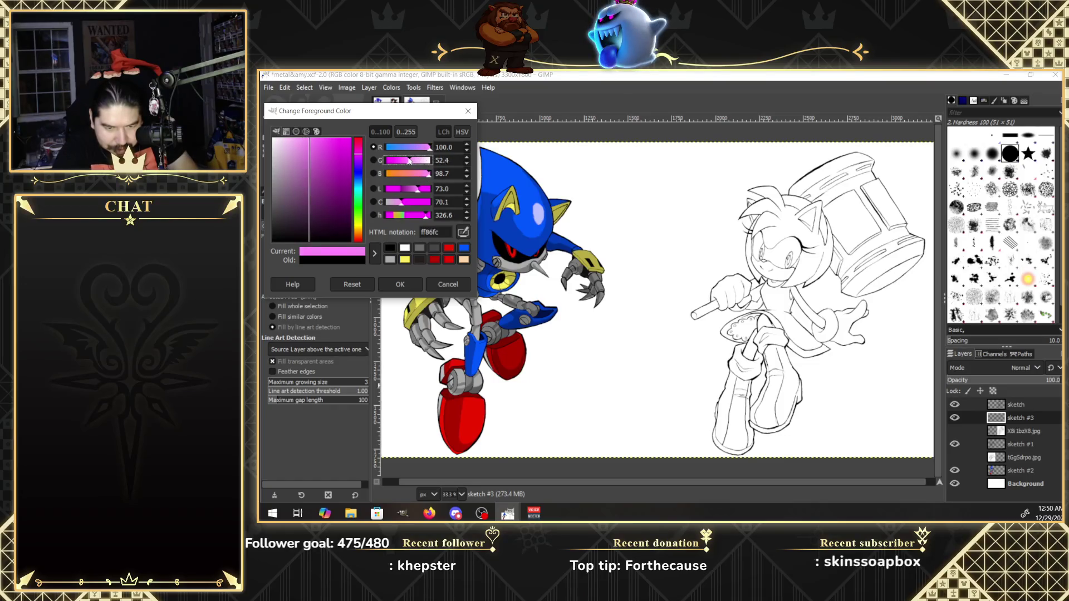
pyautogui.click(409, 285)
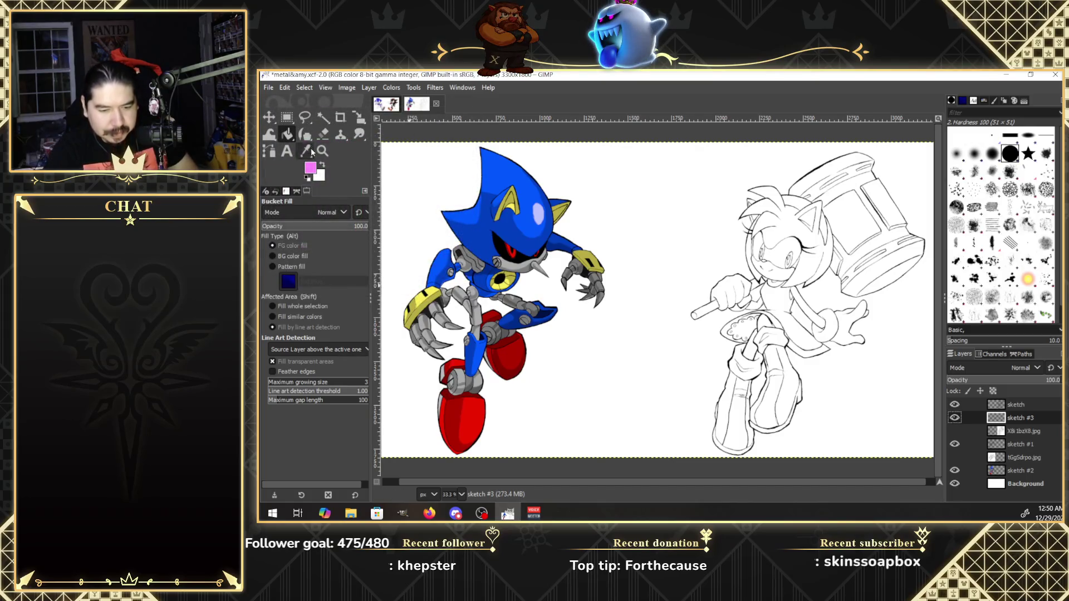
# Zoom in on Amy's face and fill her bangs, upper hair spikes and left hair strips pink.
pyautogui.click(793, 228)
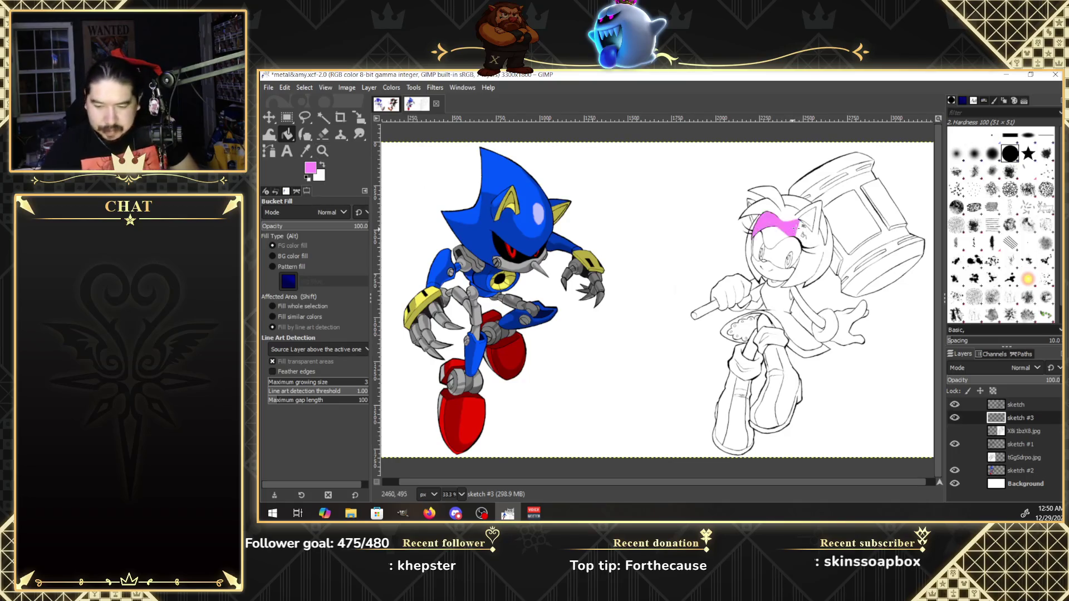
pyautogui.click(774, 237)
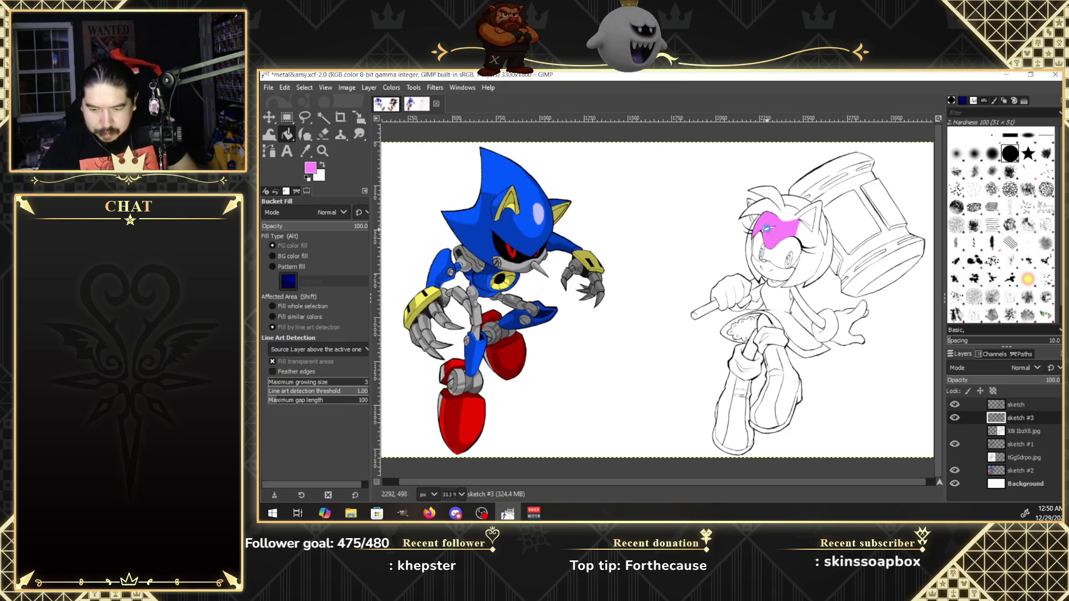
pyautogui.click(322, 150)
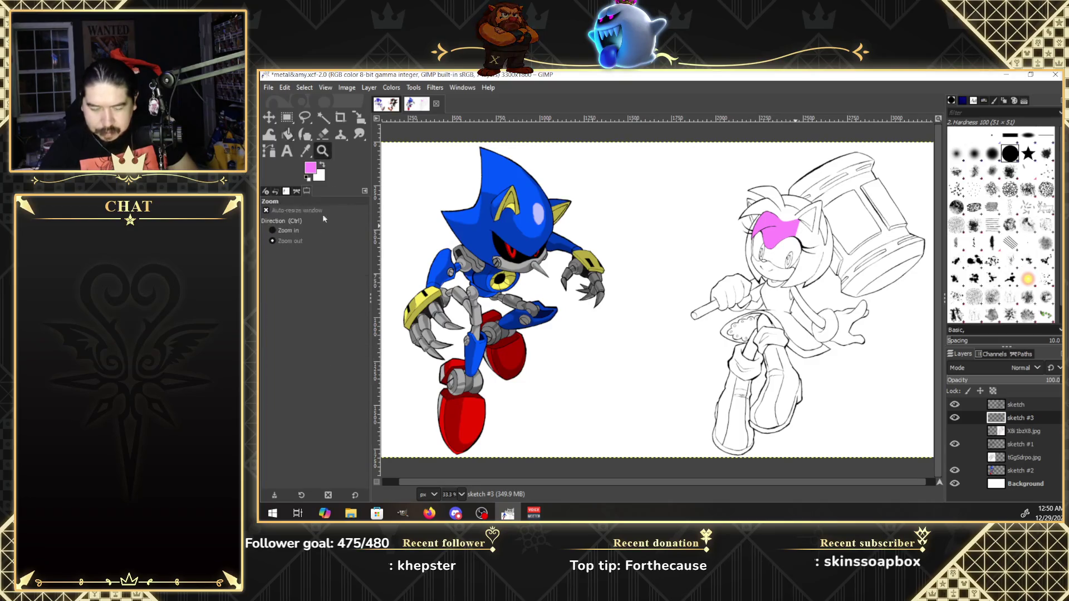
pyautogui.click(297, 229)
pyautogui.click(810, 214)
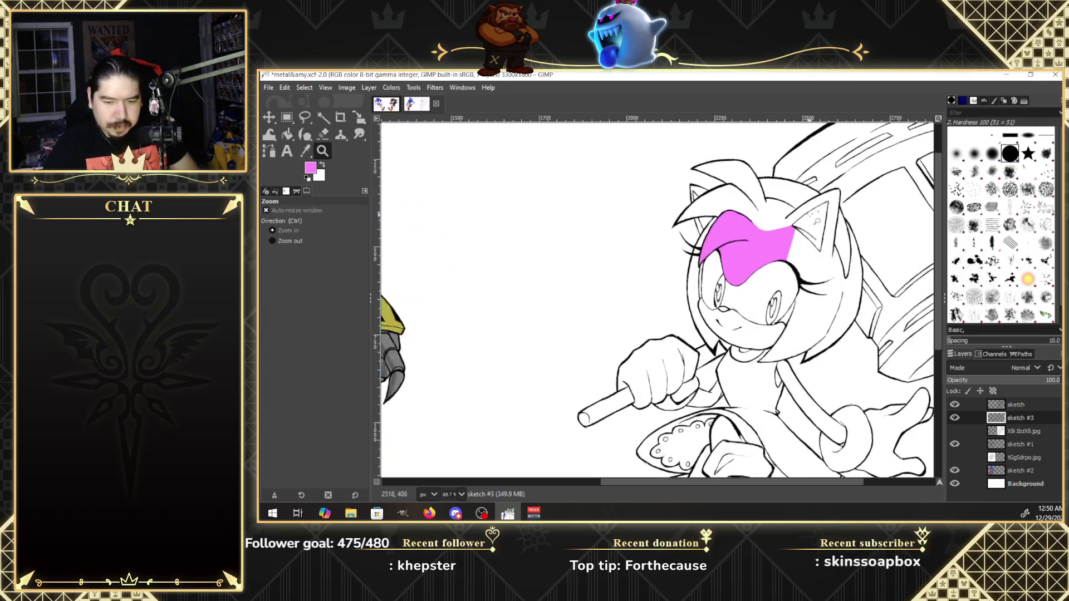
pyautogui.click(289, 133)
pyautogui.click(737, 203)
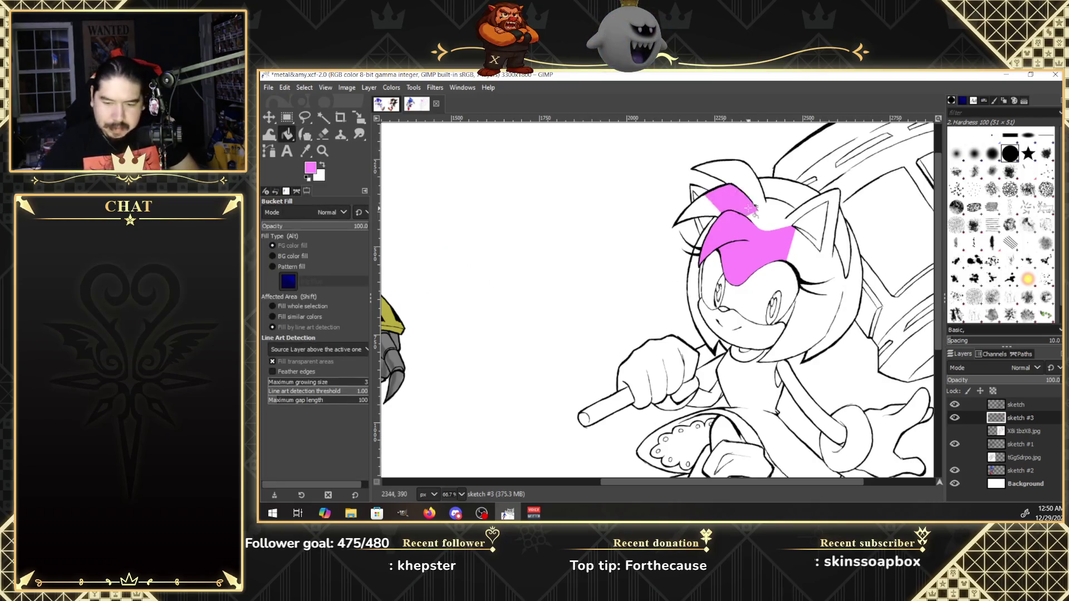
pyautogui.click(718, 214)
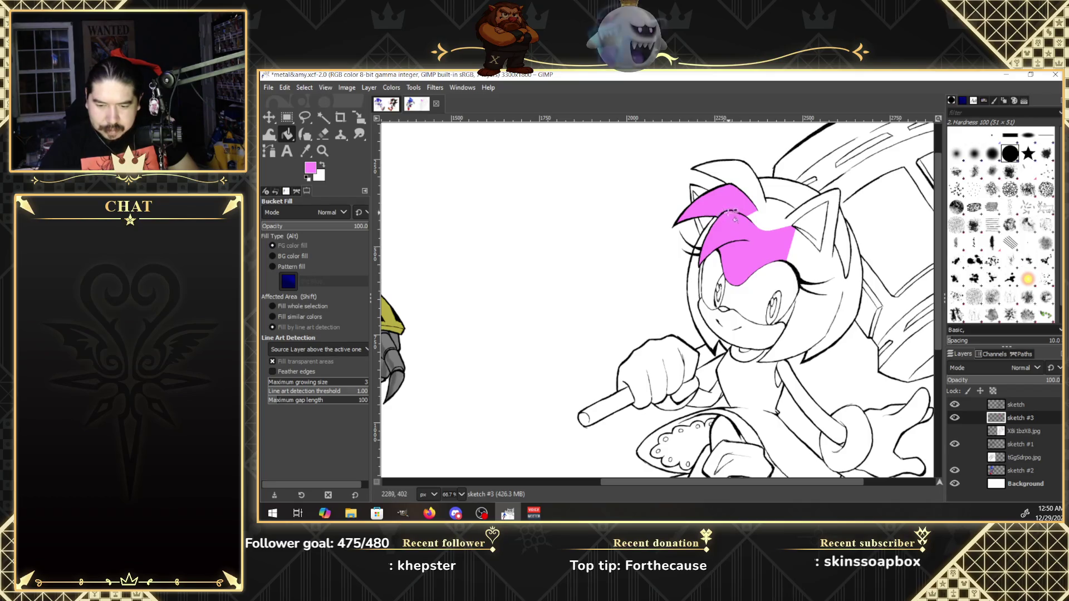
pyautogui.click(699, 194)
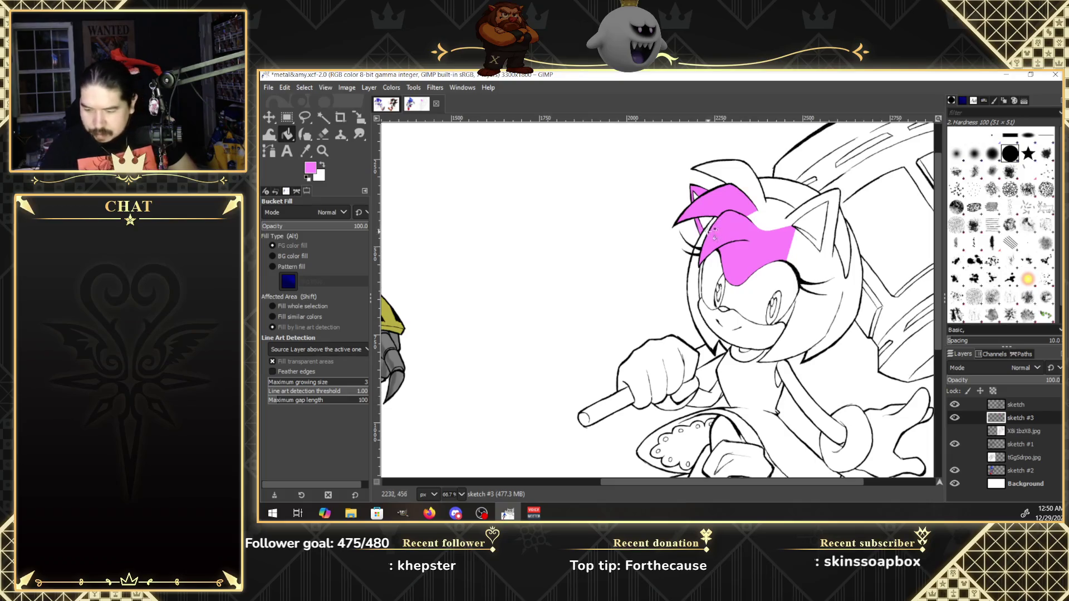
pyautogui.click(695, 276)
pyautogui.click(697, 257)
pyautogui.click(699, 289)
pyautogui.click(696, 311)
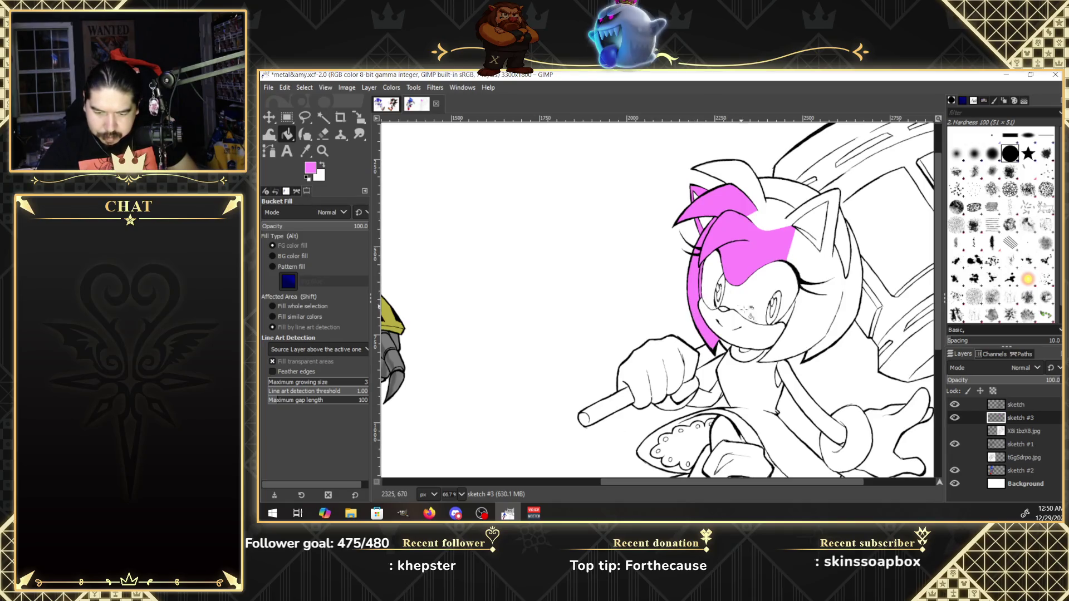
# Fill the right hair strips, gaps beside the ear, top spikes and hair tip pink.
pyautogui.click(801, 316)
pyautogui.click(790, 316)
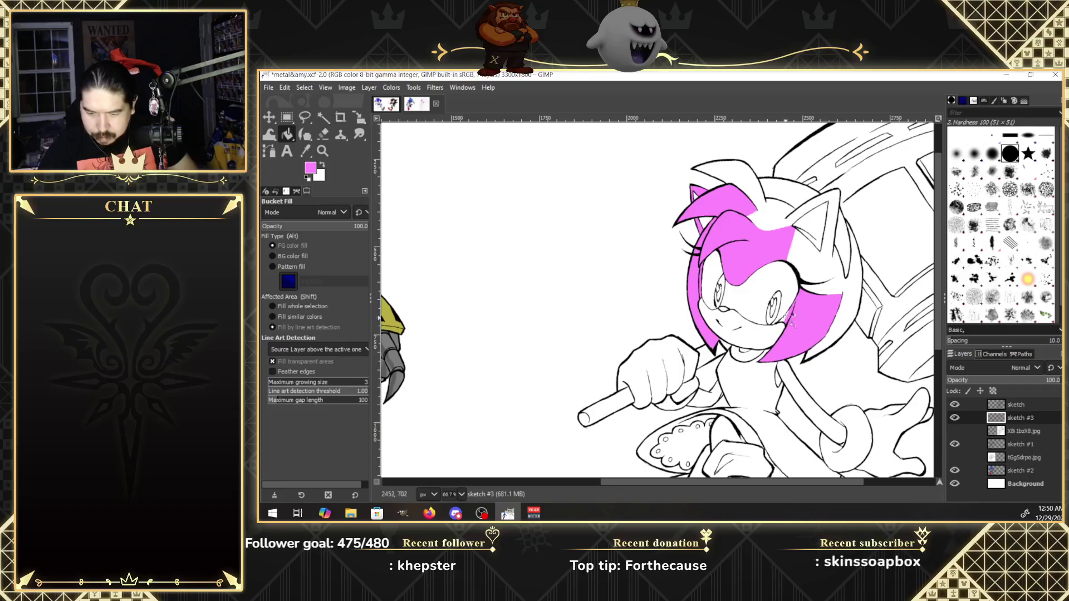
pyautogui.click(816, 288)
pyautogui.click(814, 259)
pyautogui.click(810, 245)
pyautogui.click(814, 262)
pyautogui.click(821, 257)
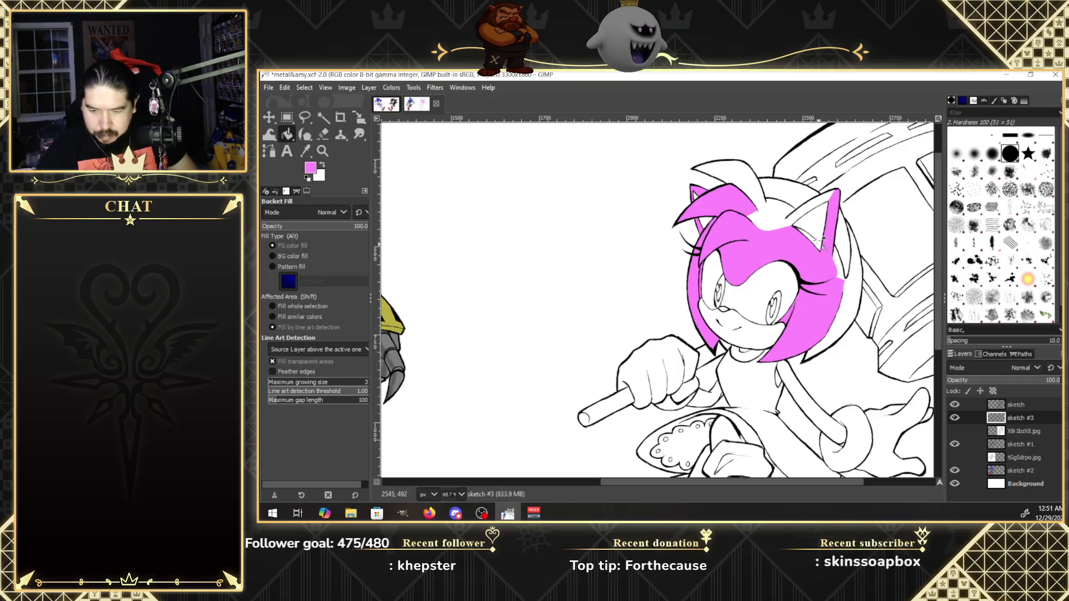
pyautogui.click(817, 204)
pyautogui.click(807, 212)
pyautogui.click(778, 222)
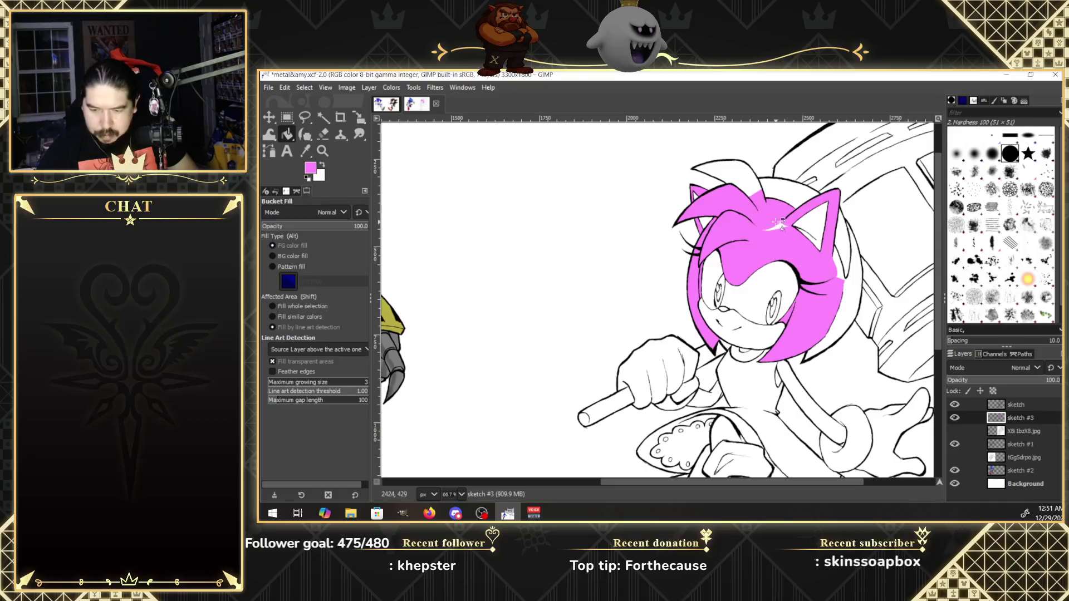
pyautogui.click(740, 176)
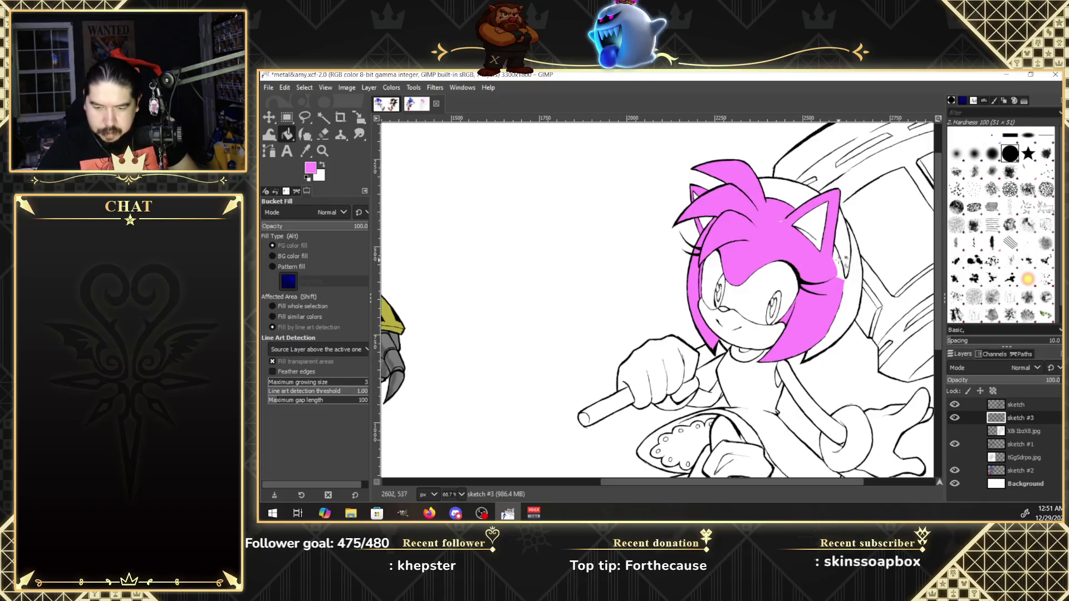
pyautogui.click(851, 279)
pyautogui.click(816, 350)
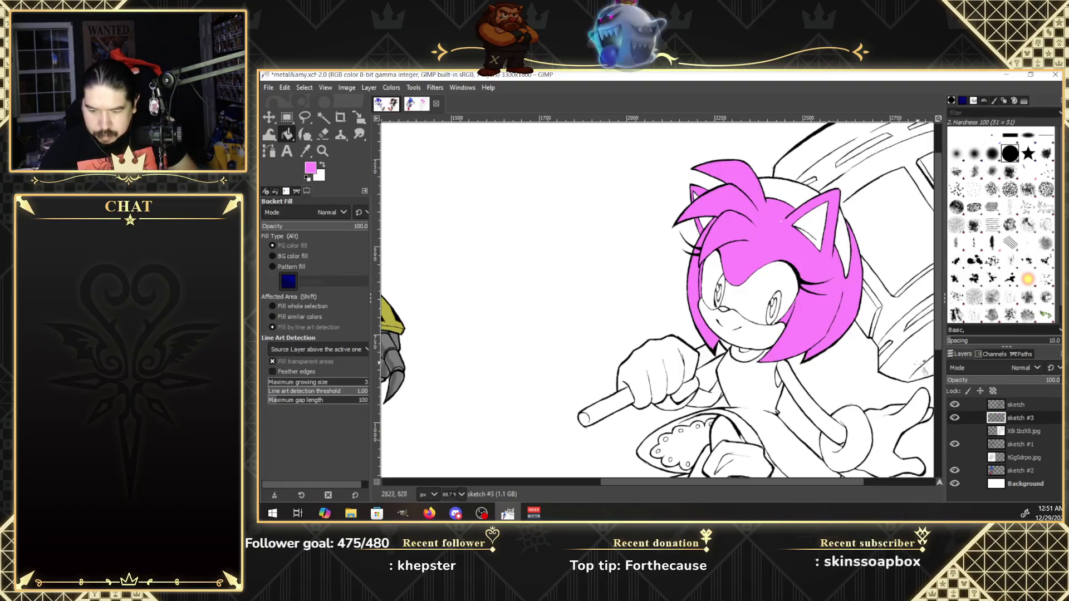
# Fill the area under the hand and the leg strip below the skirt pink.
pyautogui.scroll(-1, 938, 346)
pyautogui.scroll(-1, 940, 350)
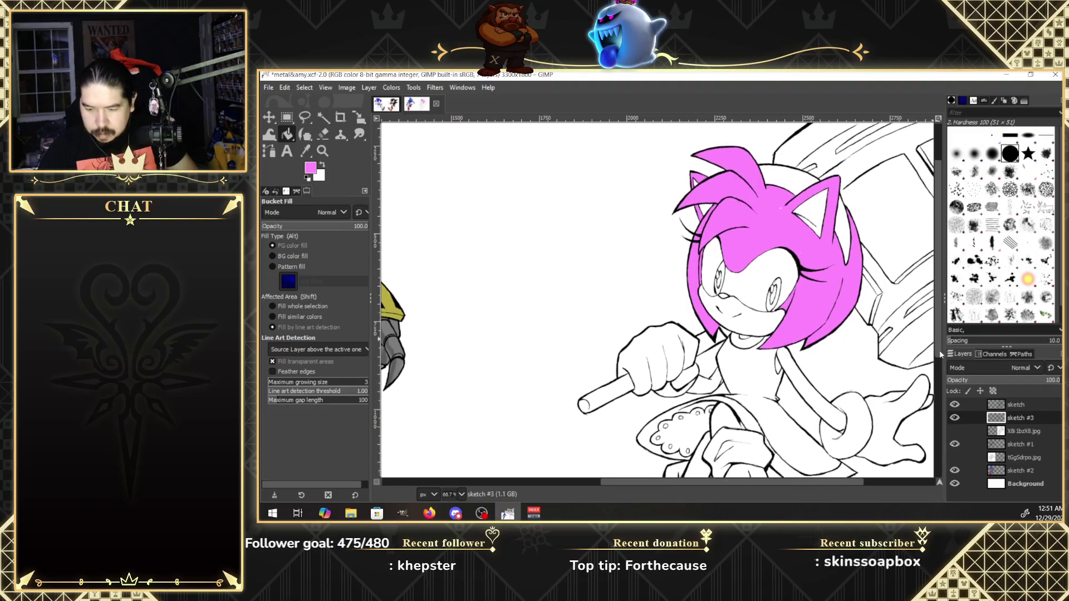
pyautogui.scroll(-1, 940, 359)
pyautogui.scroll(-1, 940, 378)
pyautogui.scroll(-1, 937, 376)
pyautogui.scroll(-1, 937, 381)
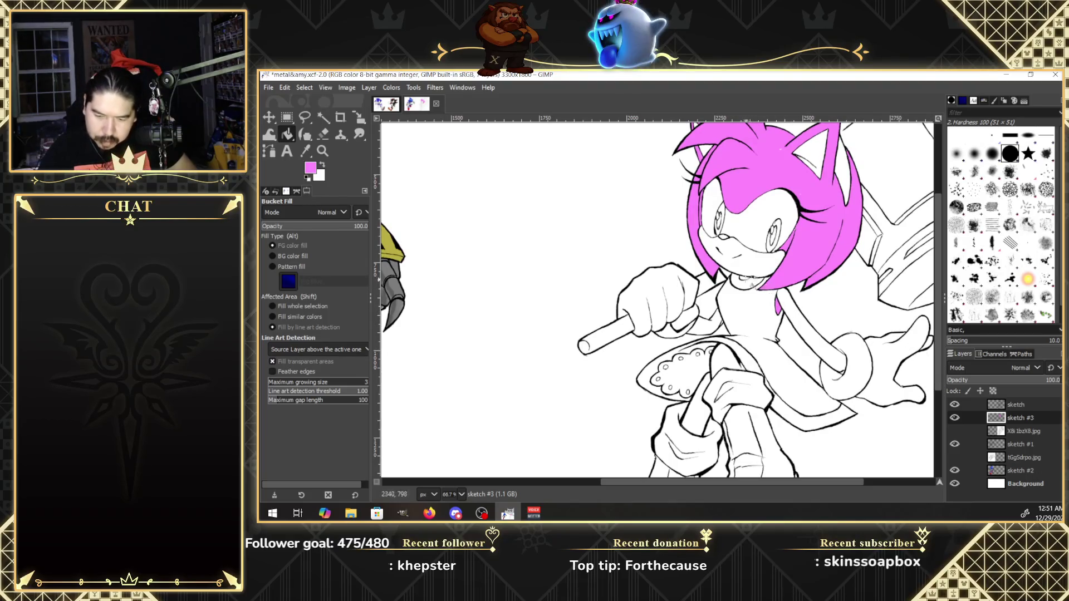
pyautogui.click(752, 282)
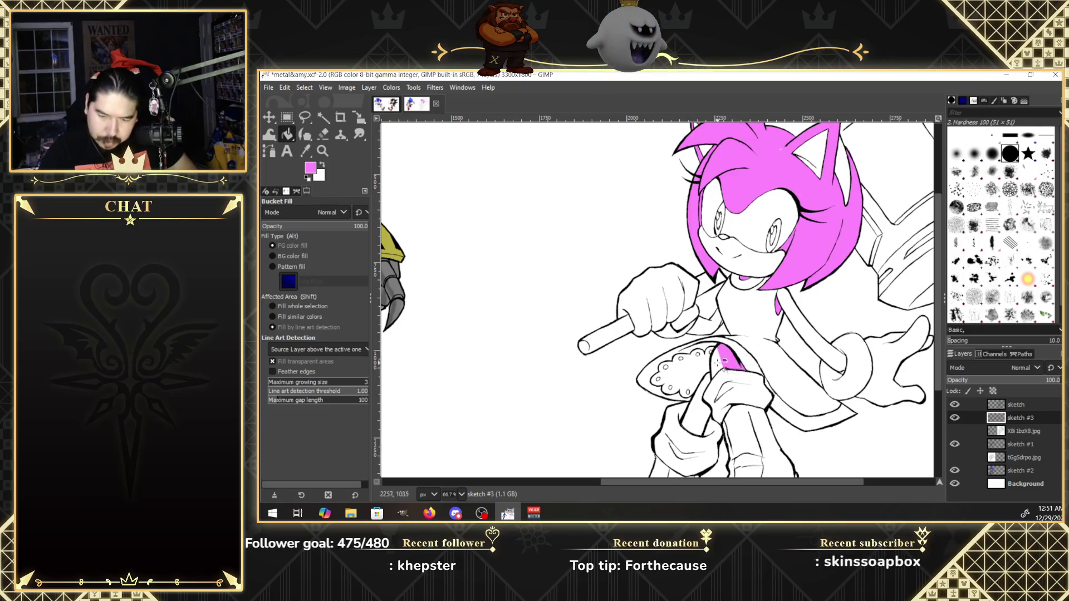
pyautogui.click(725, 367)
pyautogui.click(705, 420)
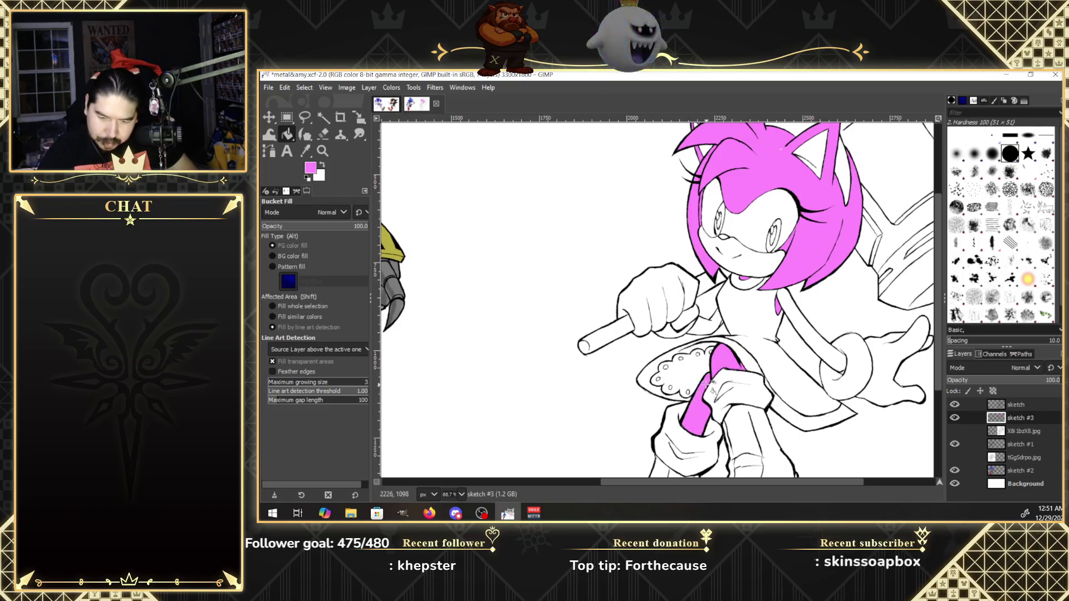
pyautogui.hotkey('alt', 'Tab')
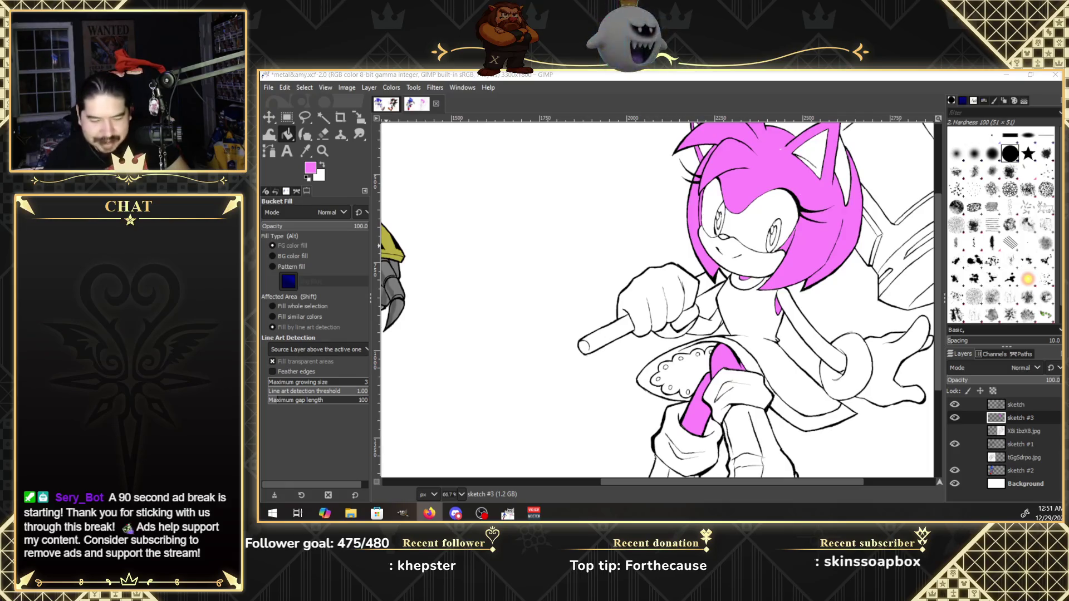
pyautogui.click(311, 168)
# Make the pink paler with G at 69.5, then fill Amy's eye white.
pyautogui.moveTo(409, 160); pyautogui.dragTo(417, 161)
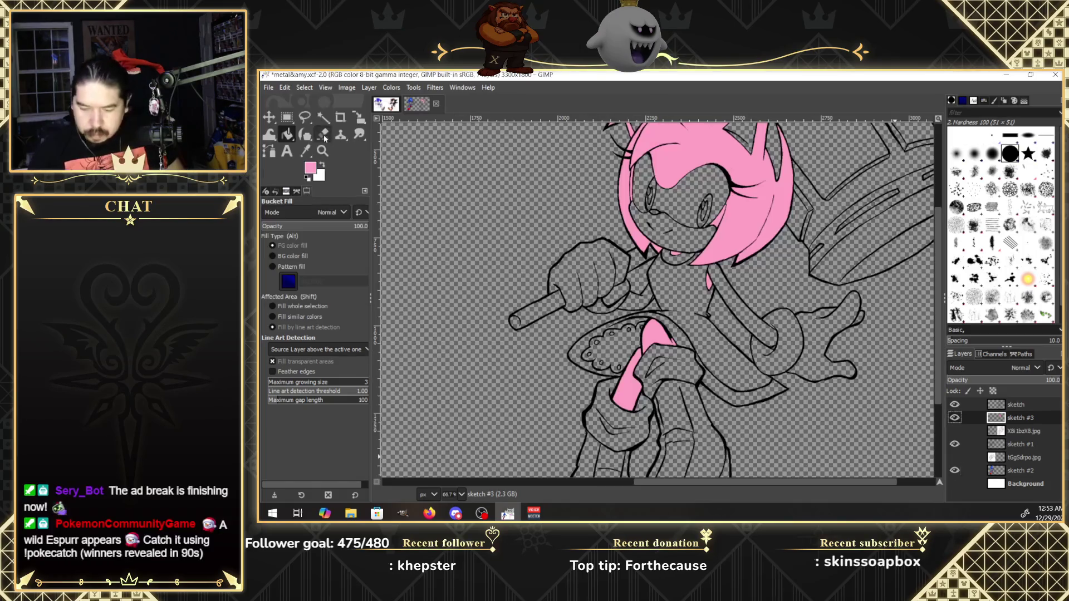
pyautogui.click(687, 194)
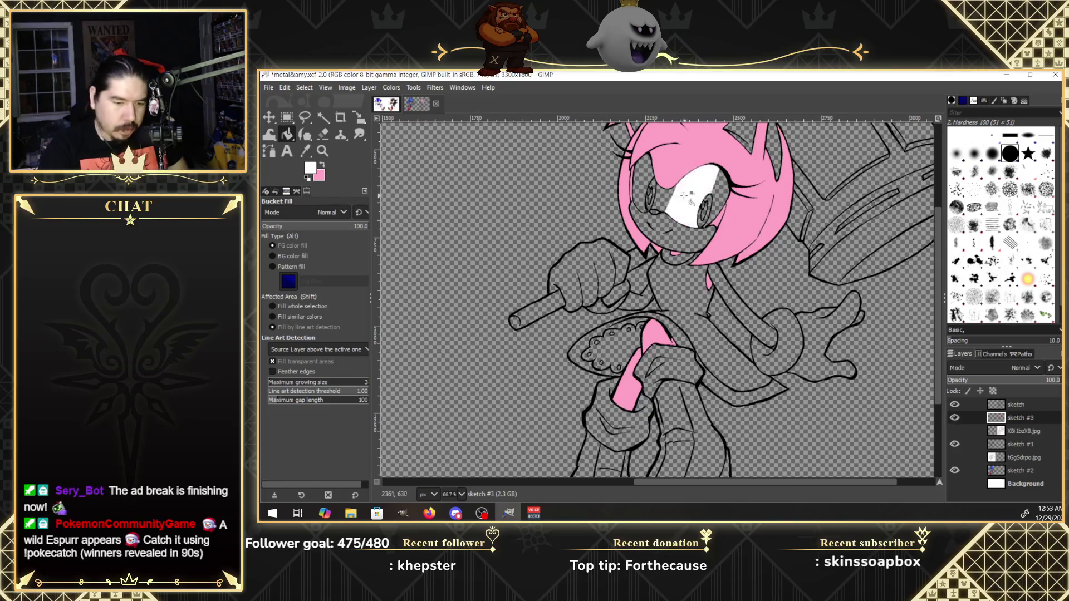
pyautogui.click(666, 197)
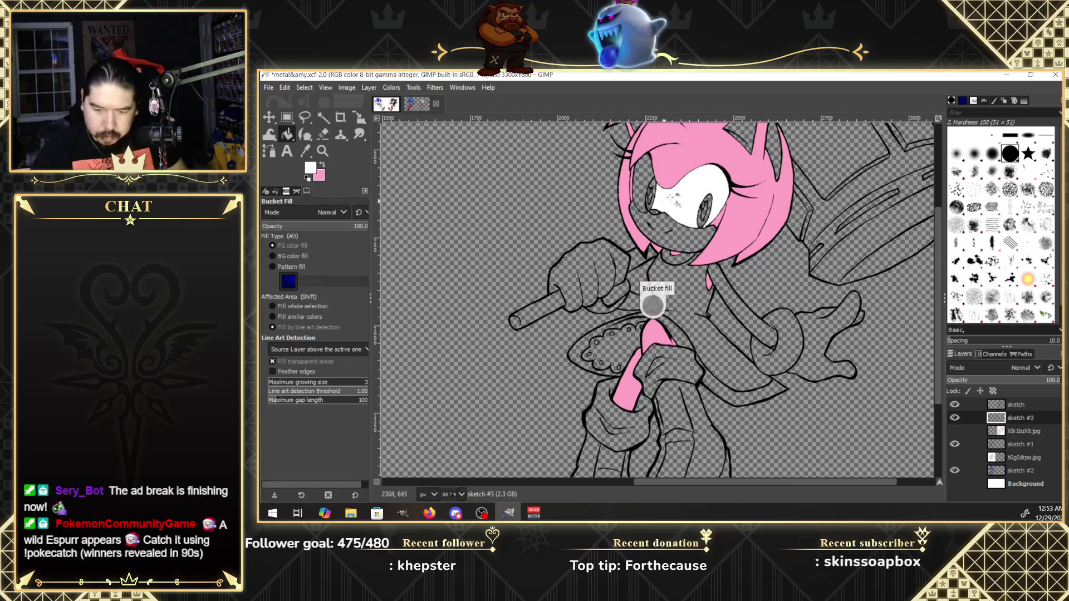
pyautogui.click(658, 192)
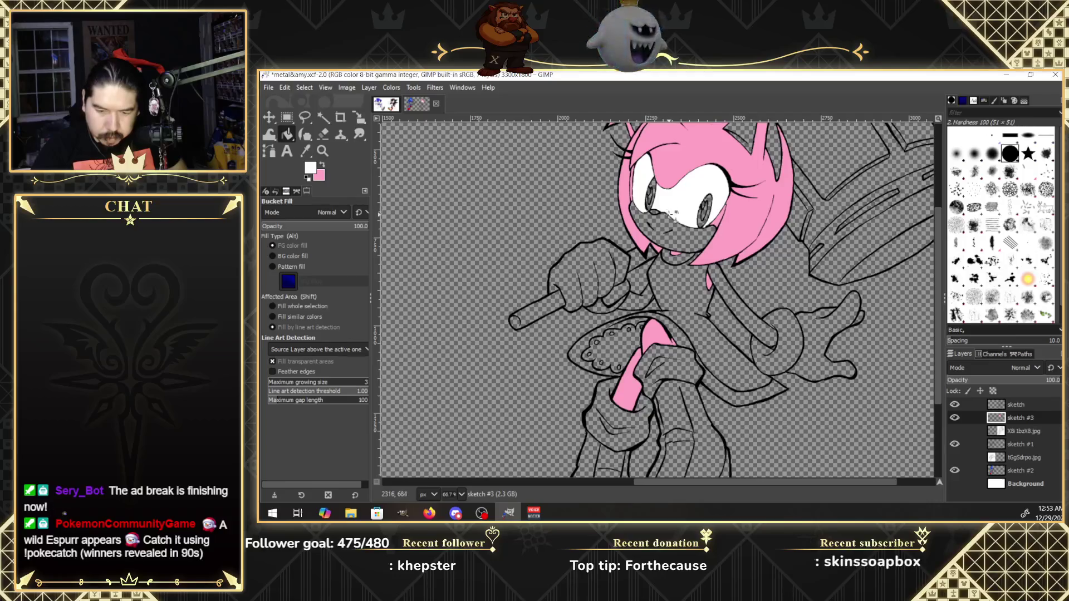
# Fill the first glove and the area under her chin white.
pyautogui.click(590, 288)
pyautogui.click(591, 281)
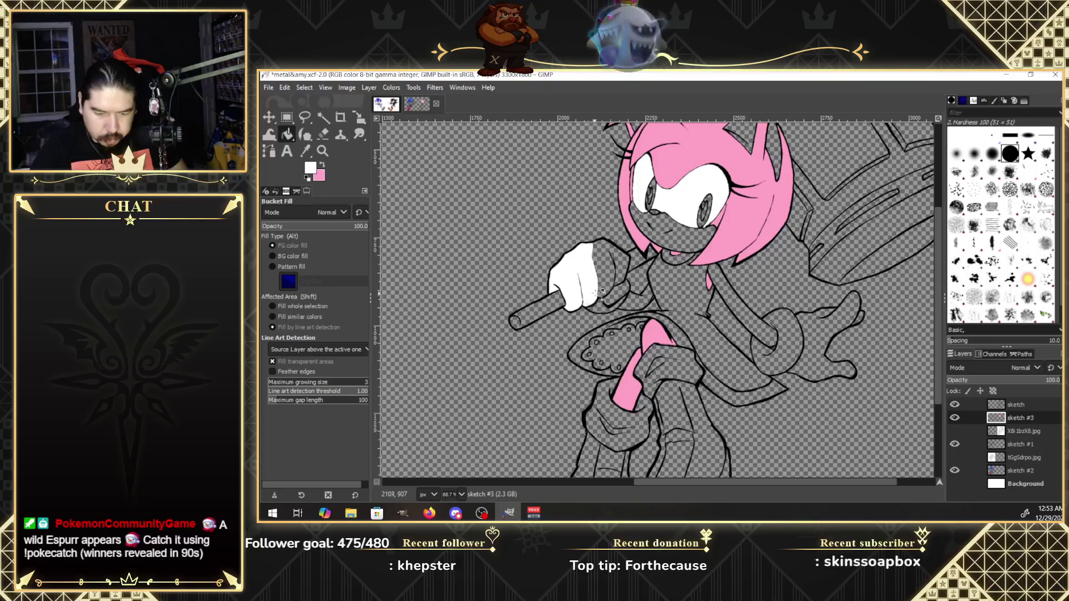
pyautogui.click(616, 281)
pyautogui.click(621, 270)
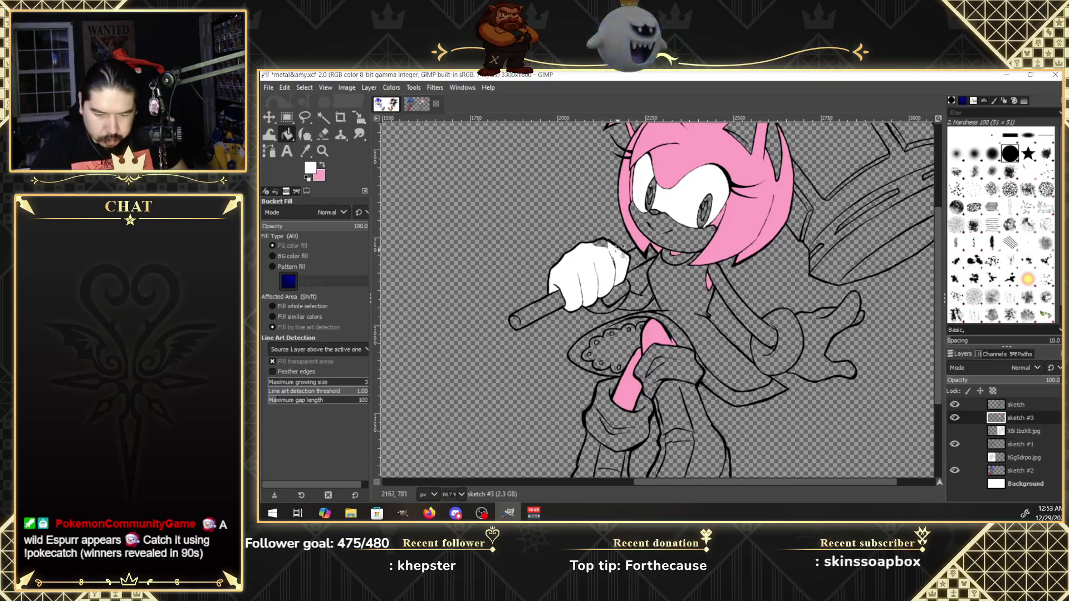
pyautogui.click(622, 292)
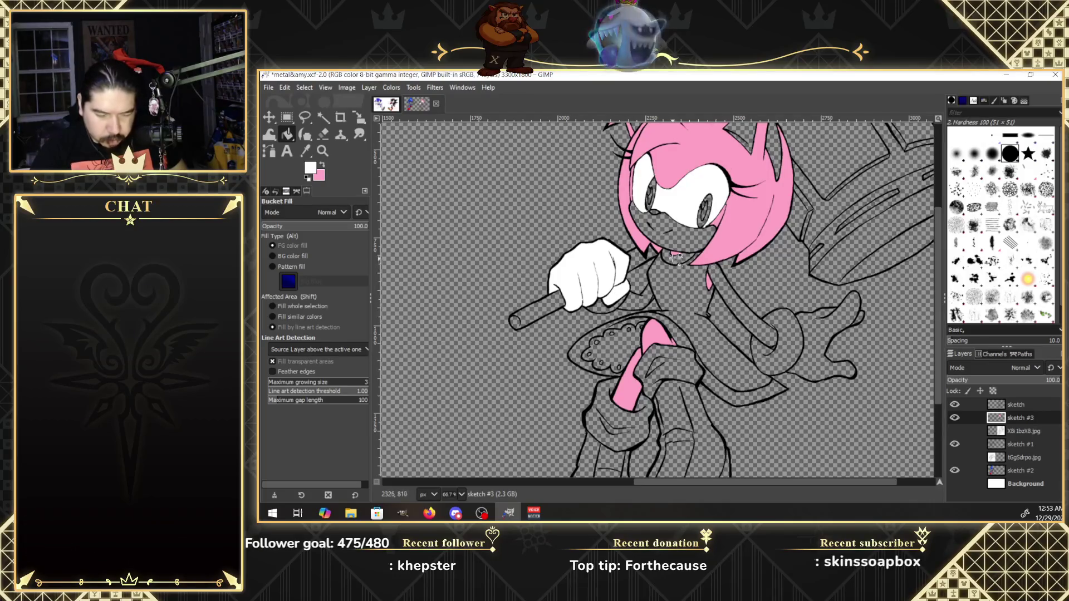
pyautogui.click(688, 265)
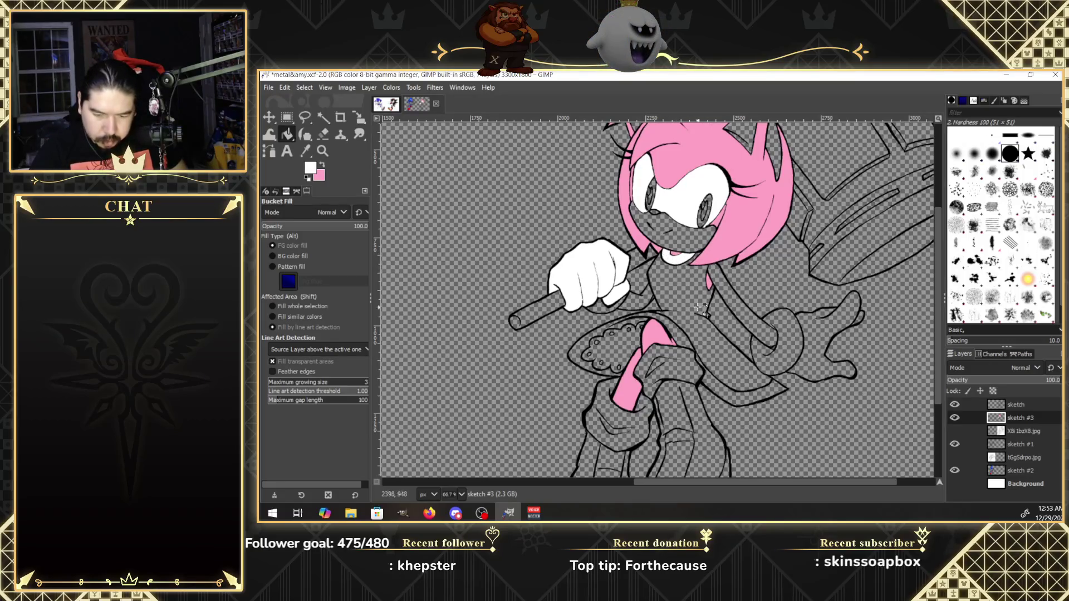
# Fill the strip under the skirt and the frilly skirt edge white.
pyautogui.click(676, 341)
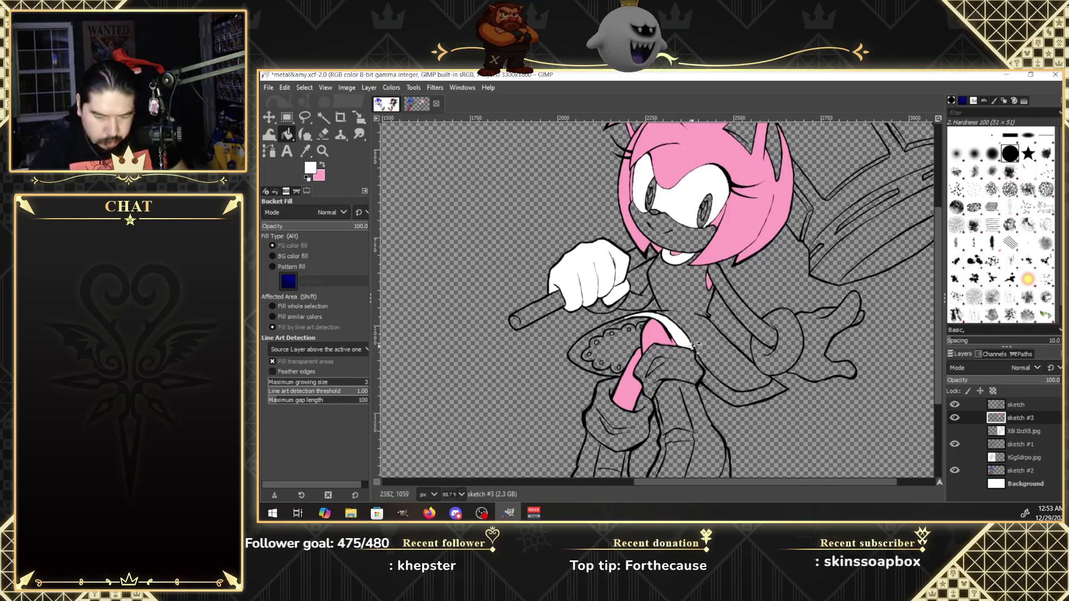
pyautogui.moveTo(724, 392); pyautogui.dragTo(778, 396)
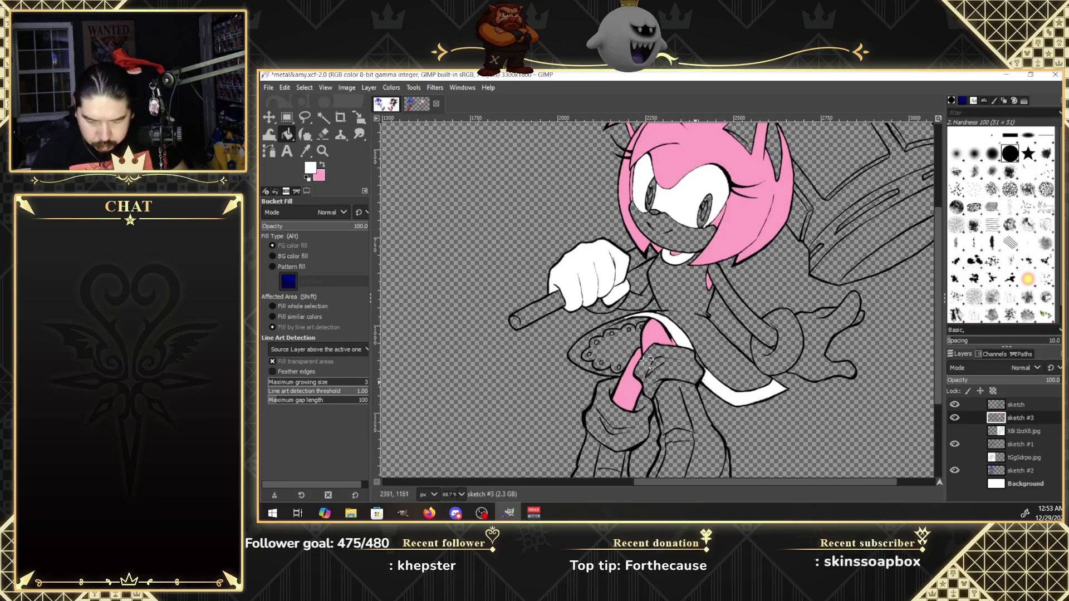
pyautogui.click(602, 334)
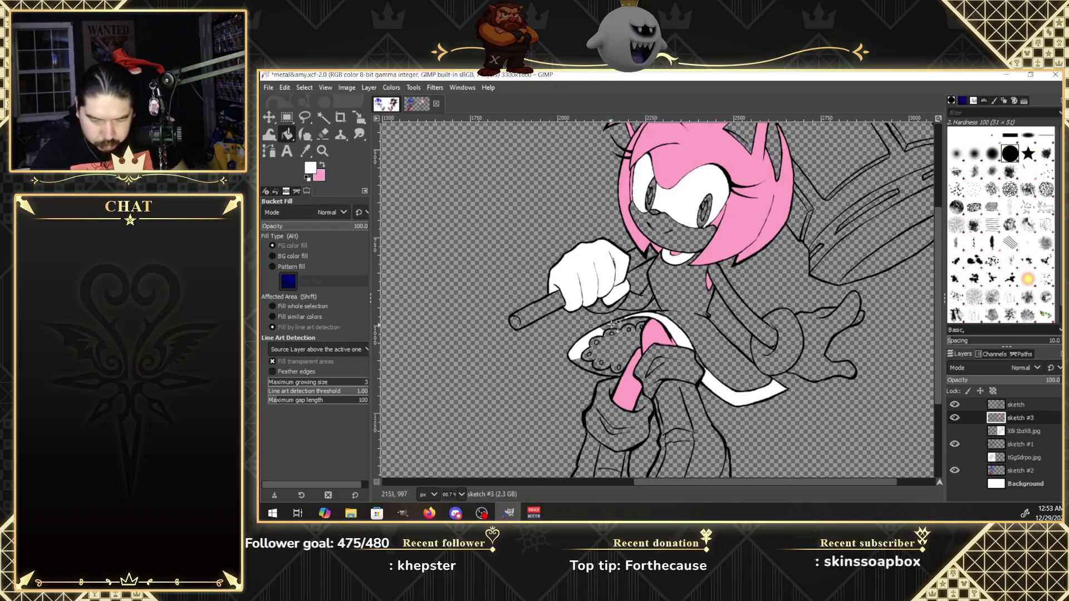
pyautogui.click(613, 324)
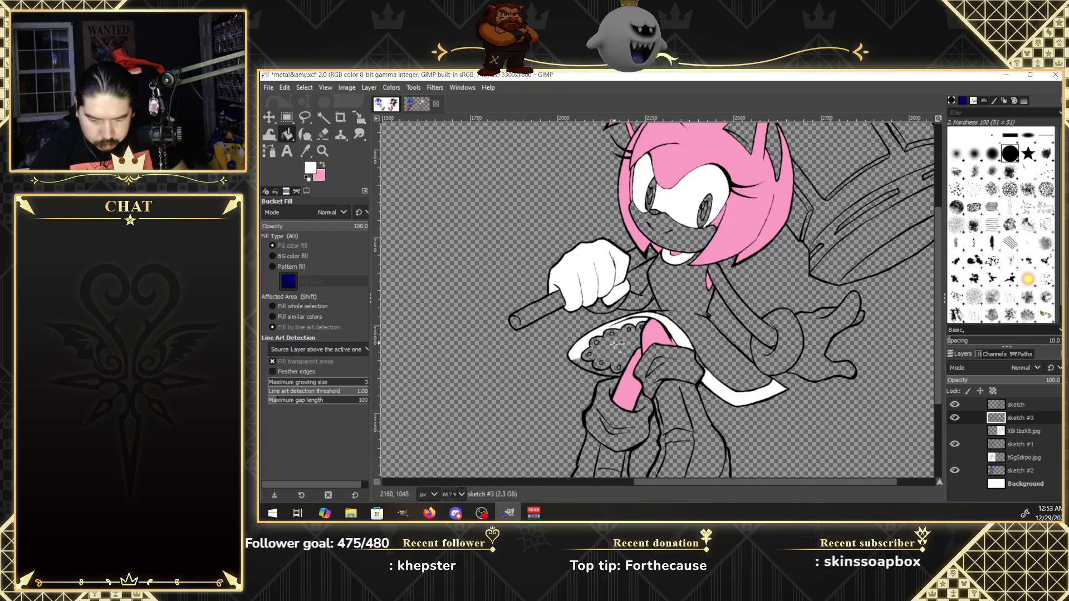
pyautogui.click(599, 369)
pyautogui.click(609, 373)
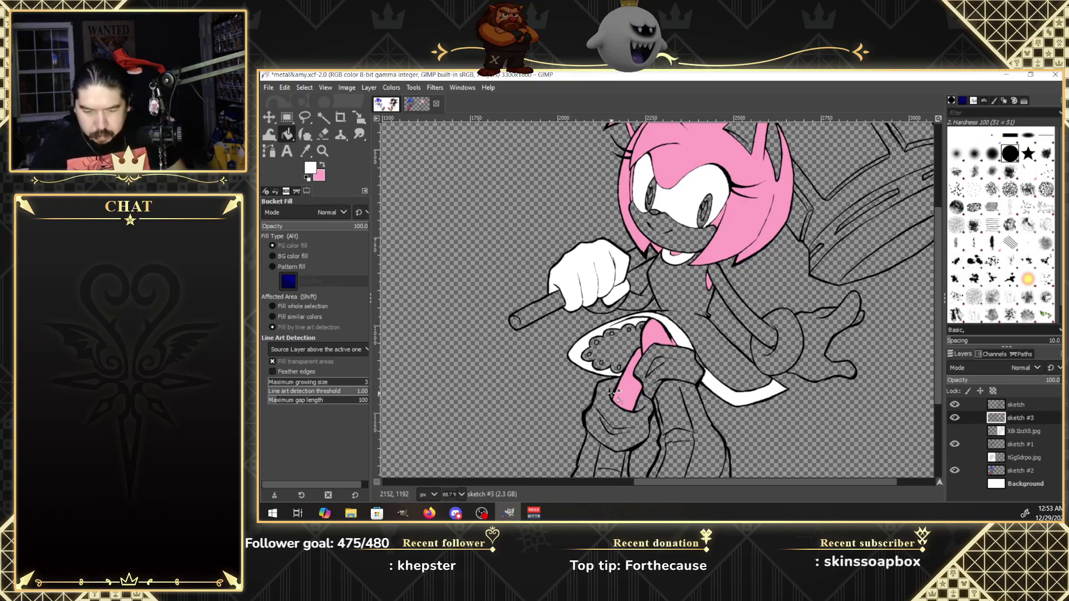
# Fill the second glove, including the hand over the pink leg, white.
pyautogui.moveTo(812, 356); pyautogui.dragTo(856, 372)
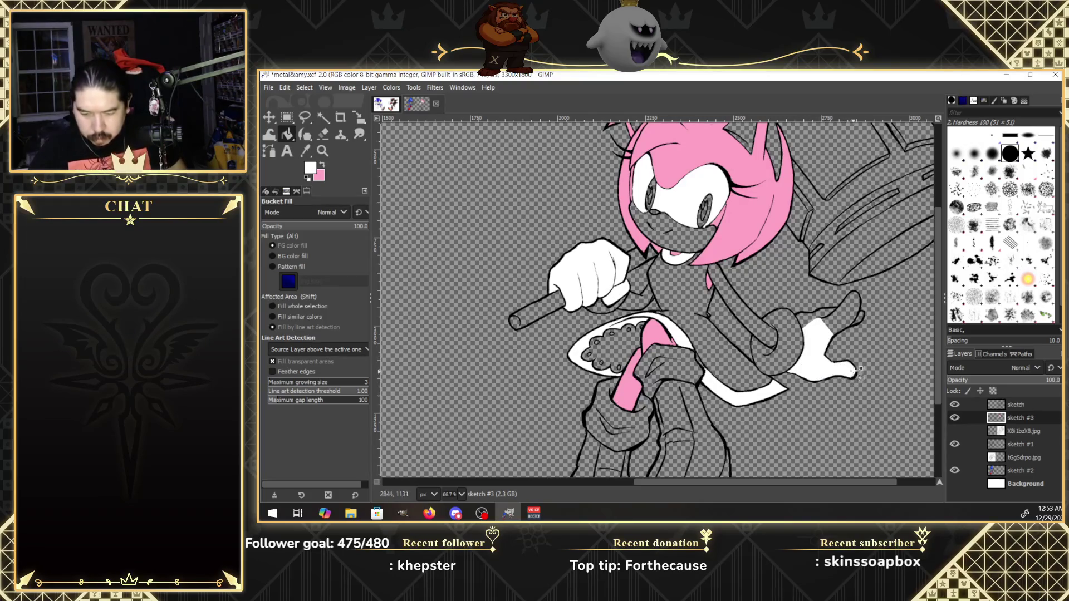
pyautogui.click(843, 314)
pyautogui.click(822, 313)
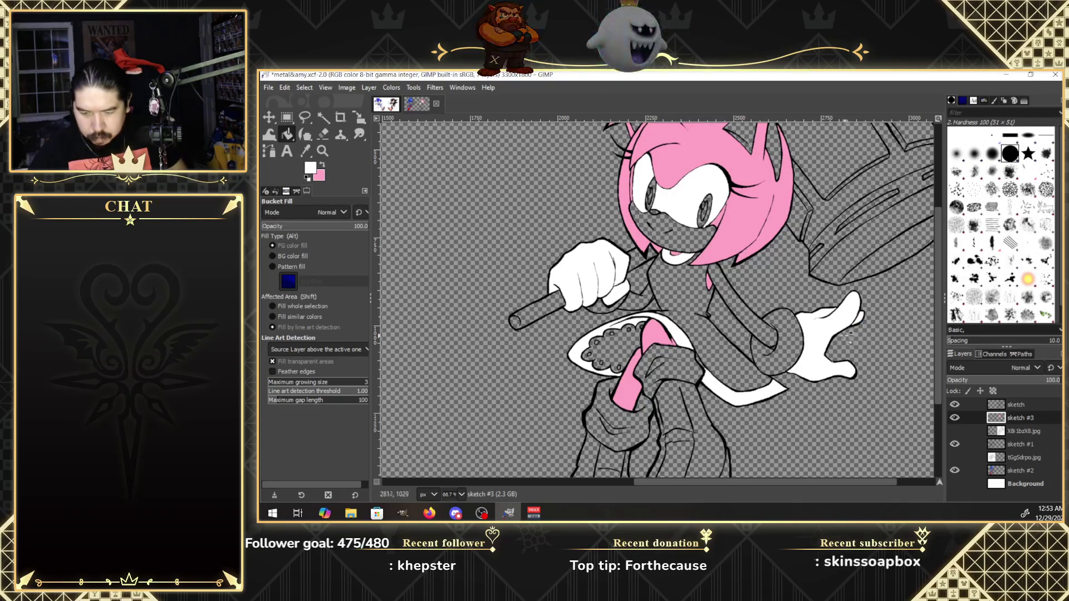
pyautogui.click(680, 369)
pyautogui.click(682, 359)
pyautogui.click(663, 368)
pyautogui.click(657, 359)
pyautogui.click(656, 388)
pyautogui.click(644, 417)
pyautogui.click(653, 400)
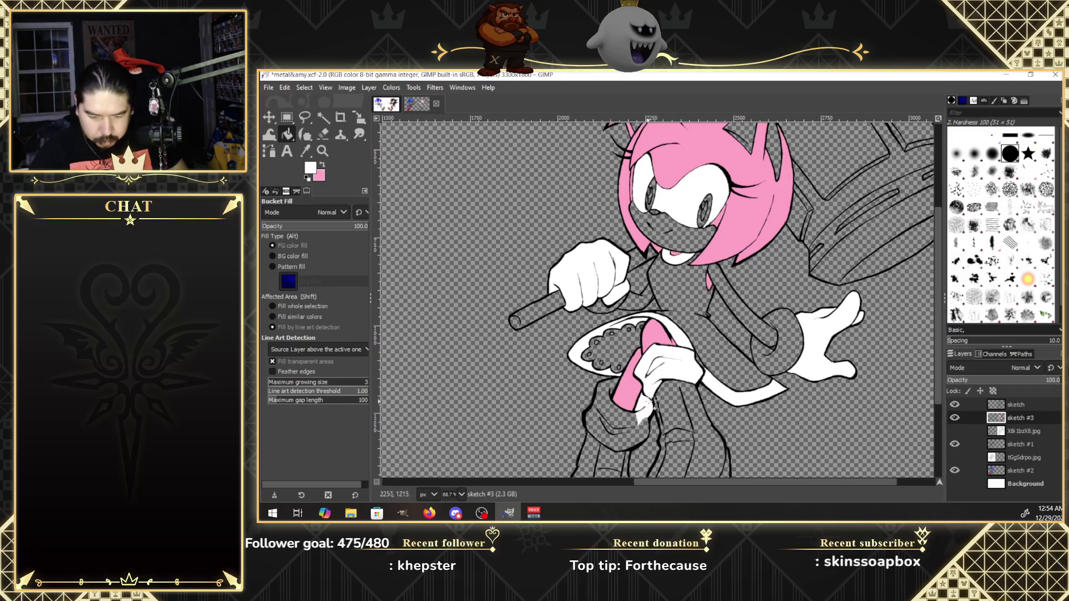
# Fill the cuff at the bottom of the leg white.
pyautogui.click(611, 405)
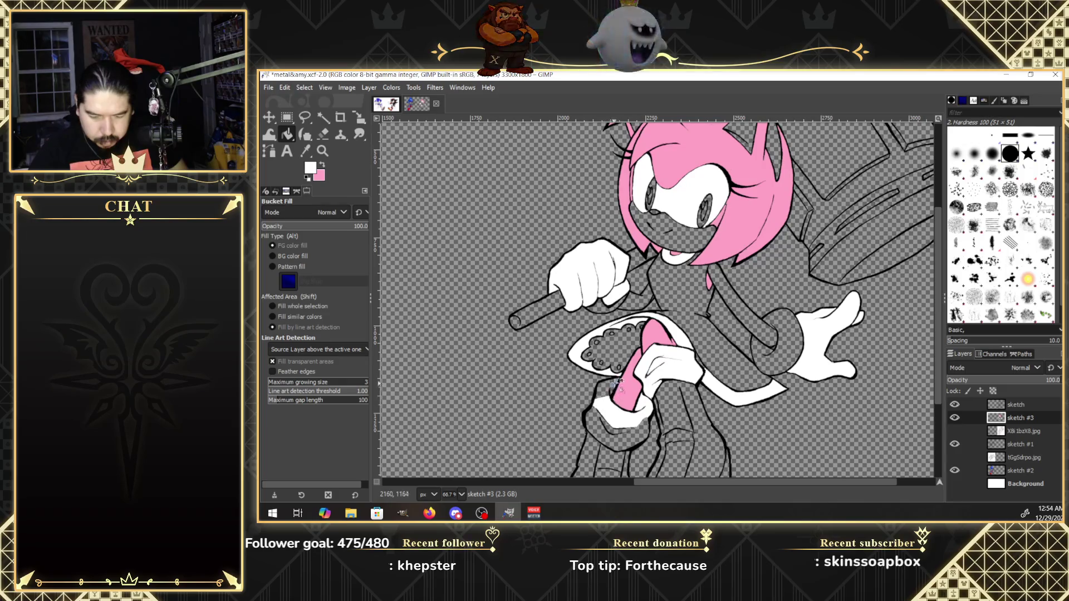
pyautogui.keyDown('alt'); pyautogui.click(609, 392); pyautogui.keyUp('alt')
pyautogui.click(601, 423)
pyautogui.click(621, 433)
pyautogui.click(626, 433)
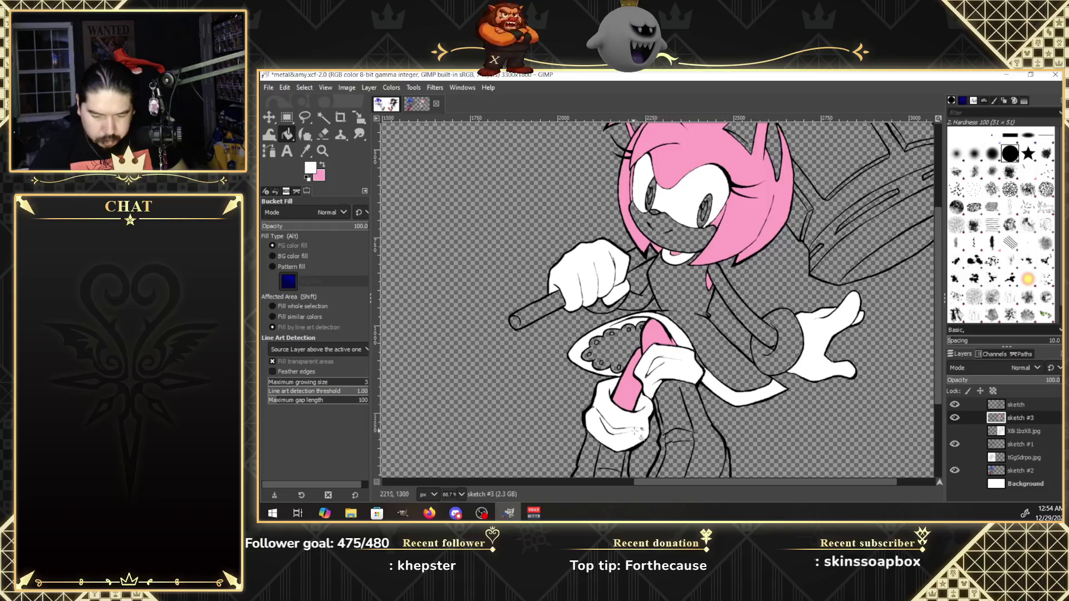
pyautogui.scroll(-2, 910, 373)
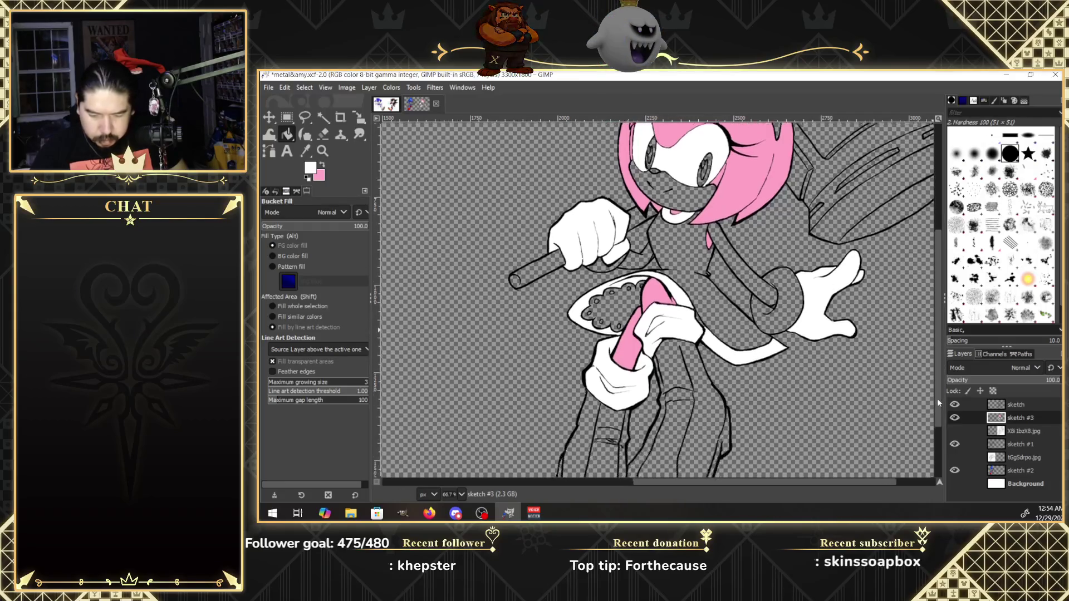
# Fill the remaining white areas and thin bands on both legs.
pyautogui.scroll(-2, 912, 398)
pyautogui.scroll(-2, 919, 423)
pyautogui.click(675, 290)
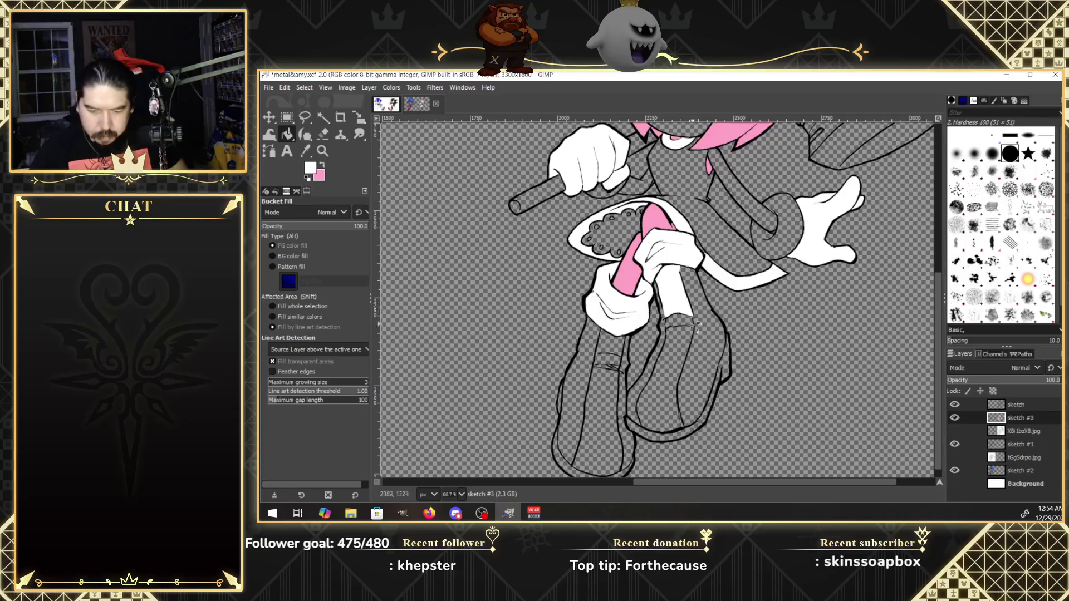
pyautogui.click(679, 322)
pyautogui.click(679, 341)
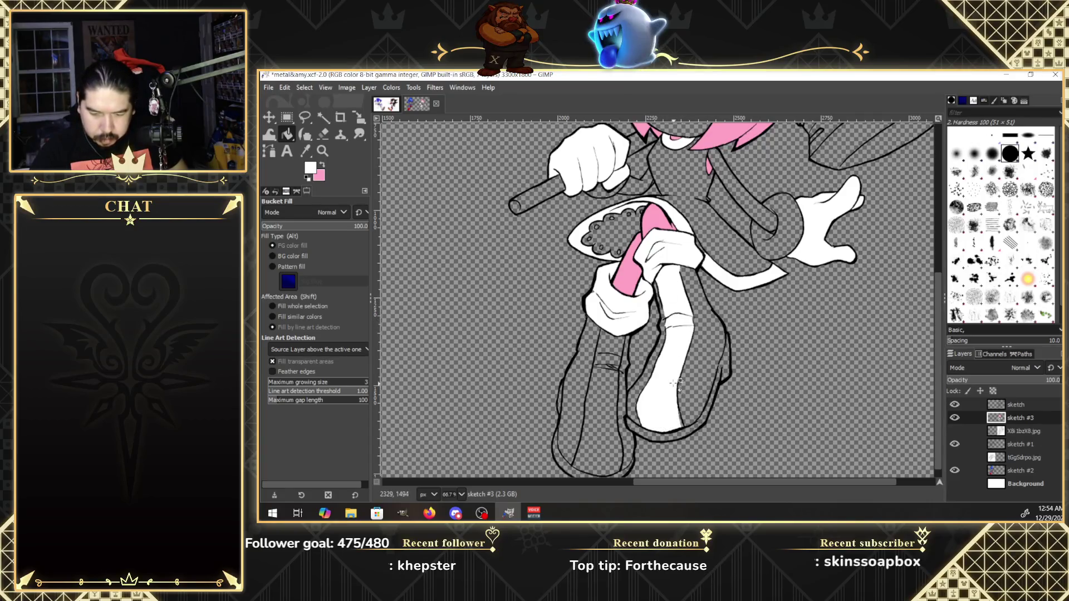
pyautogui.click(596, 432)
pyautogui.click(612, 409)
pyautogui.click(613, 359)
pyautogui.click(613, 343)
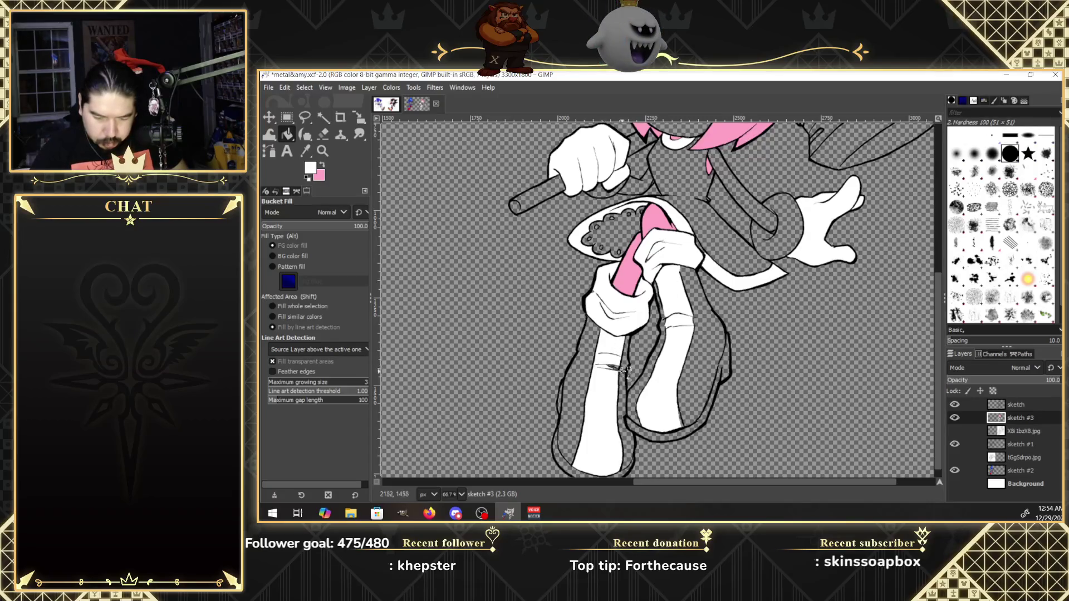
pyautogui.click(612, 369)
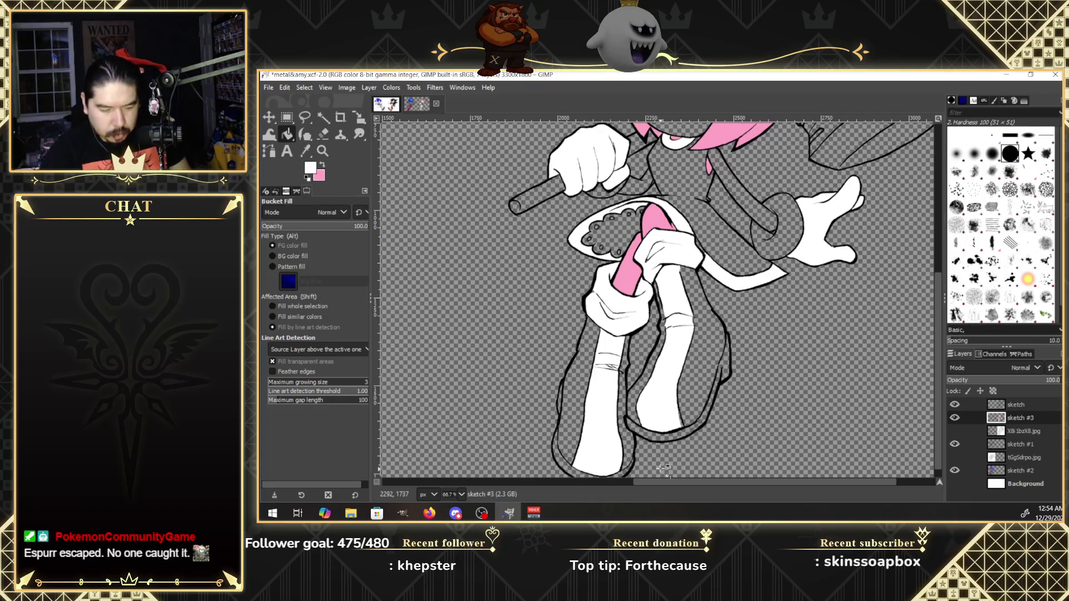
# Fill the grey gaps in the skirt's lace trim white.
pyautogui.click(621, 234)
pyautogui.click(640, 222)
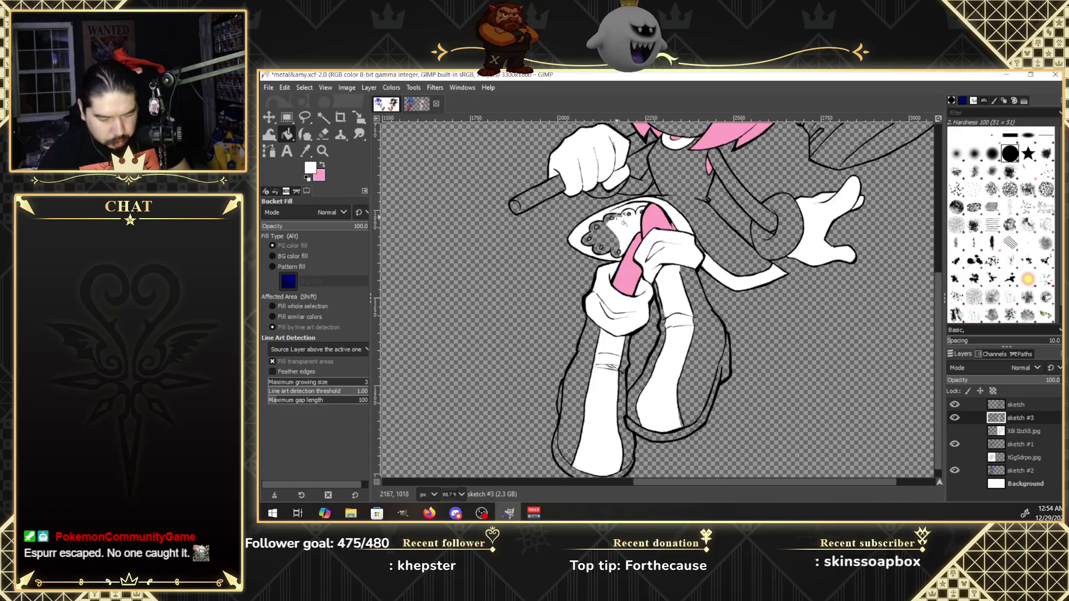
pyautogui.click(612, 228)
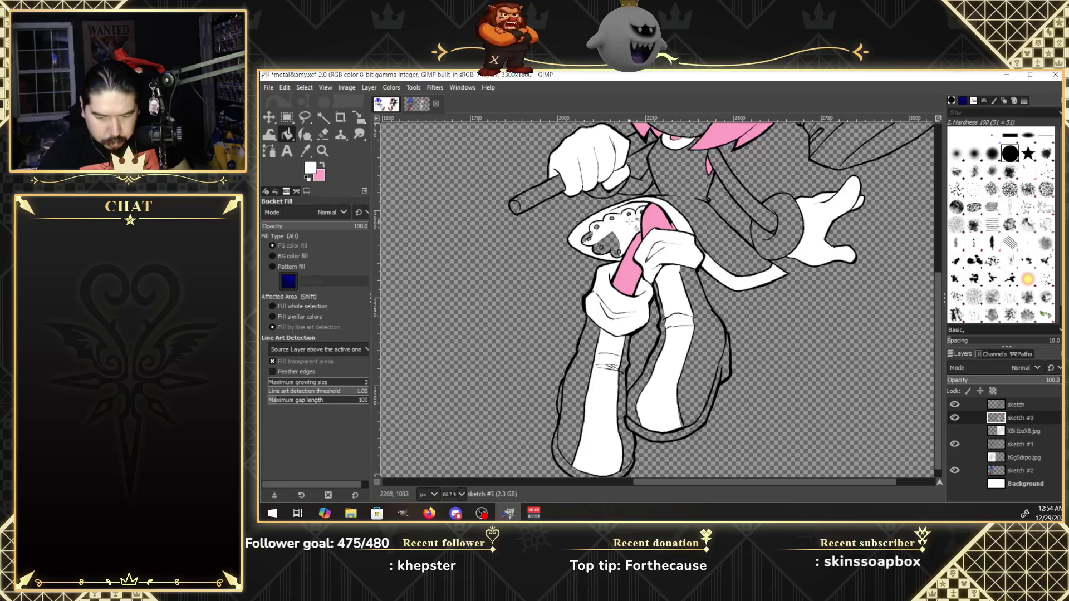
pyautogui.click(611, 239)
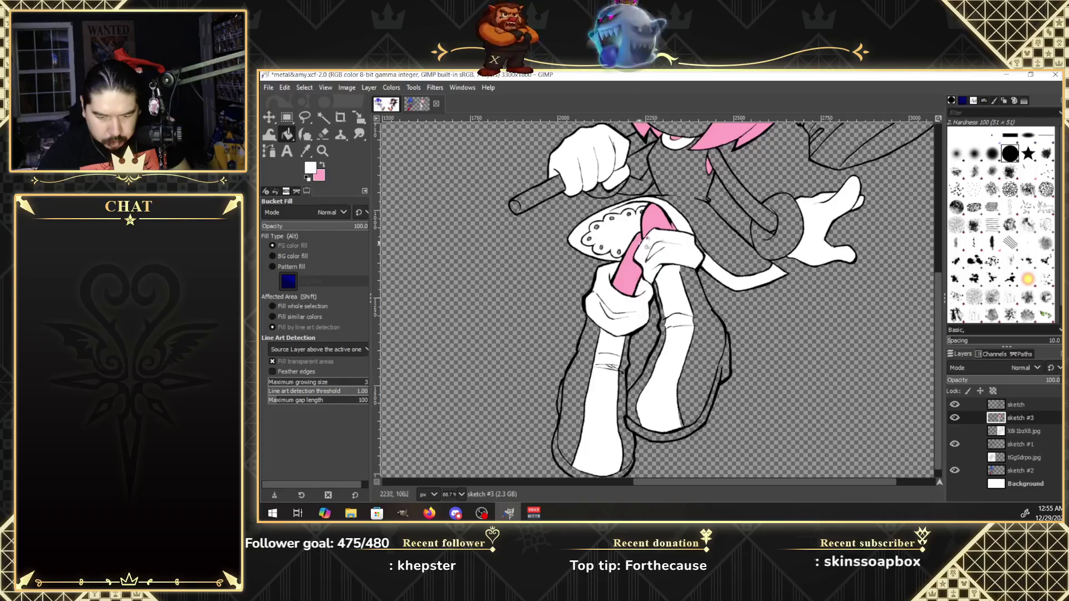
# Swap colours and set the foreground colour to red.
pyautogui.press('x')
pyautogui.click(313, 166)
pyautogui.click(404, 259)
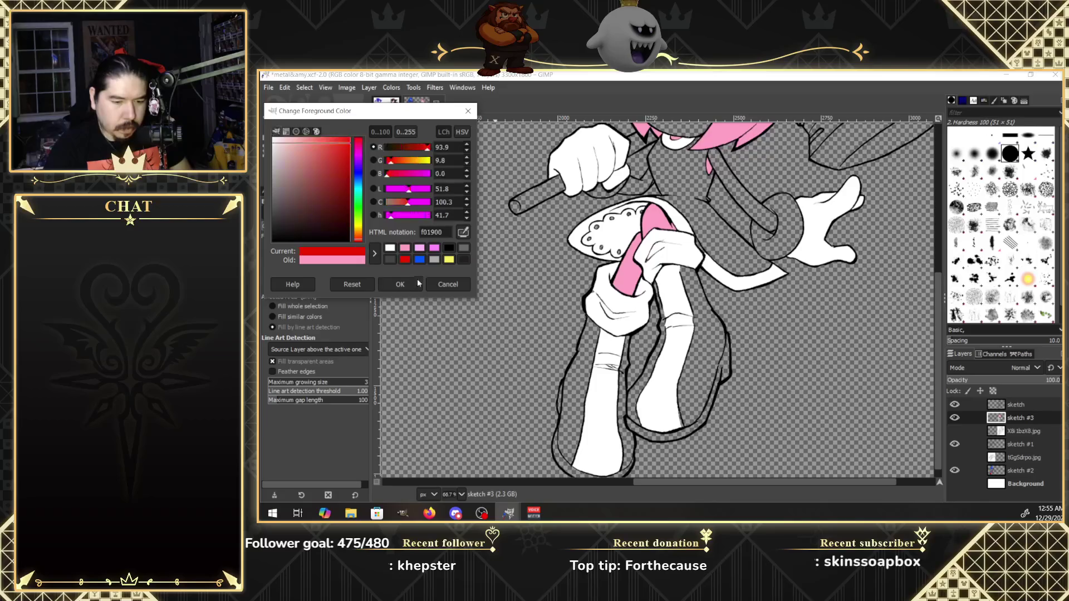
pyautogui.click(399, 284)
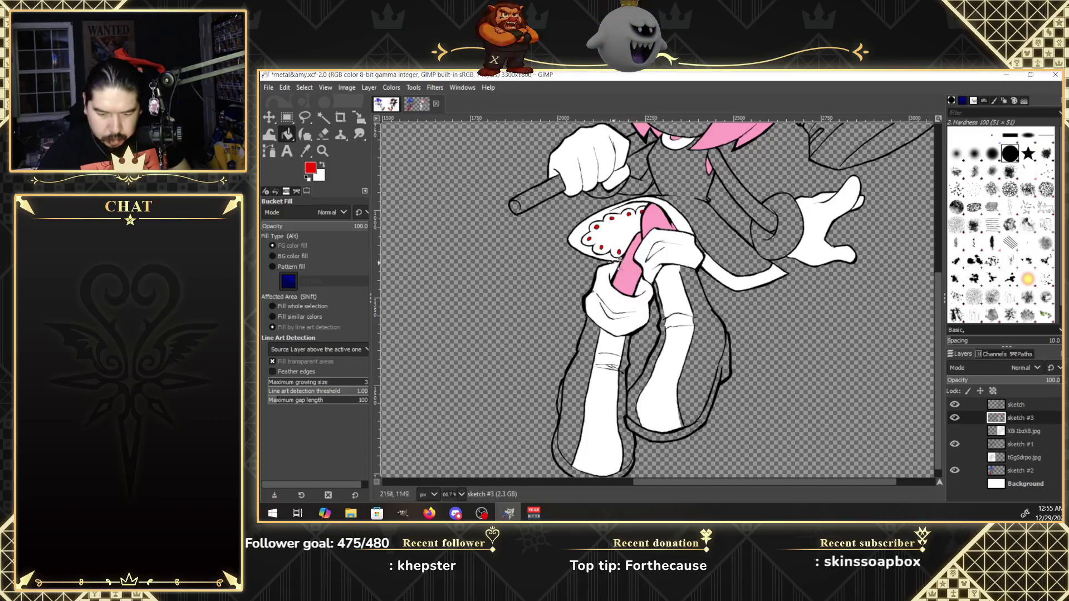
# Fill the strip under the lace trim, the dress panels and the bodice red.
pyautogui.moveTo(621, 258)
pyautogui.mouseDown()
pyautogui.moveTo(596, 255)
pyautogui.moveTo(652, 219)
pyautogui.mouseUp()
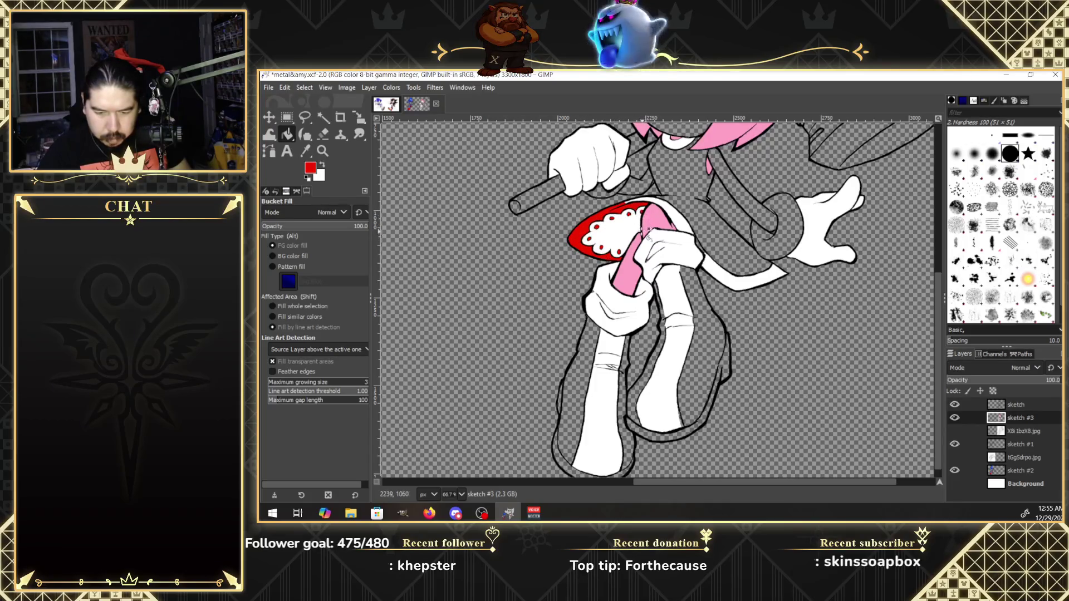
pyautogui.moveTo(644, 232); pyautogui.dragTo(708, 180)
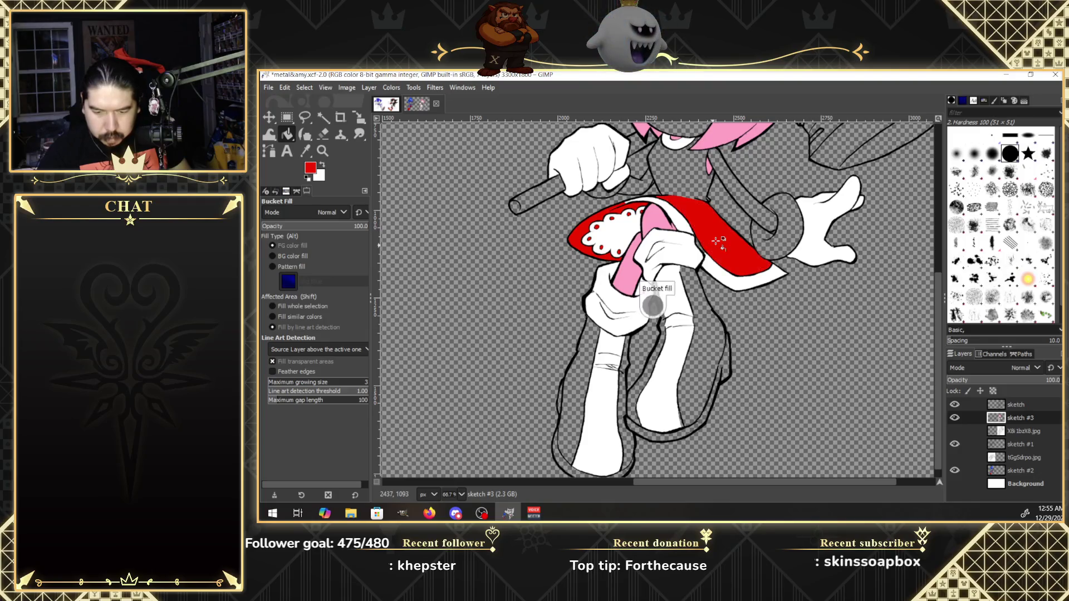
pyautogui.click(704, 191)
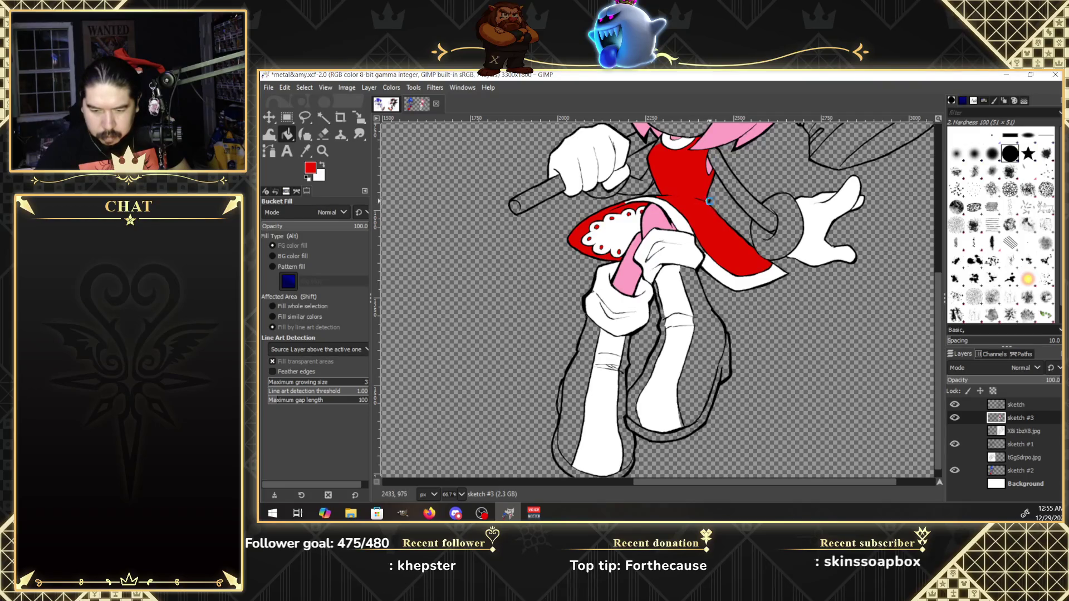
pyautogui.click(707, 205)
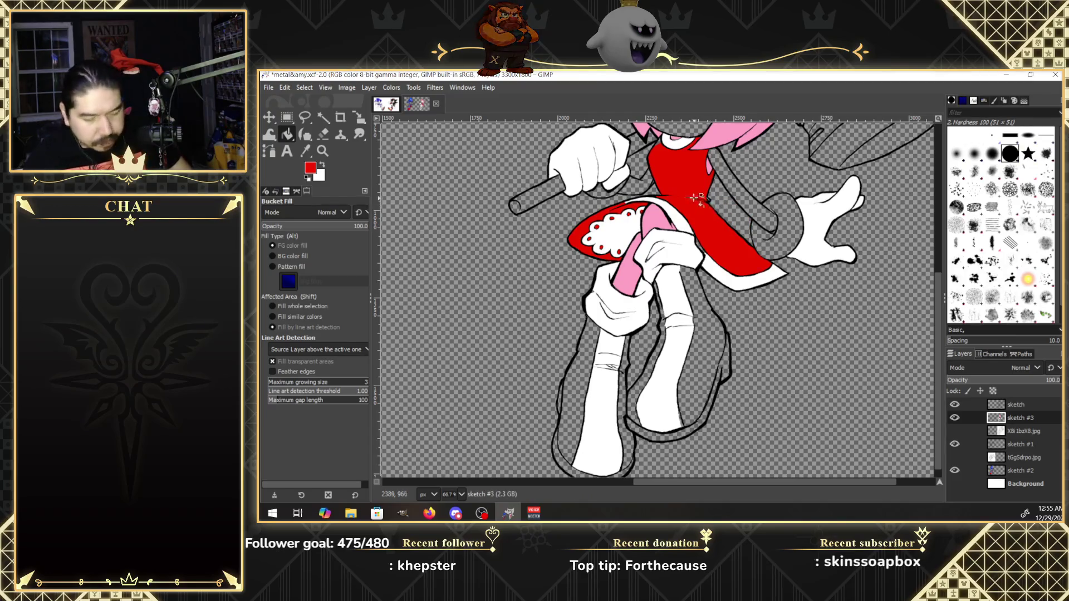
pyautogui.click(708, 201)
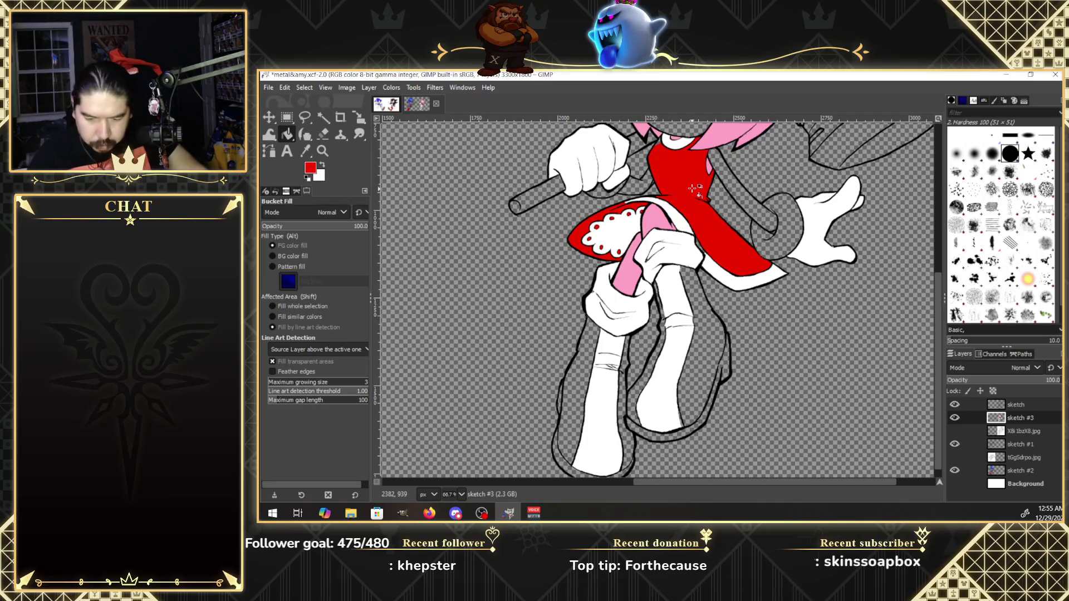
# Fill both boots red, leaving their white stripes showing.
pyautogui.click(710, 350)
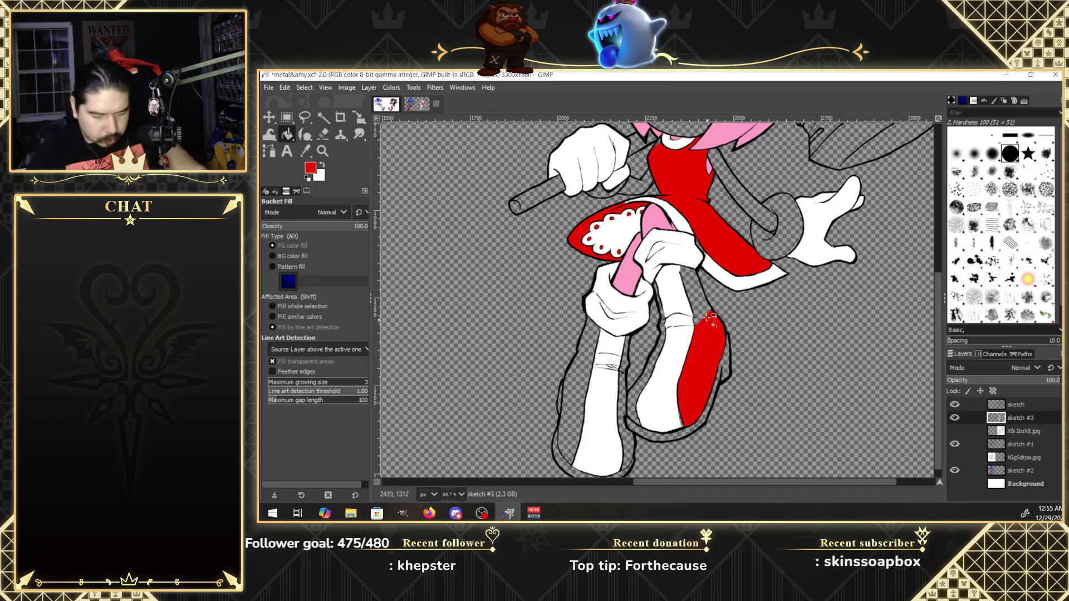
pyautogui.click(703, 317)
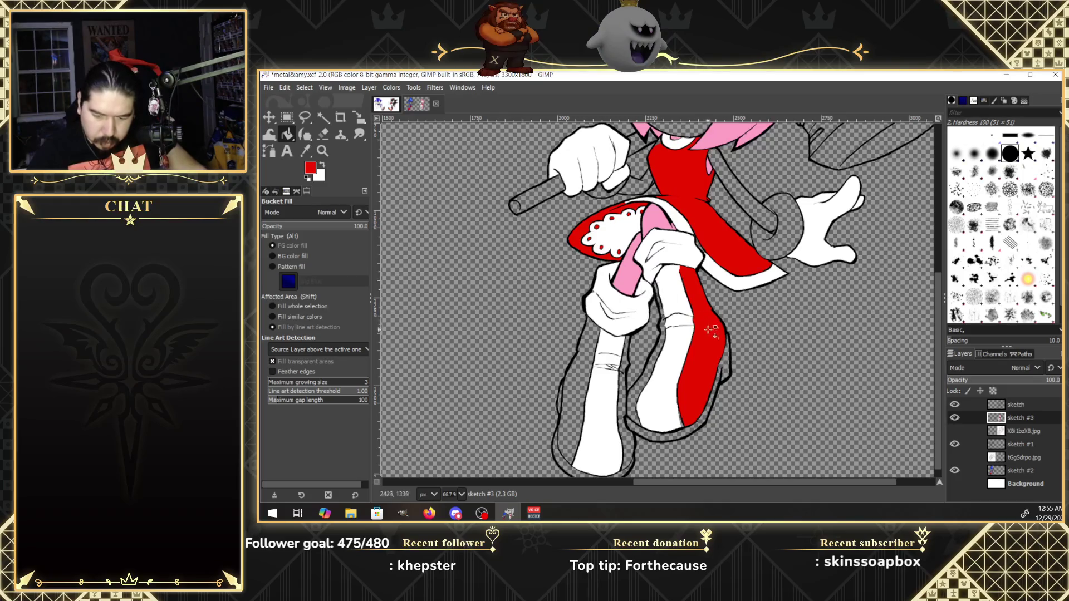
pyautogui.click(664, 346)
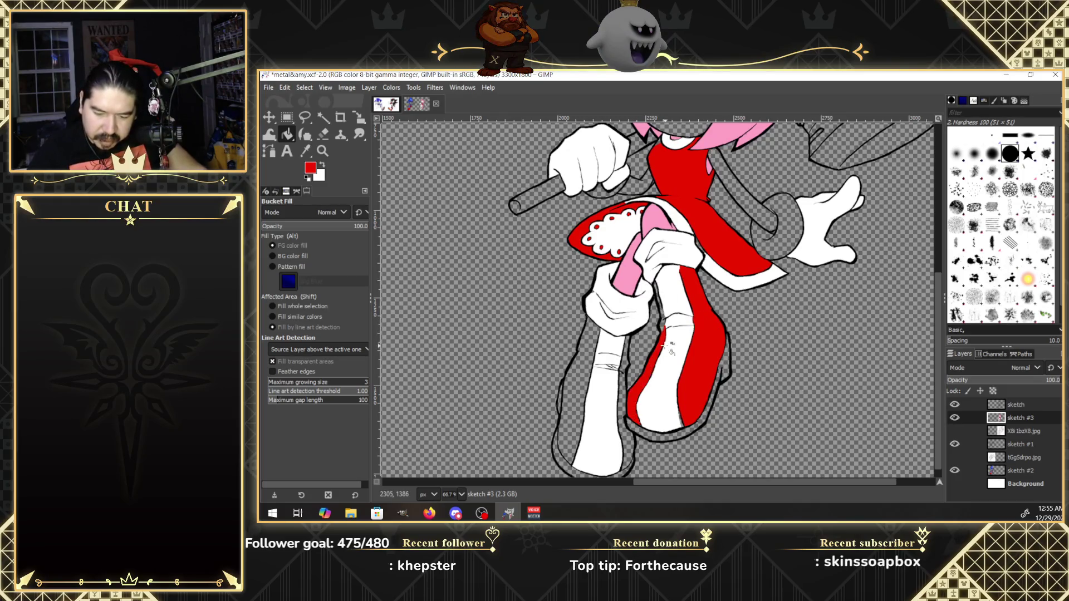
pyautogui.click(662, 314)
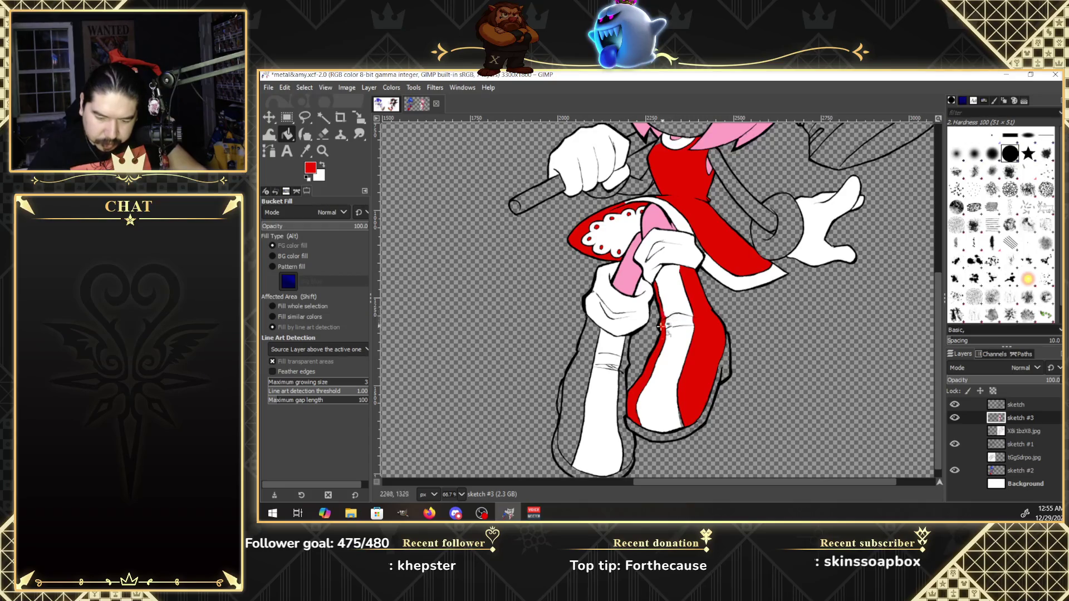
pyautogui.click(627, 370)
pyautogui.click(624, 392)
pyautogui.click(625, 433)
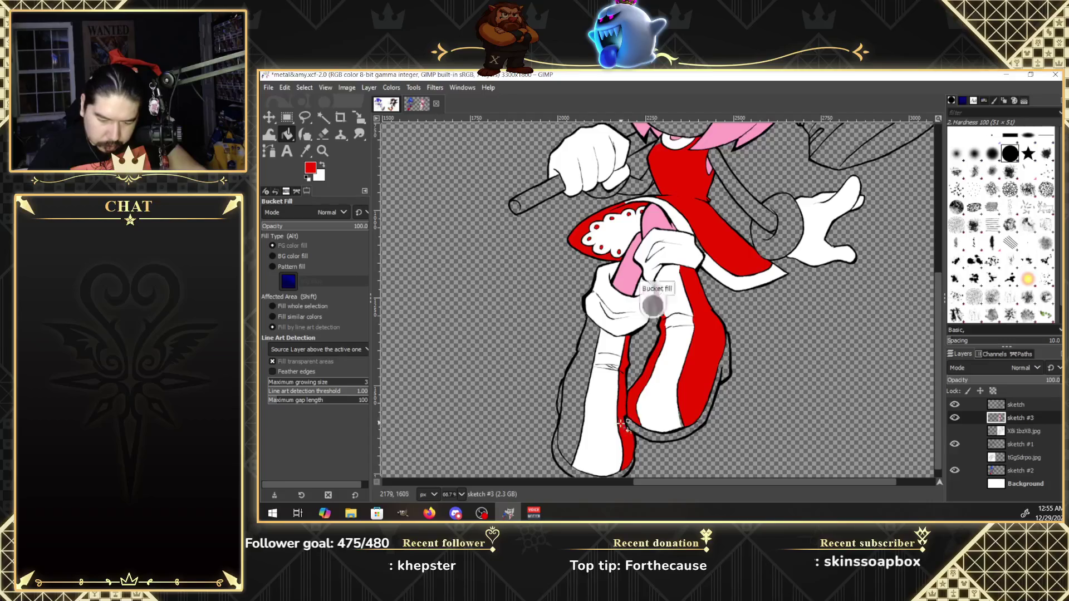
pyautogui.click(576, 430)
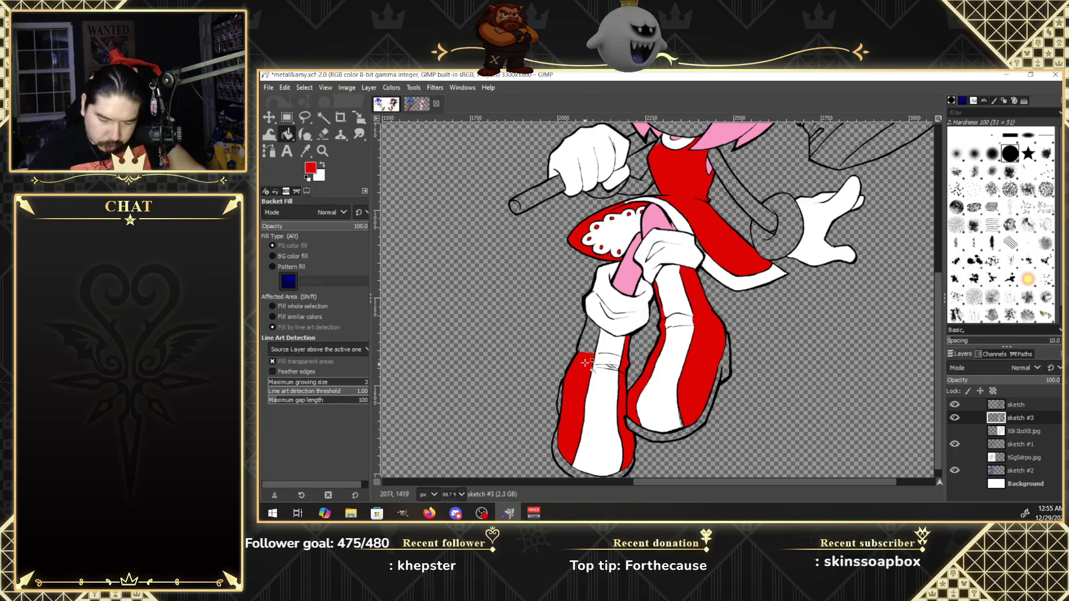
pyautogui.click(593, 340)
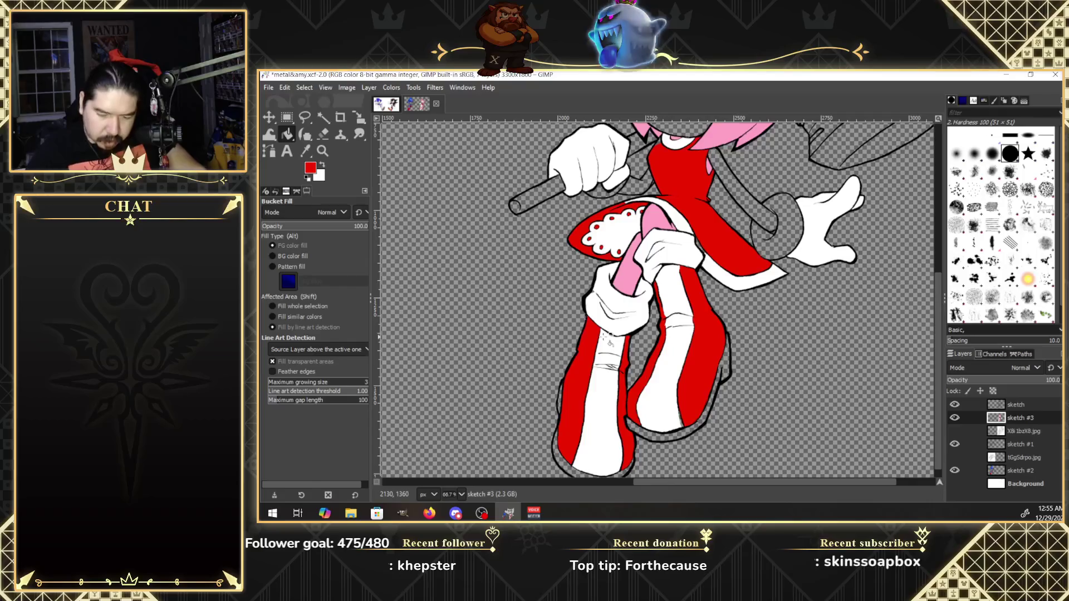
pyautogui.moveTo(936, 390); pyautogui.dragTo(953, 328)
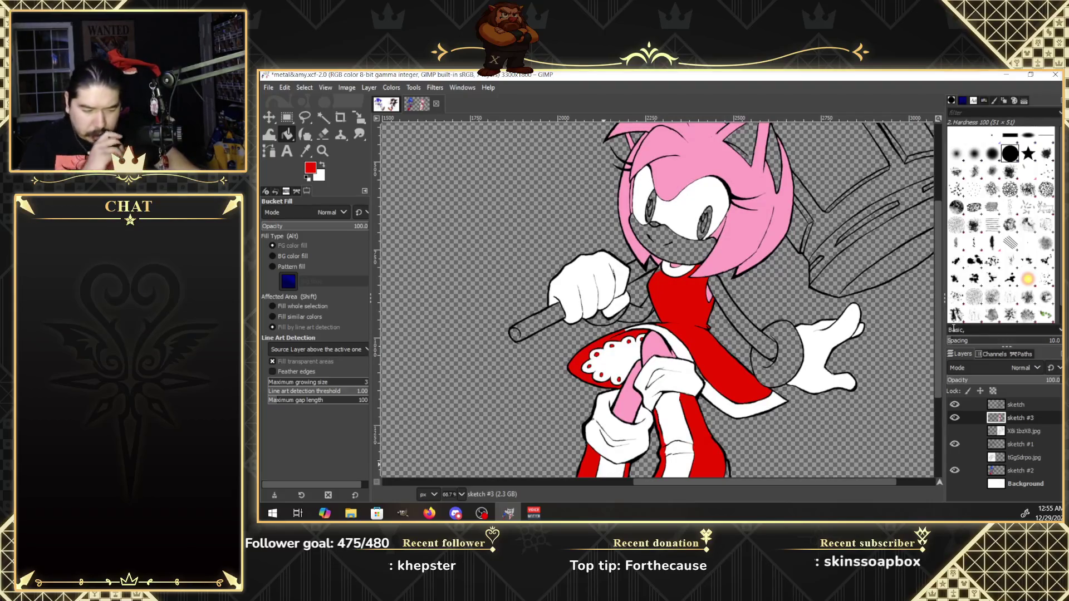
# Fill Amy's headband red, then sample a tan skin tone from the Sonic and Shadow image.
pyautogui.moveTo(935, 270); pyautogui.dragTo(933, 247)
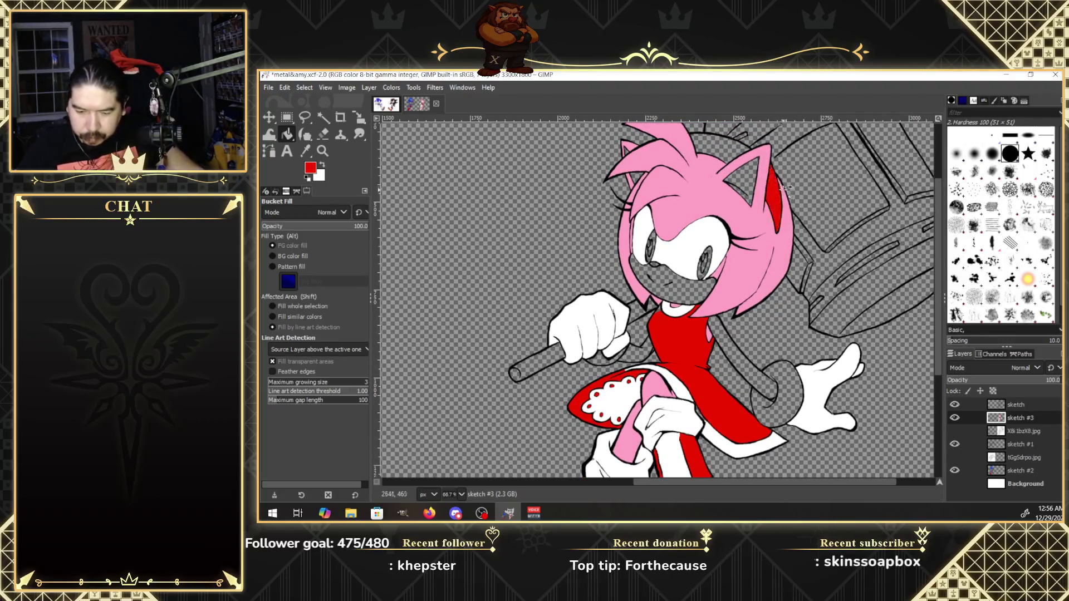
pyautogui.click(722, 148)
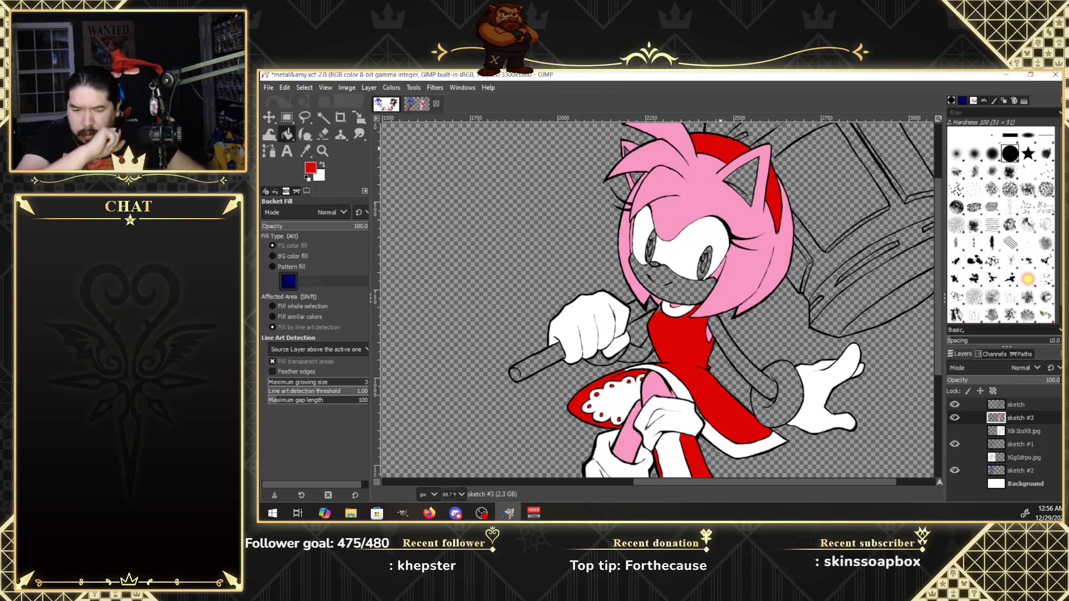
pyautogui.click(387, 106)
pyautogui.click(305, 151)
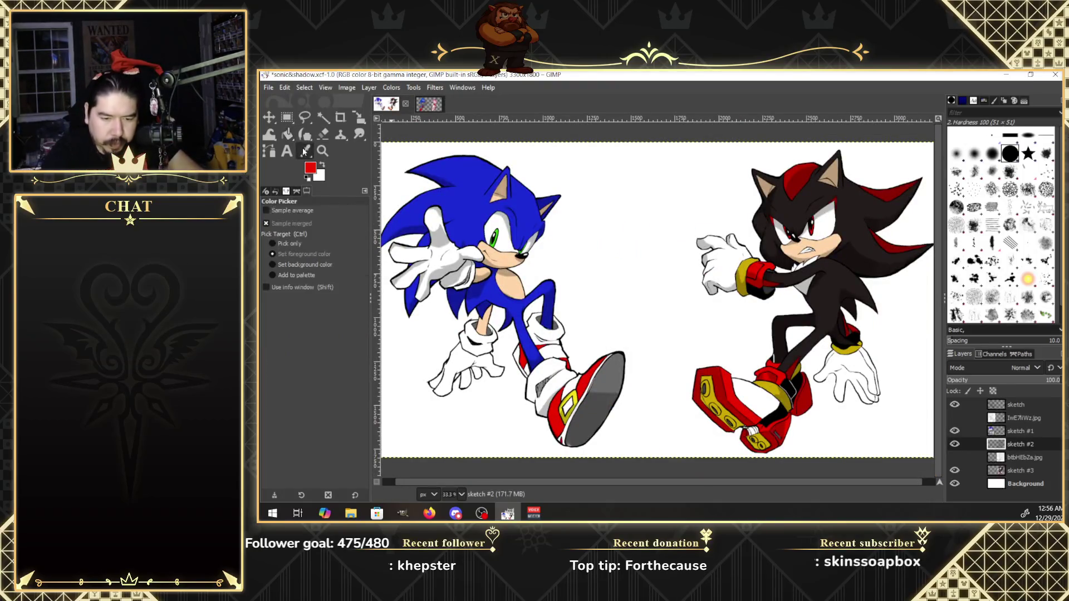
pyautogui.click(428, 104)
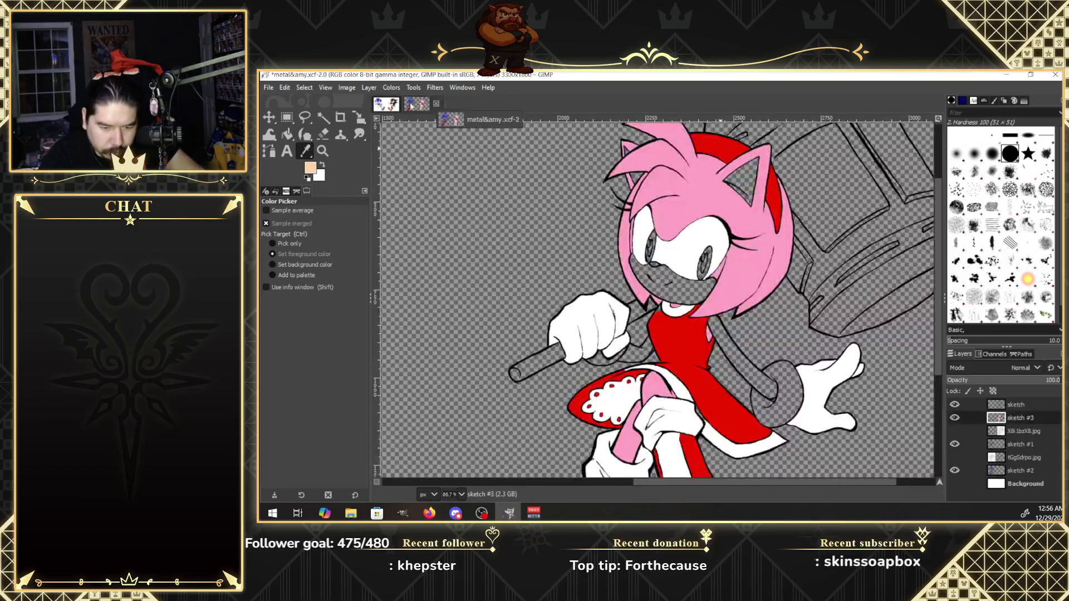
pyautogui.click(287, 134)
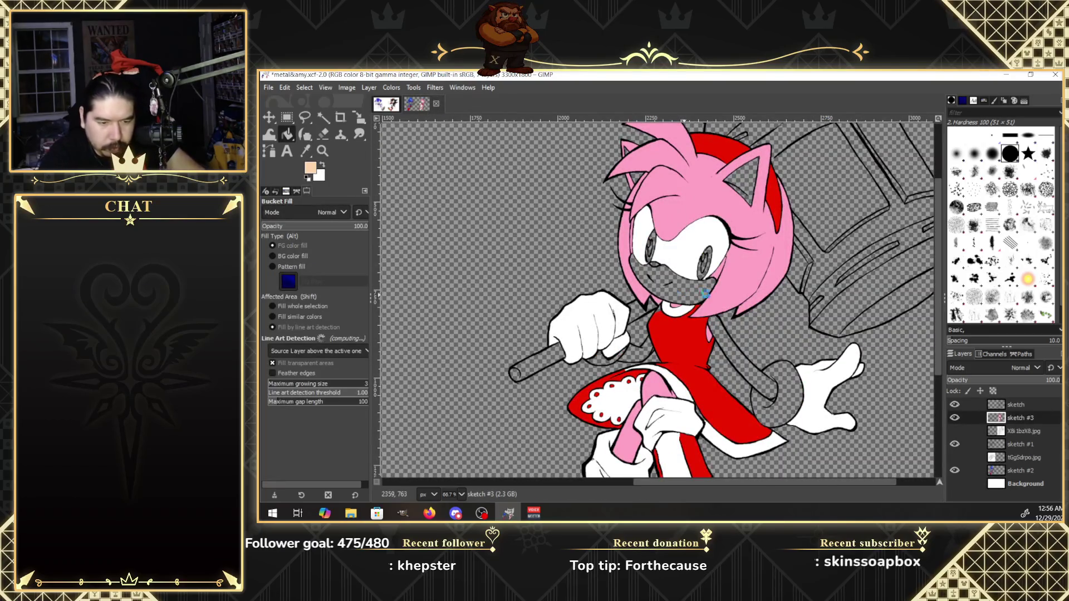
# Fill Amy's muzzle, inner ear and both arms with the tan skin colour.
pyautogui.click(704, 291)
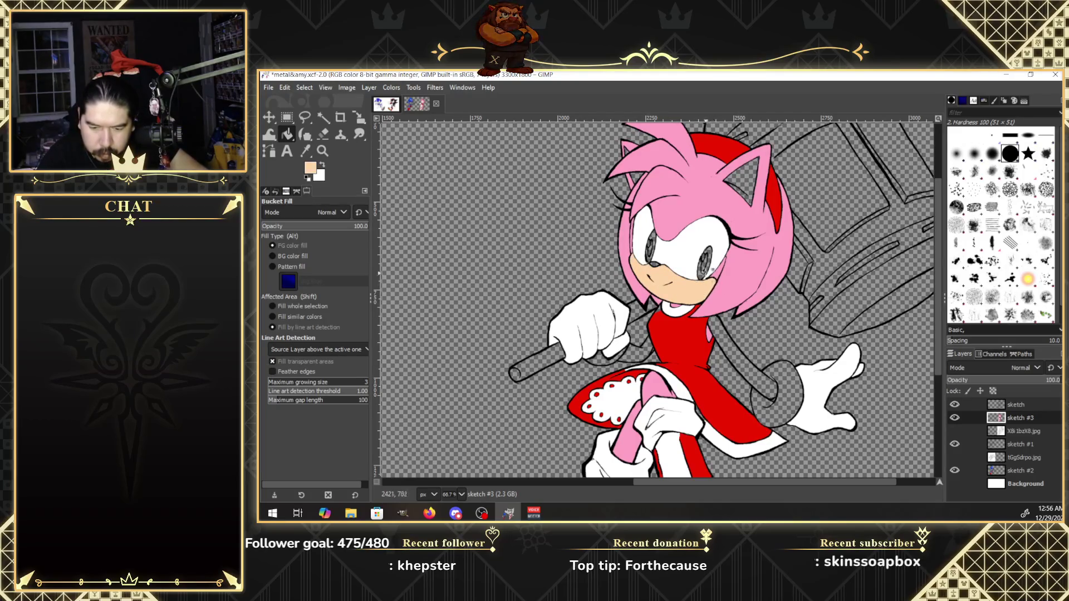
pyautogui.click(752, 183)
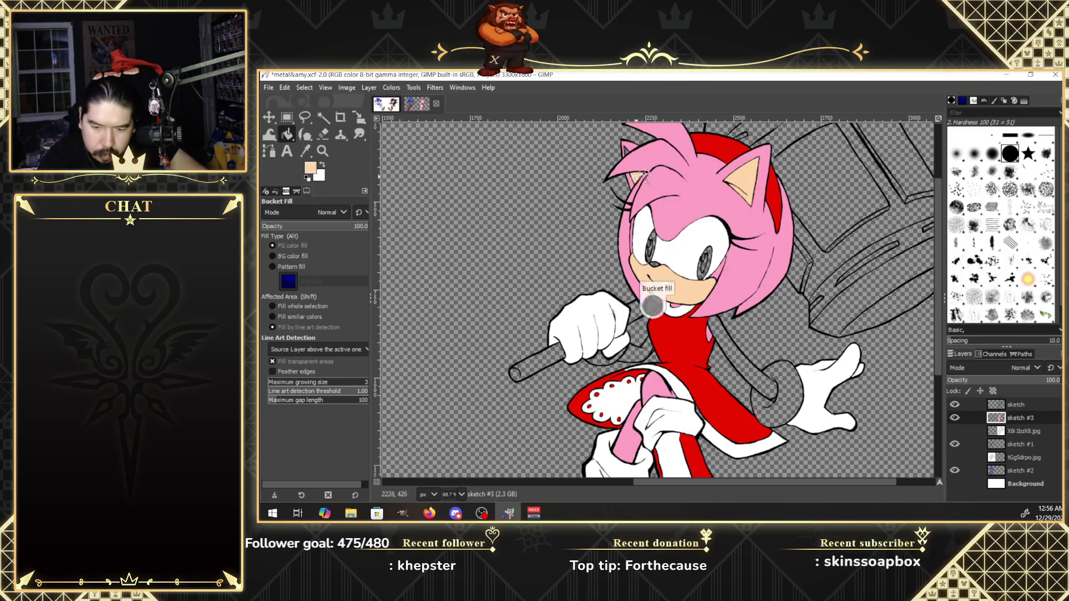
pyautogui.click(748, 365)
pyautogui.click(639, 354)
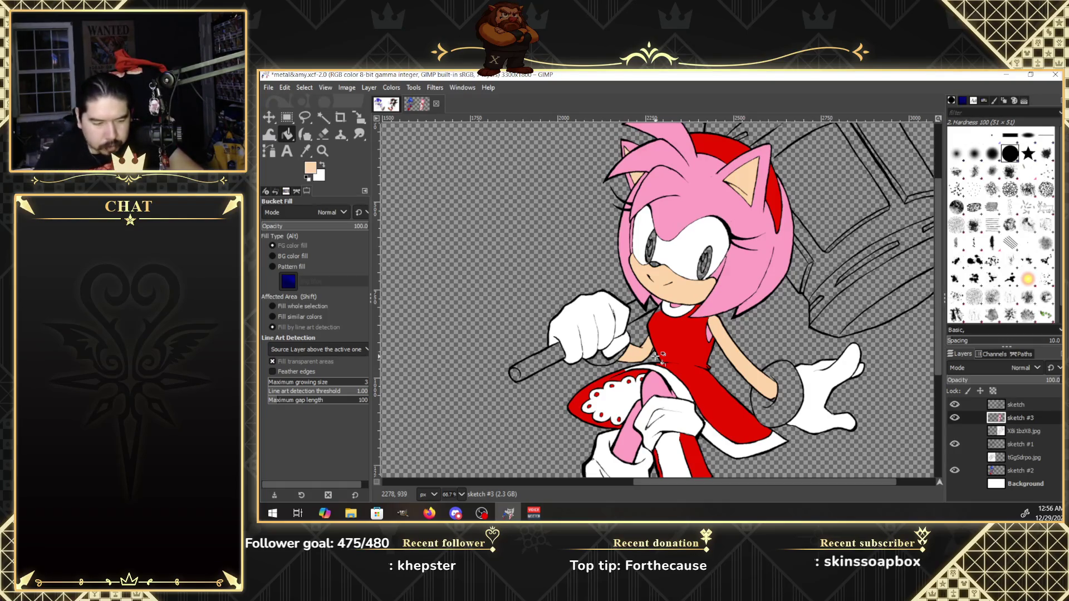
# Sample a gold-yellow colour from the Sonic and Shadow reference image.
pyautogui.click(393, 105)
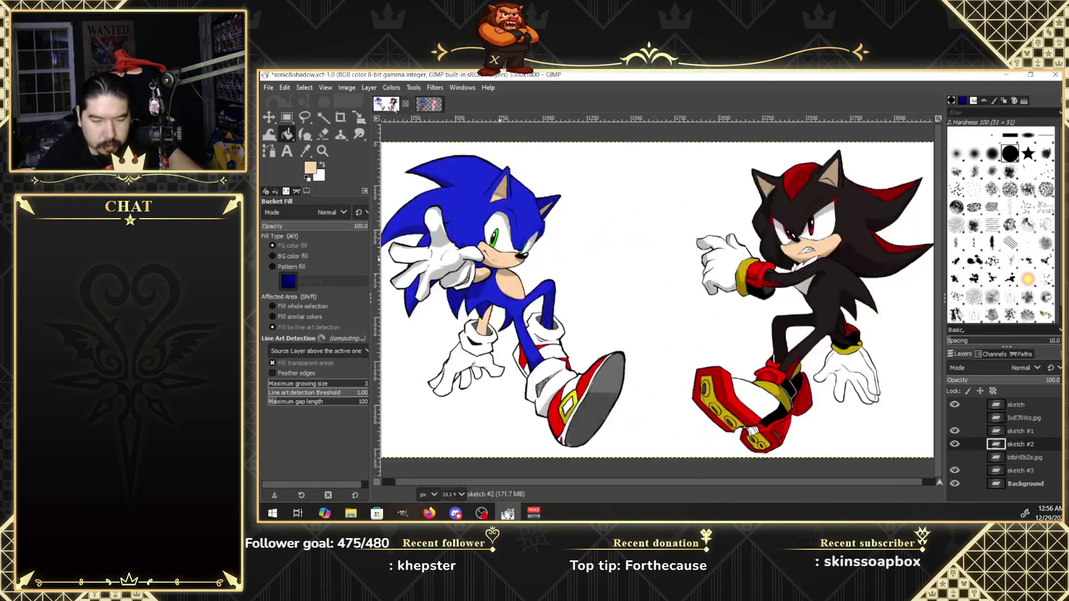
pyautogui.click(308, 152)
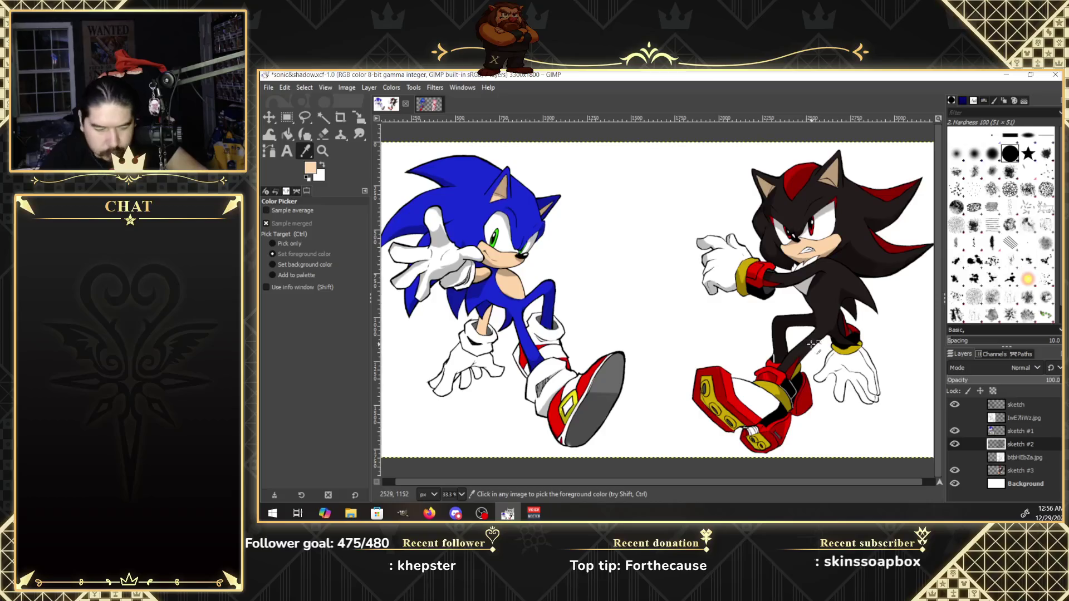
pyautogui.click(440, 106)
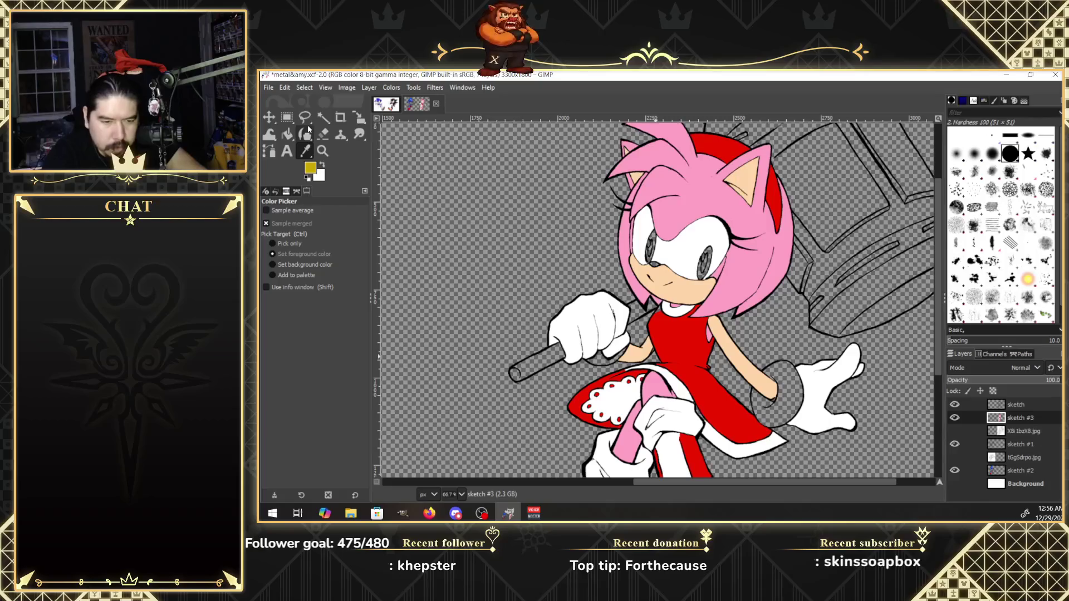